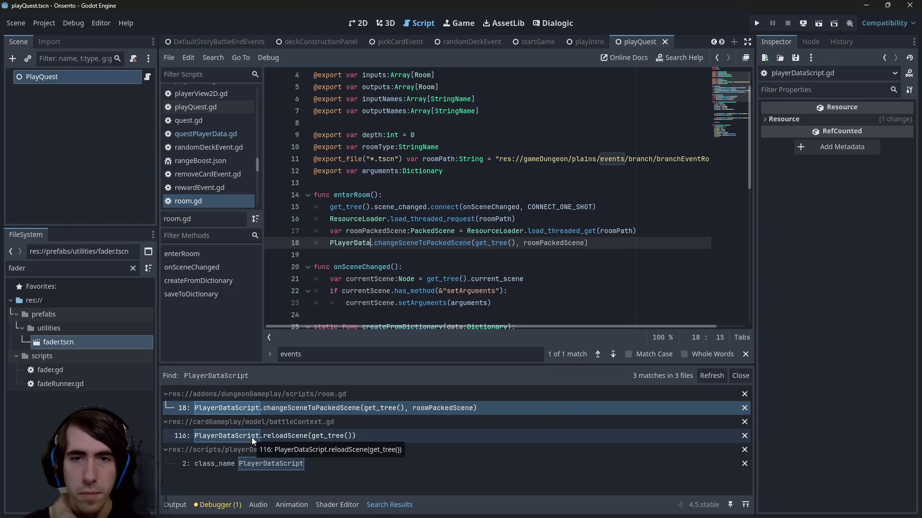
- Inspect the PlayerDataScript references in room.gd and battleContext.gd line 116
{"action": "left_click", "coordinate": [591, 233]}
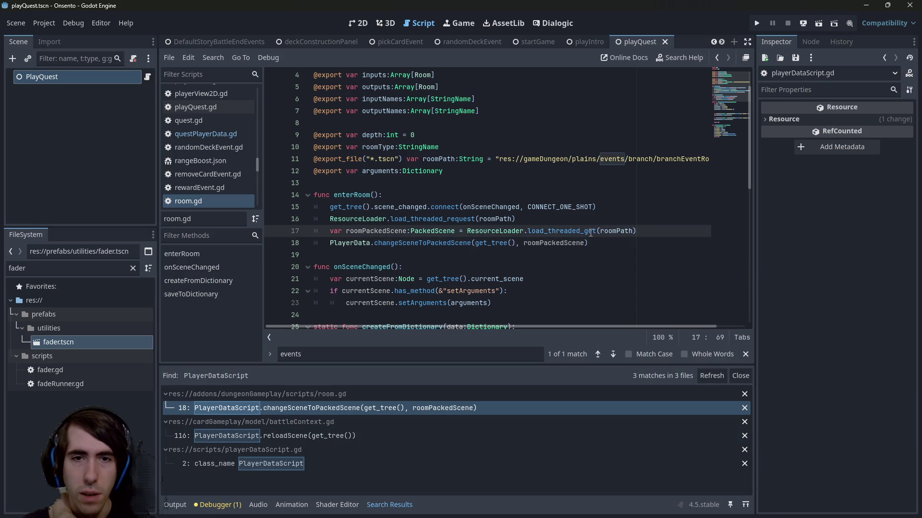
{"action": "double_click", "coordinate": [556, 244]}
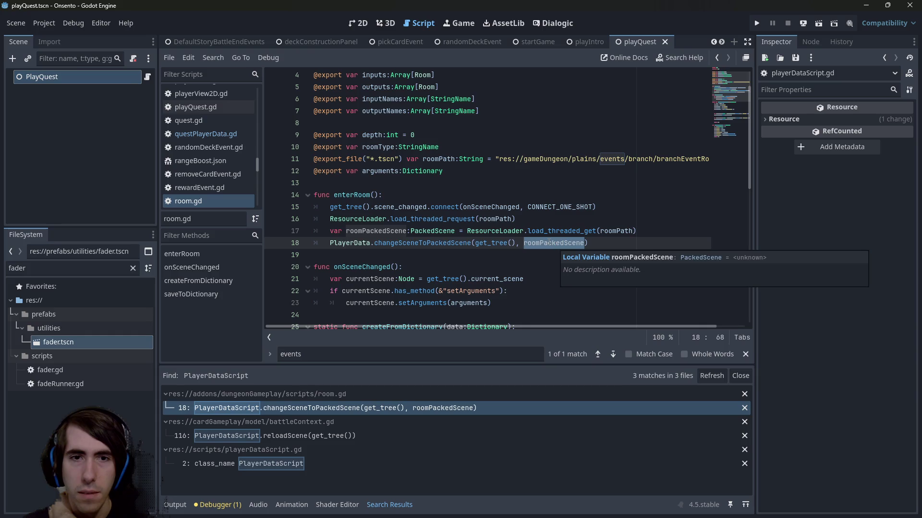
{"action": "mouse_move", "coordinate": [437, 237]}
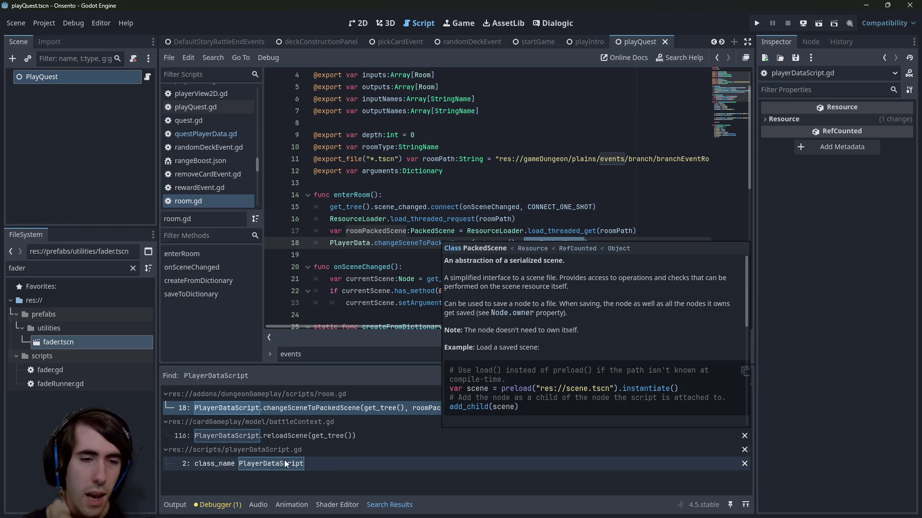
{"action": "left_click", "coordinate": [264, 433]}
{"action": "left_click", "coordinate": [271, 468]}
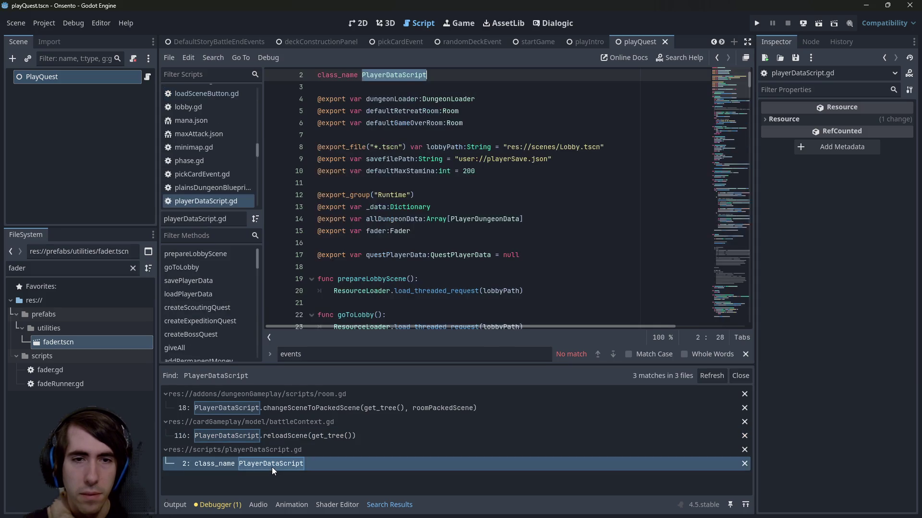
{"action": "left_click", "coordinate": [268, 435]}
- Revert the accidental edit to battleContext.gd line 116 and save
{"action": "key", "text": "BackSpace"}
{"action": "key", "text": "BackSpace"}
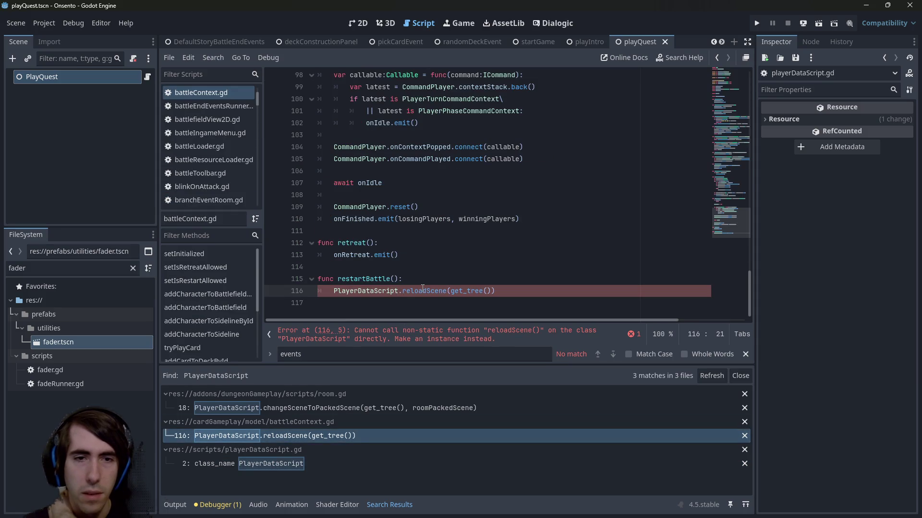
{"action": "key", "text": "BackSpace"}
{"action": "key", "text": "BackSpace"}
{"action": "key", "text": "BackSpace"}
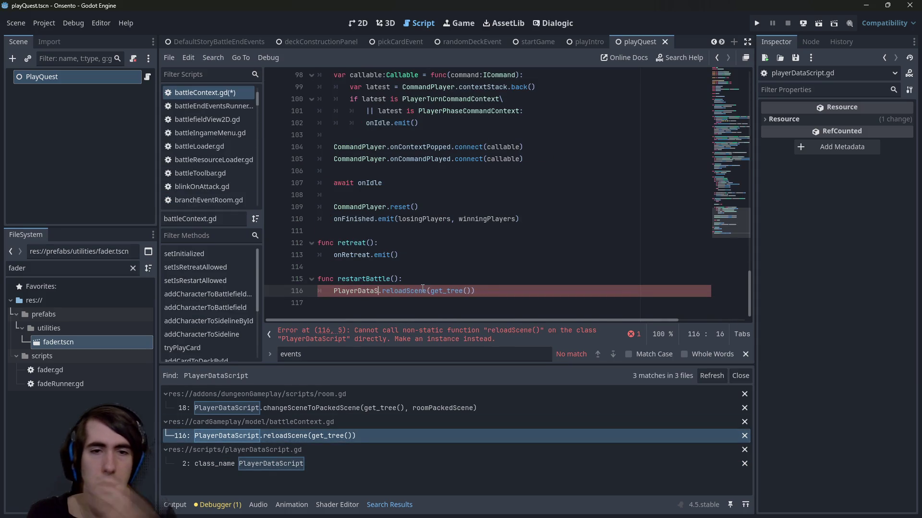
{"action": "key", "text": "ctrl+s"}
- Open playerDataScript.gd at its class_name declaration and run the current scene
{"action": "left_click", "coordinate": [300, 465]}
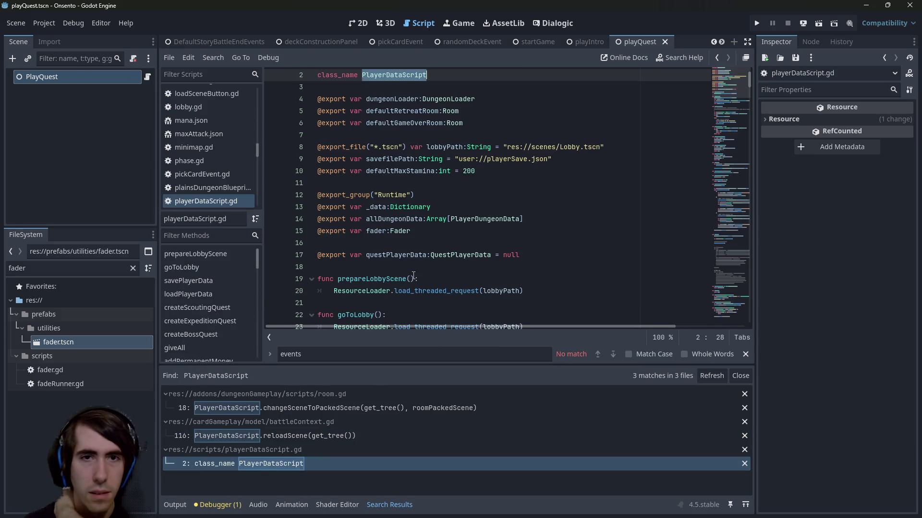
{"action": "left_click", "coordinate": [447, 219]}
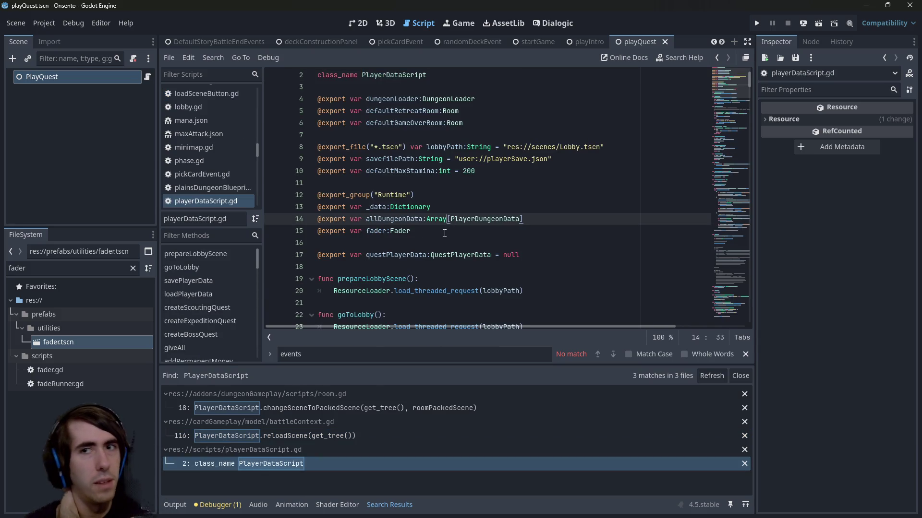
{"action": "left_click", "coordinate": [820, 23]}
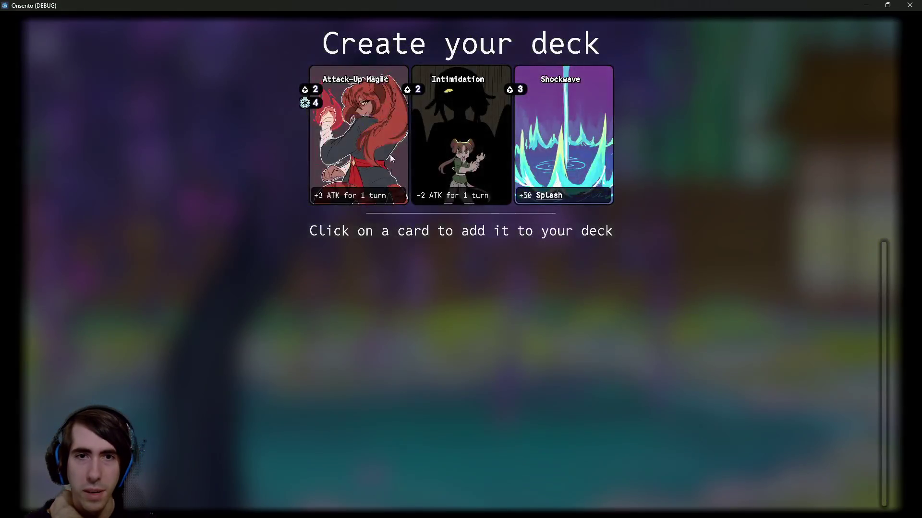
- Fill the deck by repeatedly picking offered cards on the Create your deck screen
{"action": "left_click", "coordinate": [387, 163]}
{"action": "left_click", "coordinate": [382, 162]}
{"action": "left_click", "coordinate": [379, 160]}
{"action": "left_click", "coordinate": [379, 160]}
{"action": "left_click", "coordinate": [379, 160]}
{"action": "left_click", "coordinate": [379, 160]}
{"action": "left_click", "coordinate": [379, 158]}
{"action": "left_click", "coordinate": [379, 158]}
{"action": "left_click", "coordinate": [378, 158]}
{"action": "left_click", "coordinate": [378, 158]}
{"action": "left_click", "coordinate": [378, 157]}
{"action": "left_click", "coordinate": [378, 158]}
{"action": "left_click", "coordinate": [379, 157]}
{"action": "left_click", "coordinate": [379, 157]}
{"action": "left_click", "coordinate": [379, 156]}
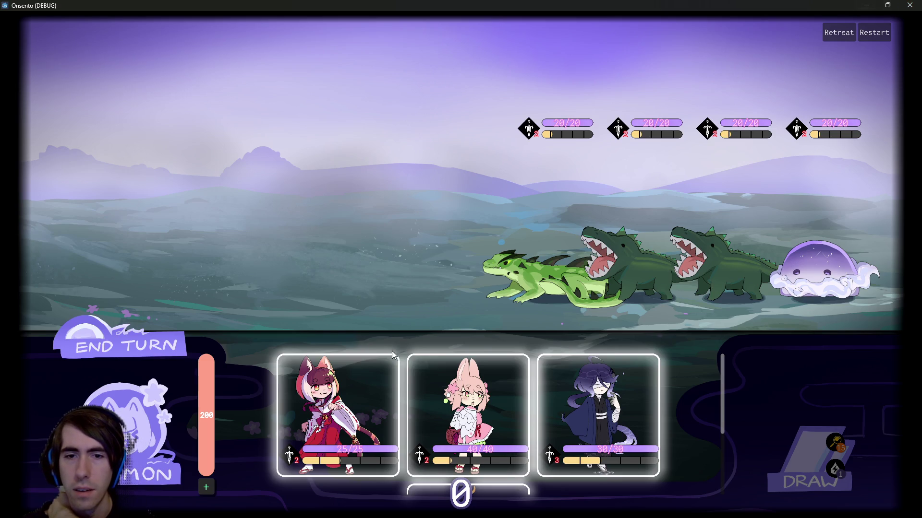
- Place the cat-girl and pink bunny cards on the battlefield, then close the game
{"action": "left_click_drag", "start_coordinate": [331, 363], "coordinate": [319, 238]}
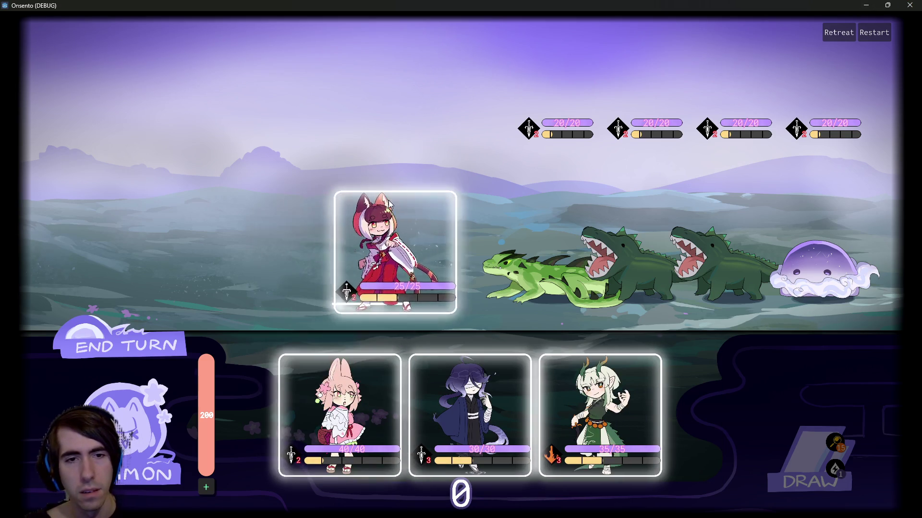
{"action": "mouse_move", "coordinate": [336, 394]}
{"action": "left_mouse_down"}
{"action": "mouse_move", "coordinate": [266, 243]}
{"action": "mouse_move", "coordinate": [269, 220]}
{"action": "left_mouse_up"}
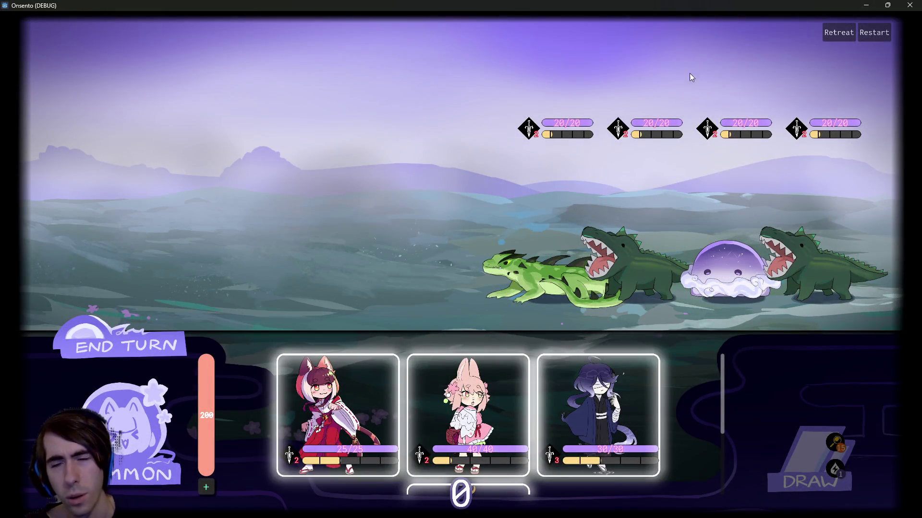
{"action": "left_click", "coordinate": [910, 5]}
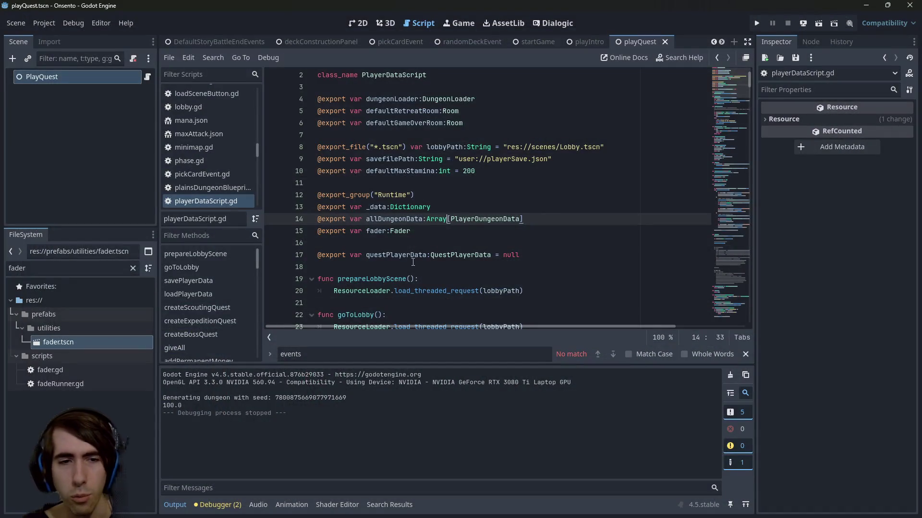
- Review the fader and change_scene_to_packed code at lines 404–415, then breakpoint line 414
{"action": "left_click", "coordinate": [360, 218]}
{"action": "left_click_drag", "start_coordinate": [730, 93], "coordinate": [716, 334]}
{"action": "left_click", "coordinate": [528, 272]}
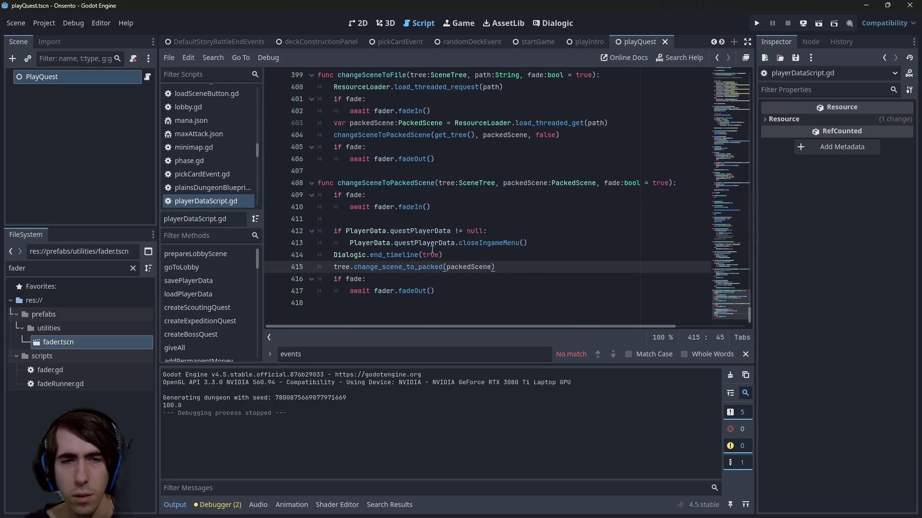
{"action": "left_click", "coordinate": [397, 207]}
{"action": "double_click", "coordinate": [392, 207]}
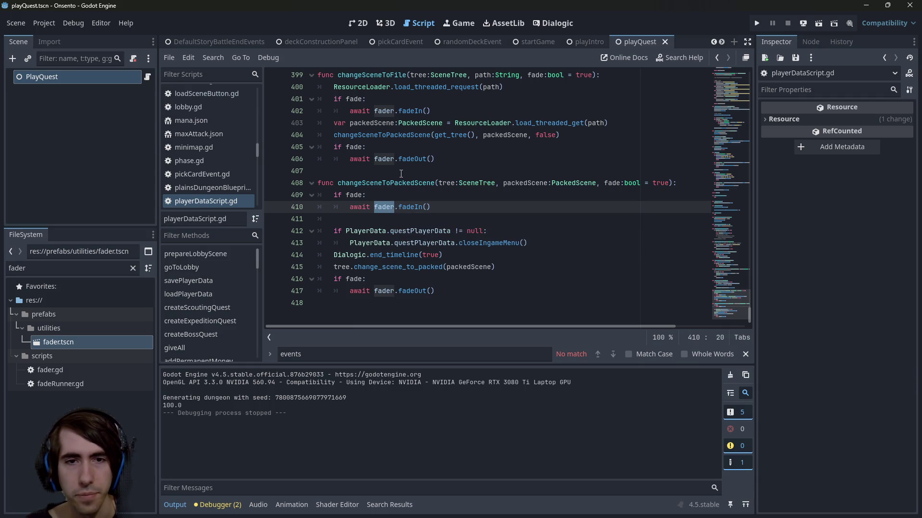
{"action": "double_click", "coordinate": [402, 267]}
{"action": "scroll", "coordinate": [394, 185], "scroll_direction": "up", "scroll_amount": 2}
{"action": "double_click", "coordinate": [395, 185]}
{"action": "scroll", "coordinate": [394, 185], "scroll_direction": "down", "scroll_amount": 2}
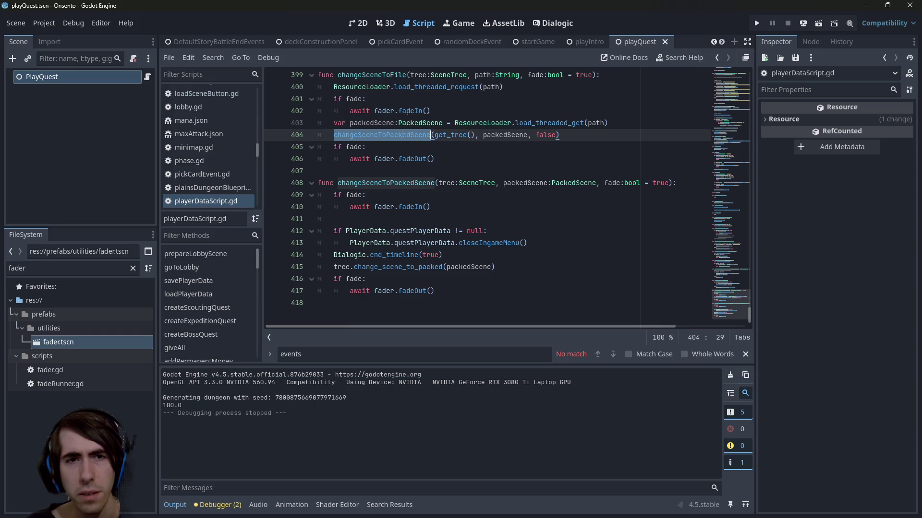
{"action": "left_click", "coordinate": [281, 257]}
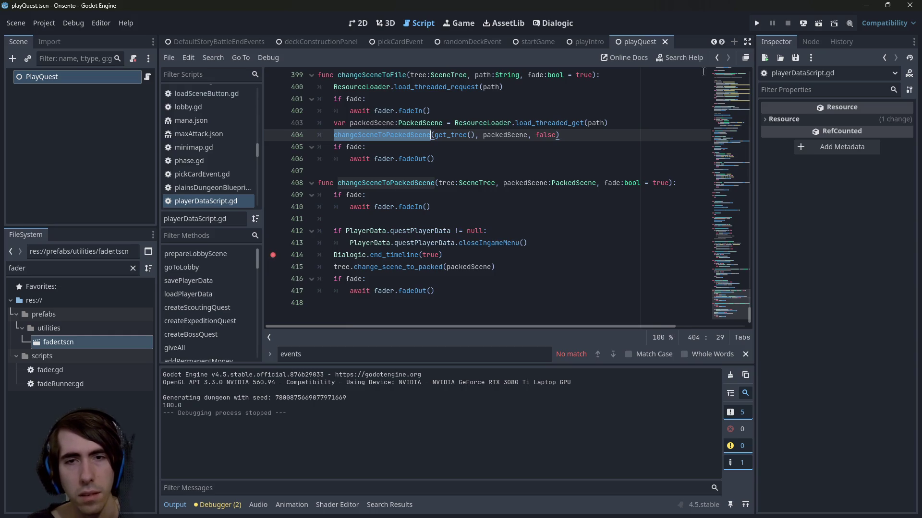
- Run the scene, continue past the first break, and fill the deck with offered cards
{"action": "left_click", "coordinate": [818, 24]}
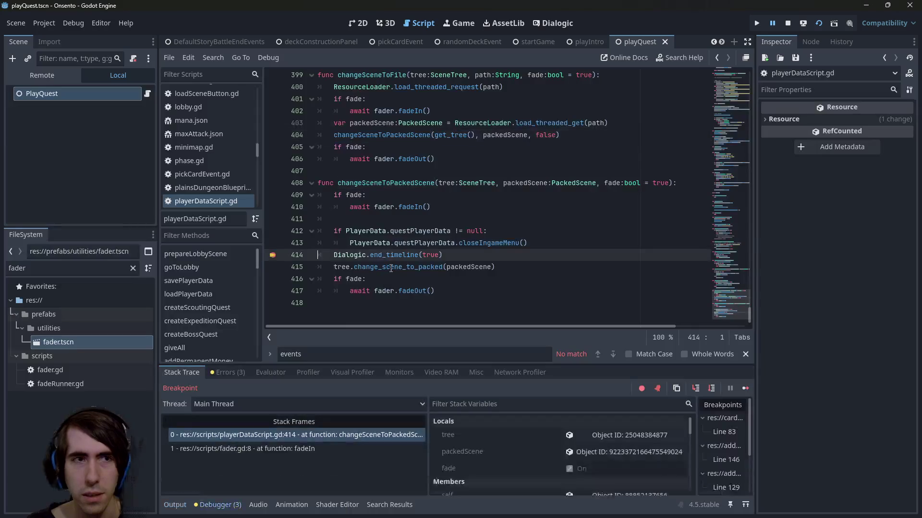
{"action": "left_click", "coordinate": [747, 389]}
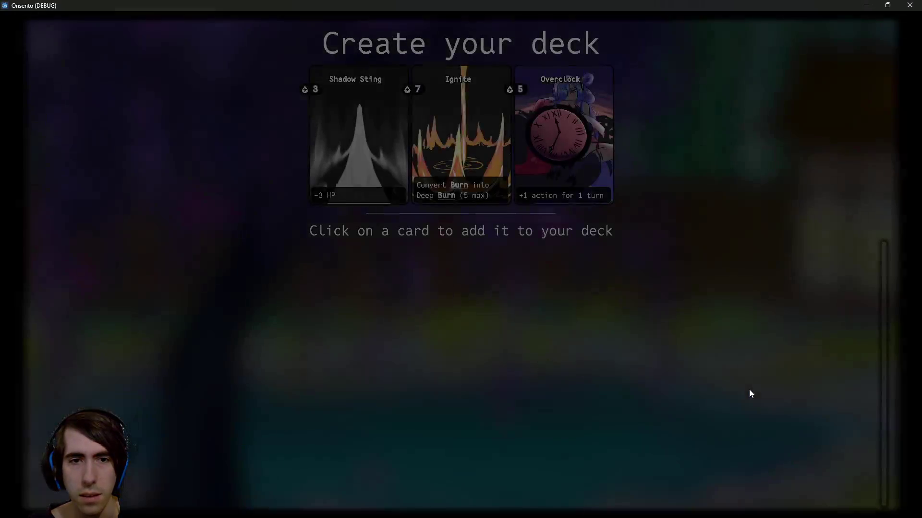
{"action": "left_click", "coordinate": [354, 154]}
{"action": "left_click", "coordinate": [355, 154]}
{"action": "left_click", "coordinate": [354, 155]}
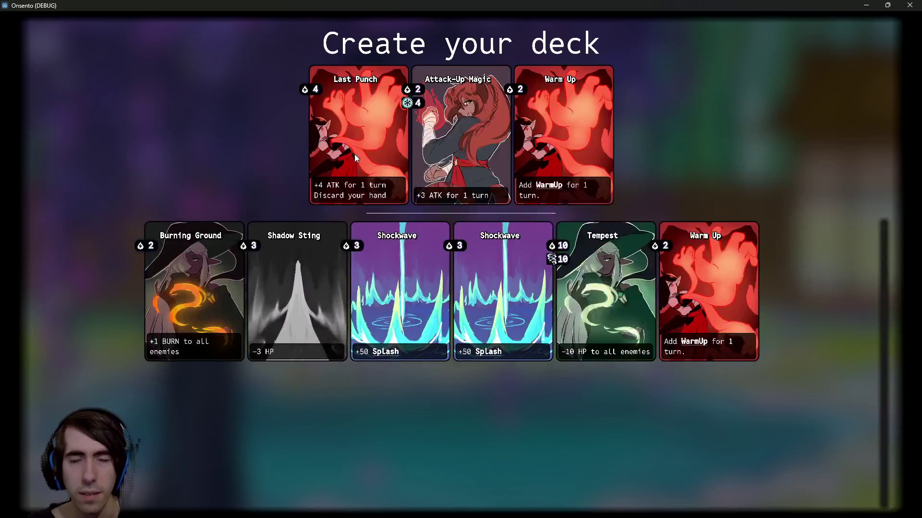
{"action": "left_click", "coordinate": [354, 155]}
{"action": "left_click", "coordinate": [354, 154]}
{"action": "left_click", "coordinate": [355, 154]}
{"action": "left_click", "coordinate": [355, 155]}
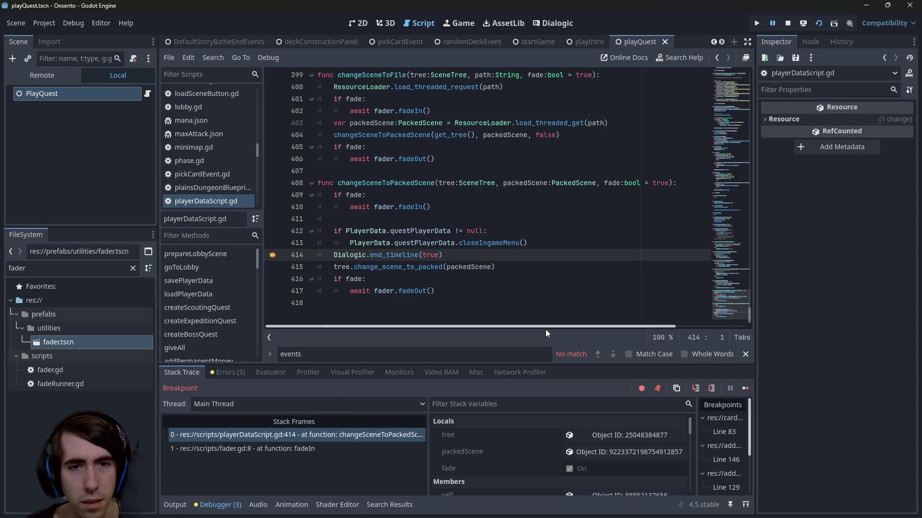
- Breakpoint line 404, resume, play the fox-girl card, and inspect the fader.gd fadeIn frame
{"action": "left_click", "coordinate": [273, 135]}
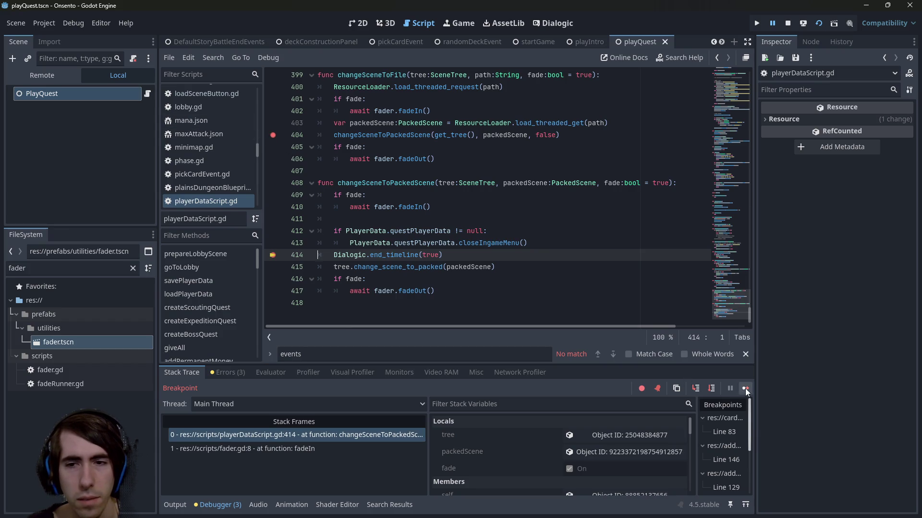
{"action": "left_click", "coordinate": [745, 388]}
{"action": "left_click_drag", "start_coordinate": [336, 393], "coordinate": [379, 226]}
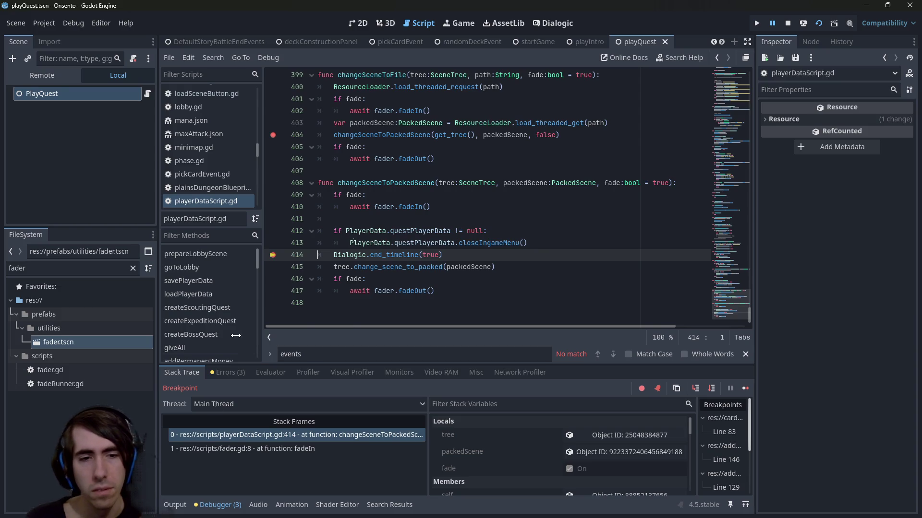
{"action": "left_click", "coordinate": [257, 449]}
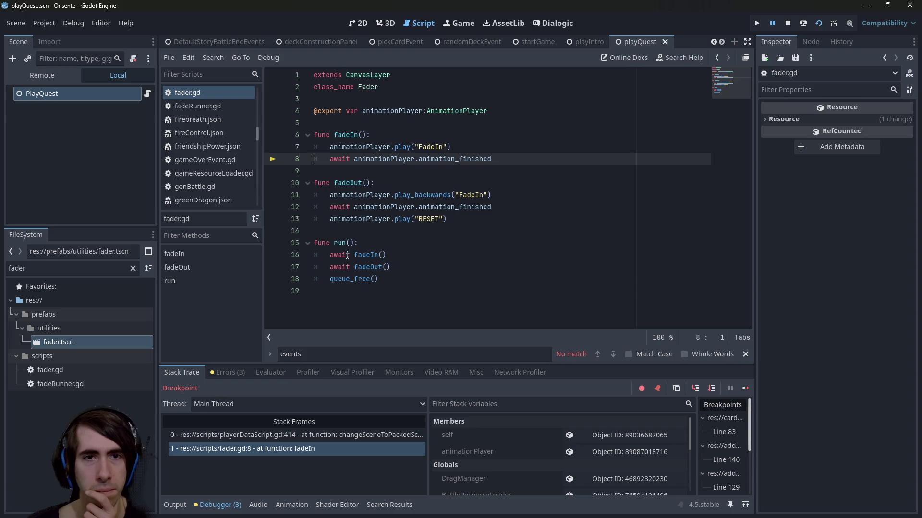
- Switch between the changeSceneToPackedScene and fader.gd fadeIn stack frames
{"action": "left_click", "coordinate": [284, 434]}
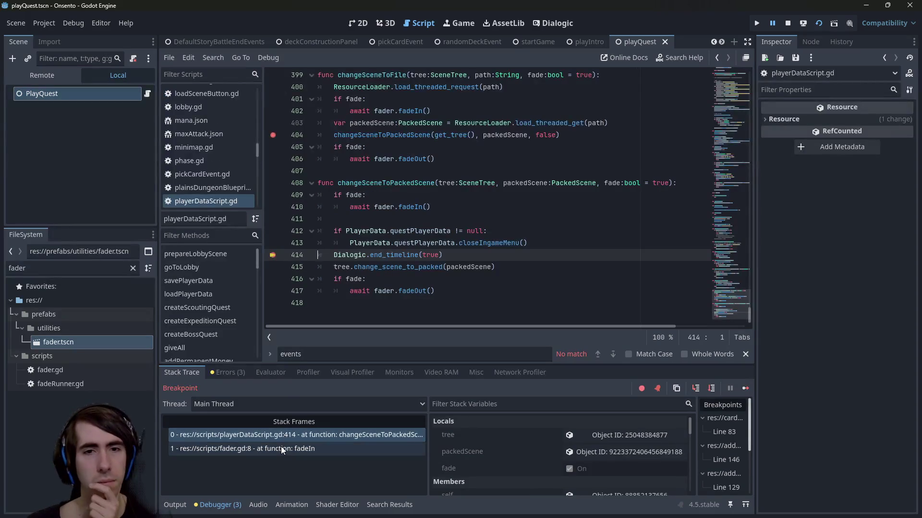
{"action": "left_click", "coordinate": [280, 446]}
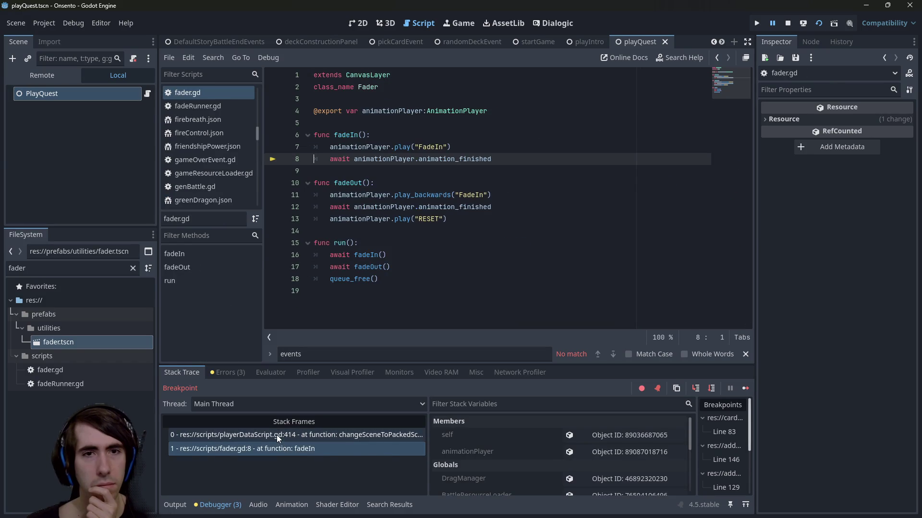
{"action": "left_click", "coordinate": [277, 435]}
- Move the breakpoints to lines 400 and 409, clearing 404 and 414, then stop the game
{"action": "left_click", "coordinate": [273, 195]}
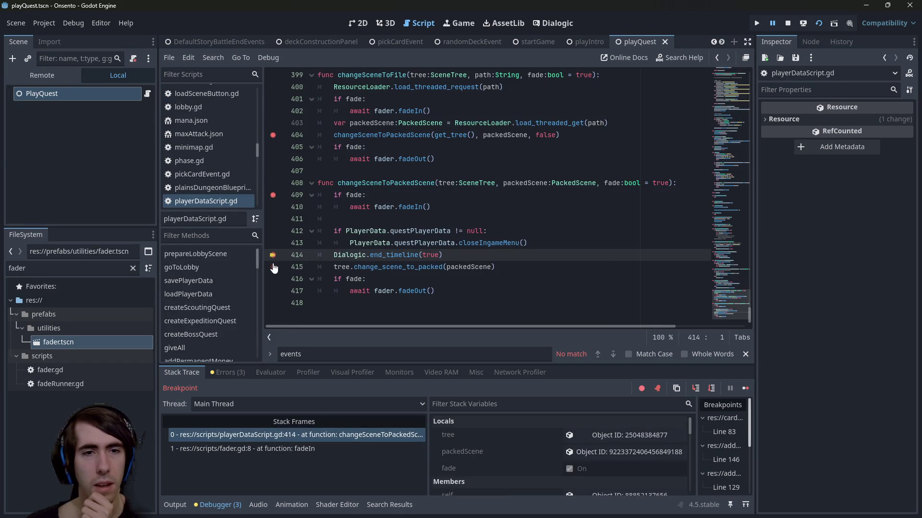
{"action": "left_click", "coordinate": [272, 255]}
{"action": "left_click", "coordinate": [273, 135]}
{"action": "left_click", "coordinate": [273, 87]}
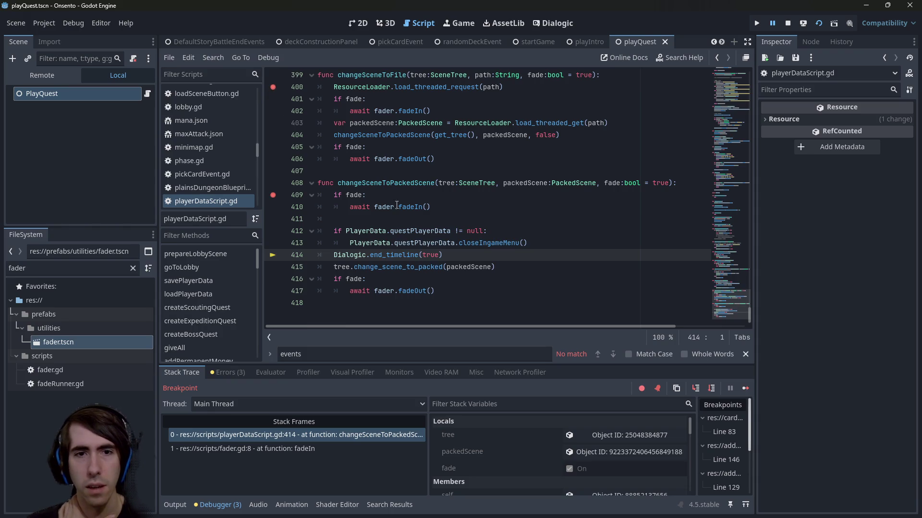
{"action": "left_click", "coordinate": [436, 215]}
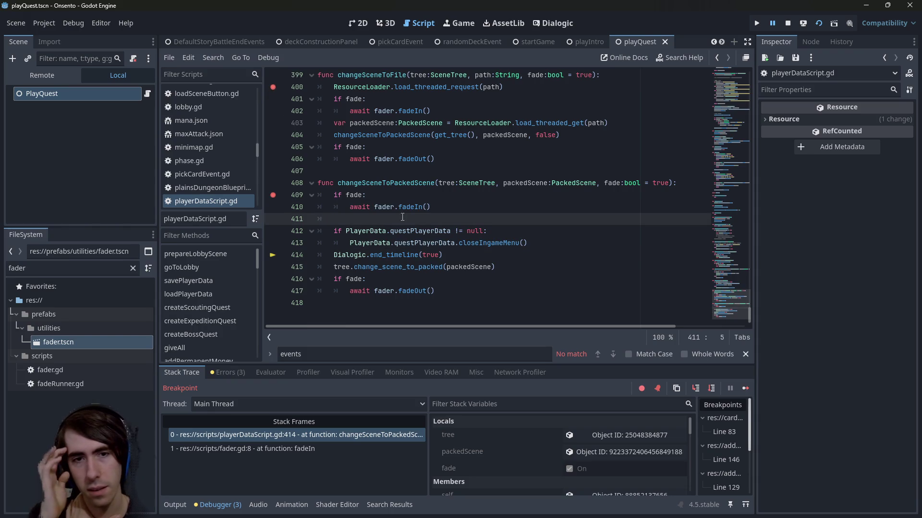
{"action": "left_click", "coordinate": [790, 28]}
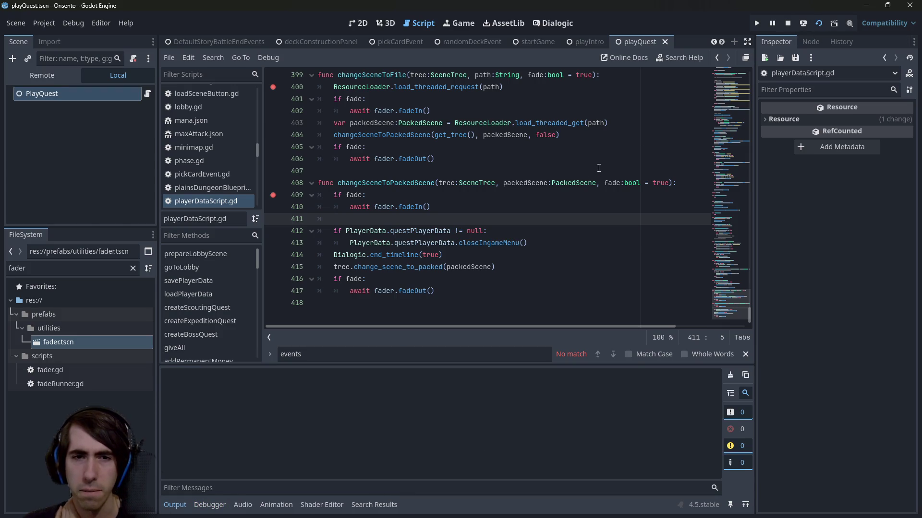
- Launch with F5, continue past the first break, and add six offered cards to the deck
{"action": "key", "text": "F5"}
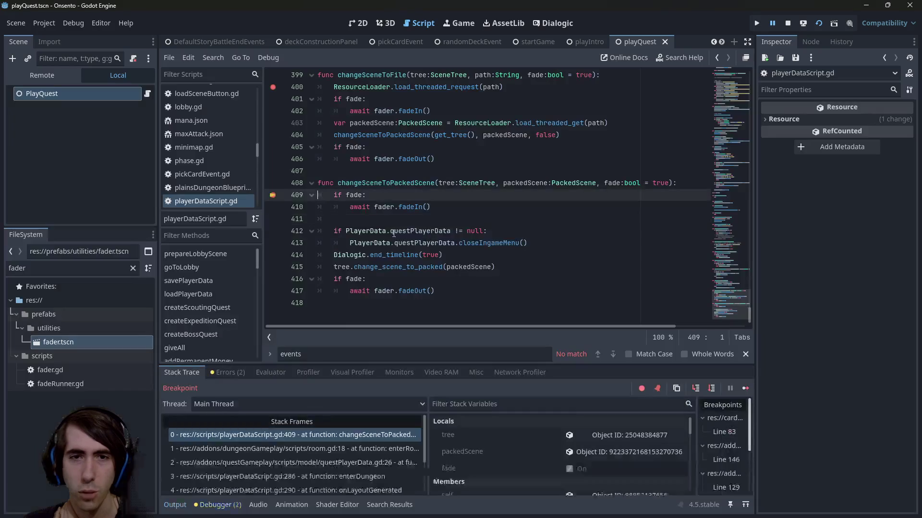
{"action": "left_click", "coordinate": [745, 388]}
{"action": "left_click", "coordinate": [382, 160]}
{"action": "left_click", "coordinate": [382, 160]}
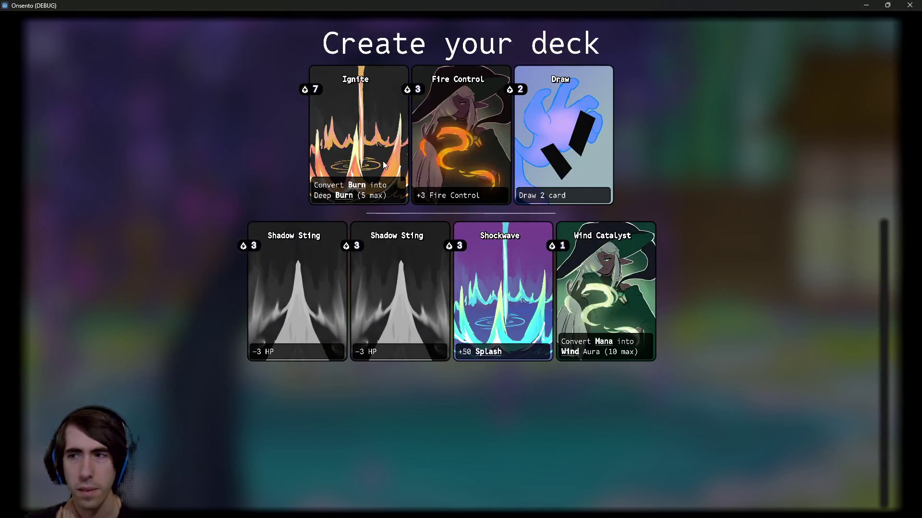
{"action": "left_click", "coordinate": [382, 160]}
{"action": "left_click", "coordinate": [382, 161]}
{"action": "left_click", "coordinate": [382, 160]}
{"action": "left_click", "coordinate": [382, 160]}
{"action": "left_click", "coordinate": [382, 160]}
{"action": "left_click", "coordinate": [382, 160]}
{"action": "left_click", "coordinate": [382, 160]}
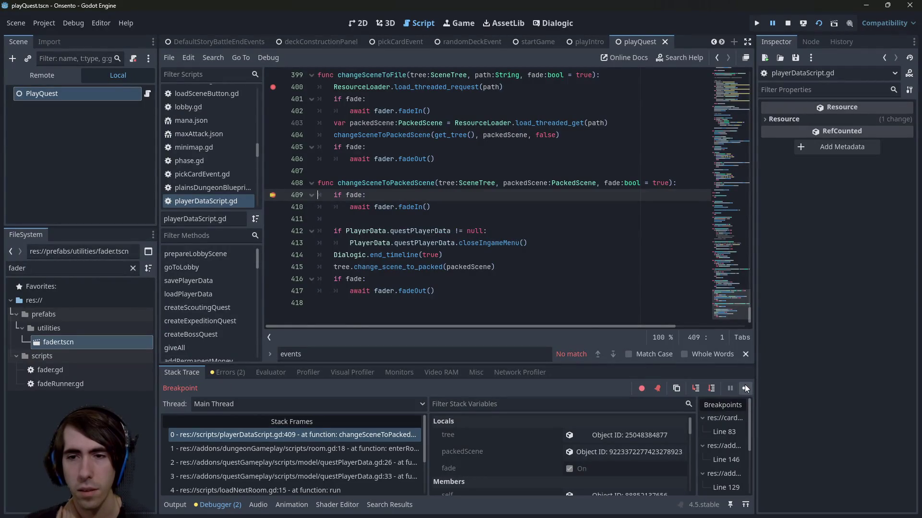
- Resume past the line 409 breakpoint, close the game, and select changeSceneToPackedScene
{"action": "left_click", "coordinate": [745, 388]}
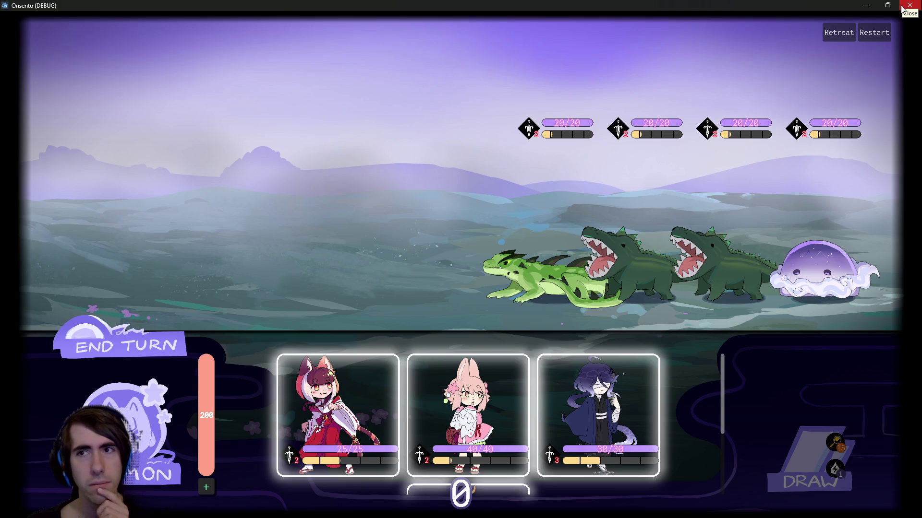
{"action": "left_click", "coordinate": [902, 8]}
{"action": "double_click", "coordinate": [391, 183]}
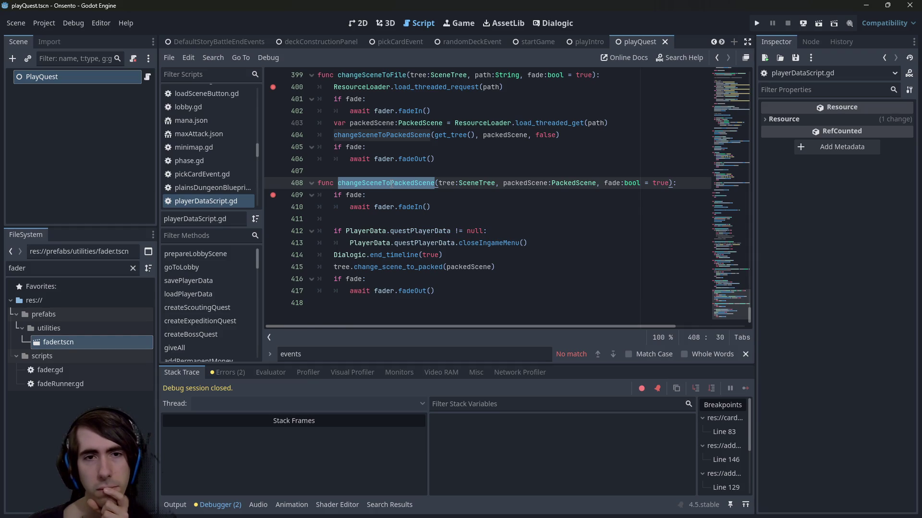
{"action": "scroll", "coordinate": [391, 182], "scroll_direction": "up", "scroll_amount": 5}
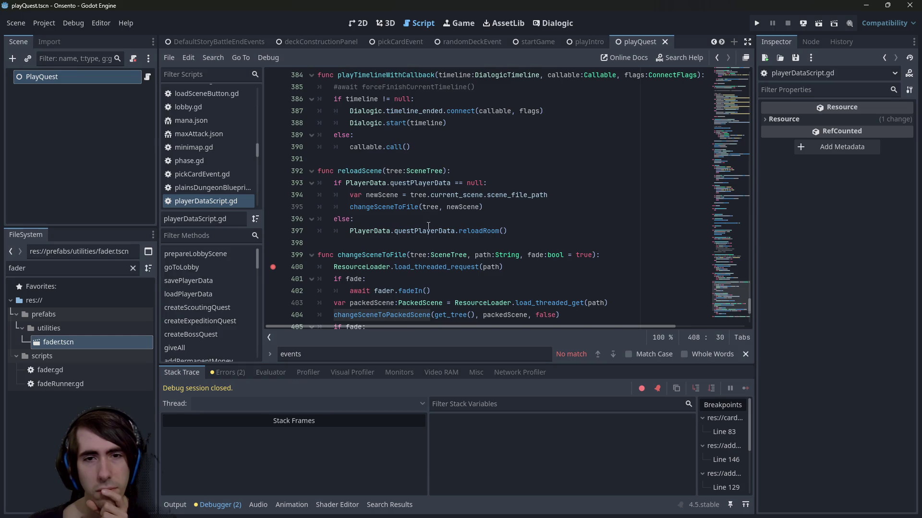
{"action": "double_click", "coordinate": [424, 231]}
{"action": "scroll", "coordinate": [424, 219], "scroll_direction": "down", "scroll_amount": 1}
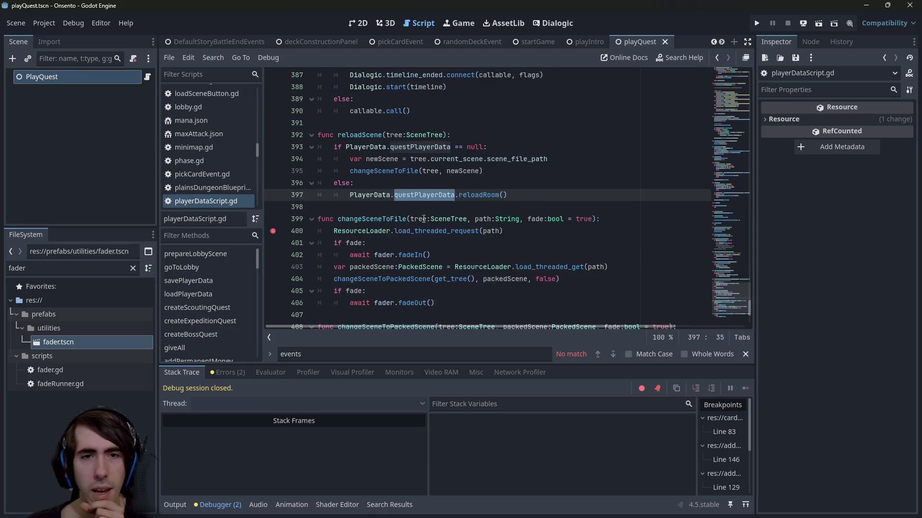
{"action": "double_click", "coordinate": [411, 171]}
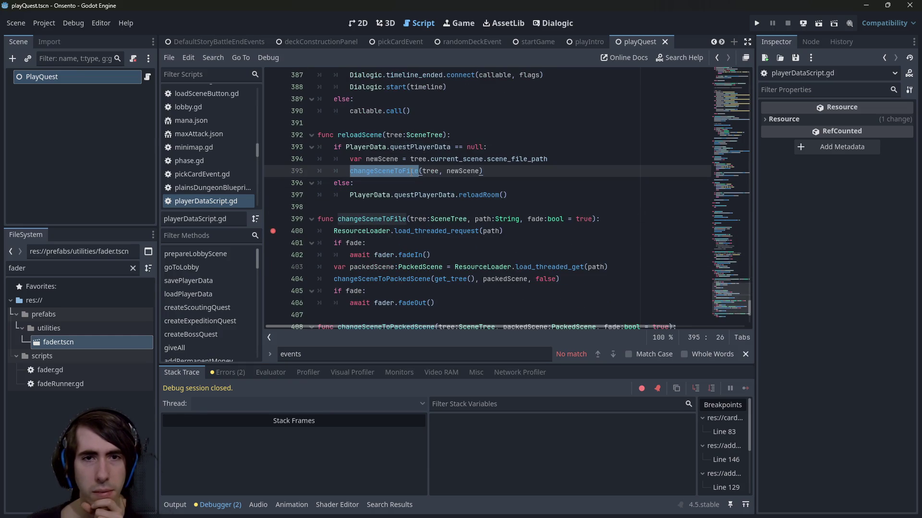
{"action": "double_click", "coordinate": [428, 149]}
{"action": "left_click", "coordinate": [468, 195]}
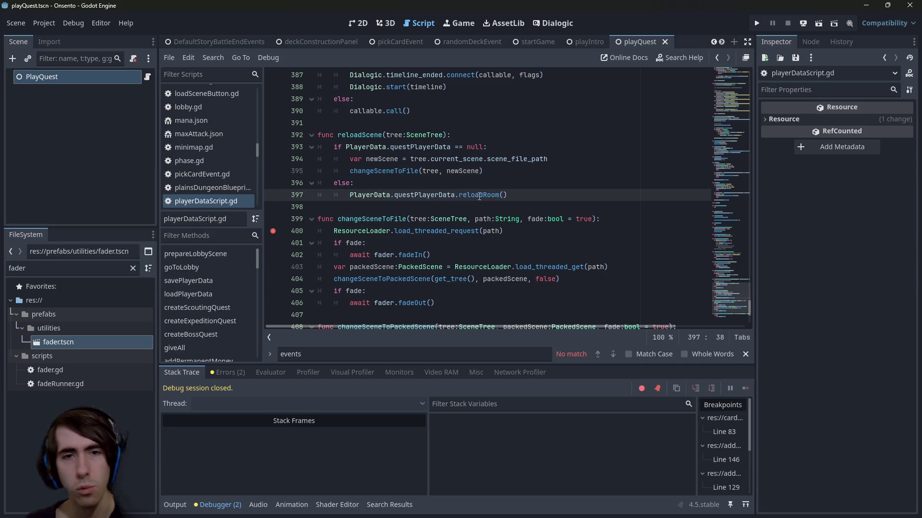
{"action": "left_click", "coordinate": [478, 195], "text": "ctrl"}
{"action": "double_click", "coordinate": [437, 244]}
{"action": "left_click", "coordinate": [524, 269]}
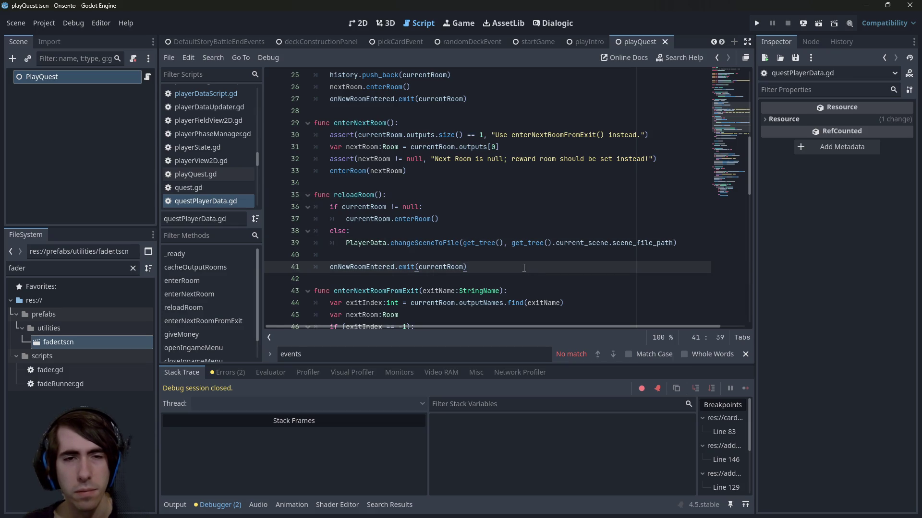
{"action": "double_click", "coordinate": [431, 243]}
{"action": "scroll", "coordinate": [431, 242], "scroll_direction": "up", "scroll_amount": 6}
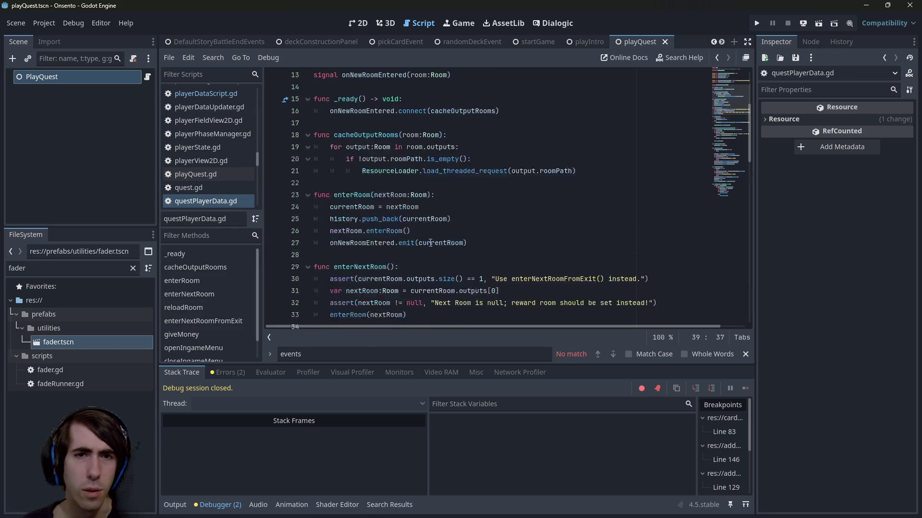
{"action": "scroll", "coordinate": [431, 242], "scroll_direction": "down", "scroll_amount": 3}
{"action": "scroll", "coordinate": [431, 243], "scroll_direction": "down", "scroll_amount": 2}
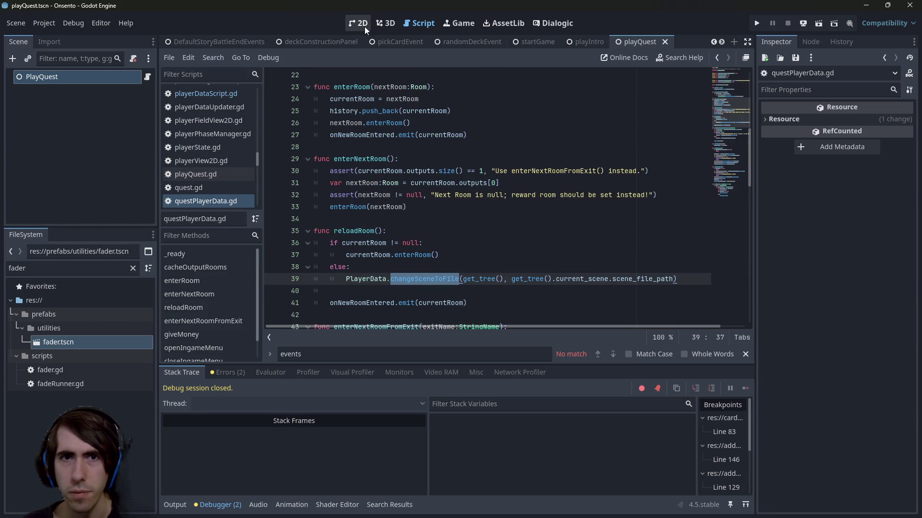
{"action": "left_click", "coordinate": [473, 278]}
{"action": "key", "text": "Down"}
{"action": "key", "text": "Up"}
{"action": "key", "text": "Up"}
{"action": "key", "text": "Up"}
{"action": "key", "text": "Down"}
{"action": "key", "text": "Down"}
{"action": "key", "text": "alt+Left"}
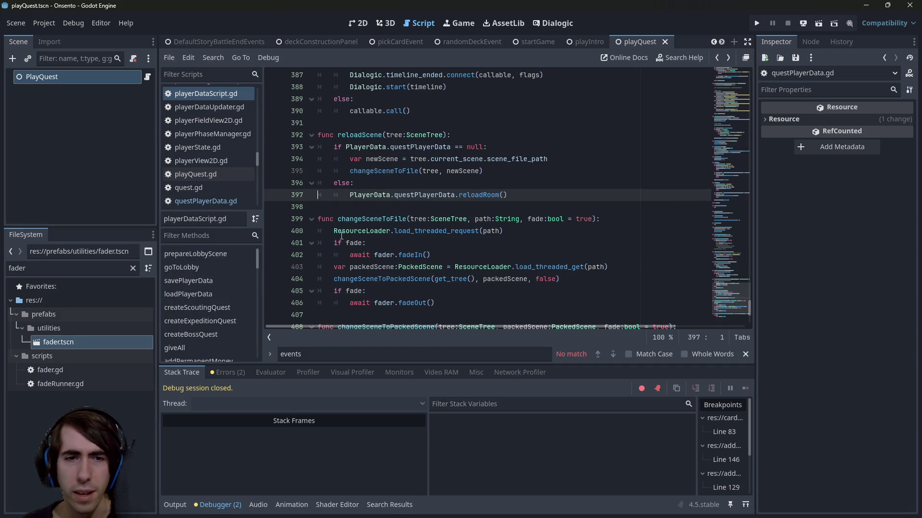
- Restart the game with F5 and continue past the first breakpoint
{"action": "left_click", "coordinate": [434, 255]}
{"action": "left_click", "coordinate": [821, 29]}
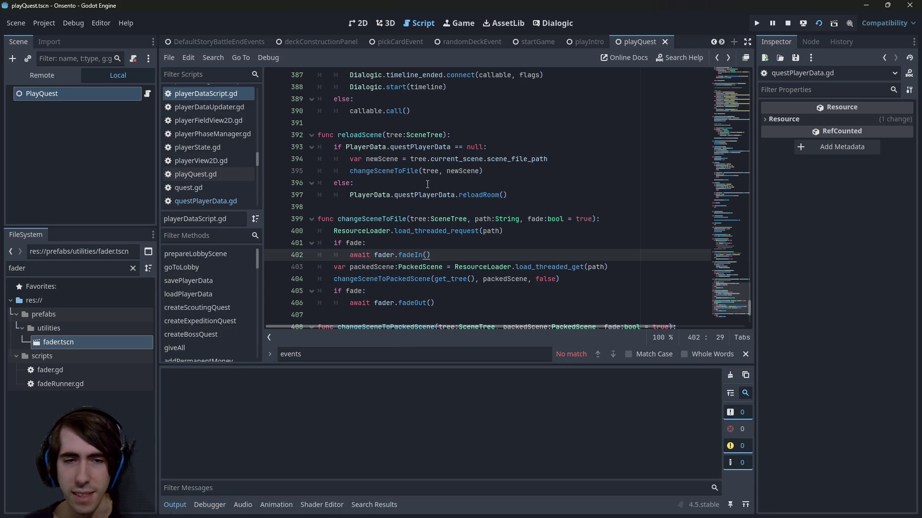
{"action": "mouse_move", "coordinate": [437, 164]}
{"action": "key", "text": "F5"}
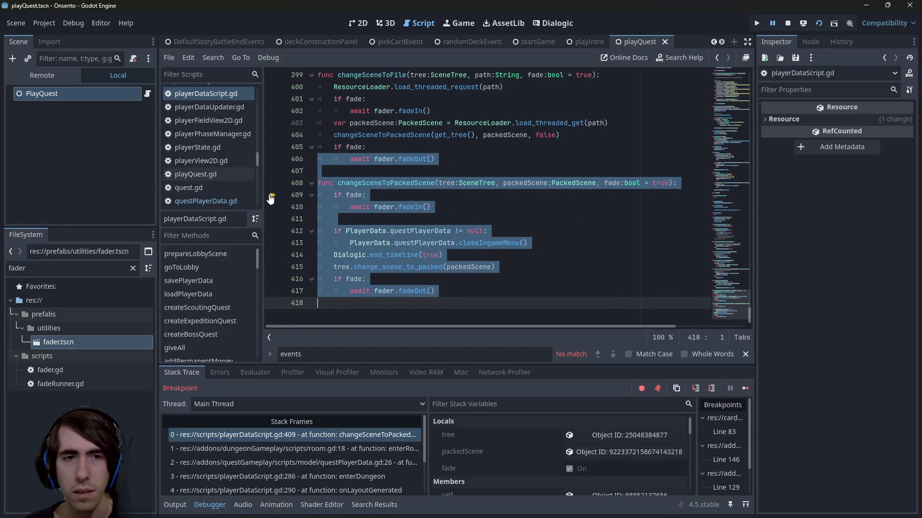
{"action": "left_click", "coordinate": [745, 388]}
- Fill the deck to ten cards from the offered picks
{"action": "left_click", "coordinate": [373, 153]}
{"action": "left_click", "coordinate": [373, 154]}
{"action": "left_click", "coordinate": [373, 153]}
{"action": "left_click", "coordinate": [373, 154]}
{"action": "left_click", "coordinate": [373, 153]}
{"action": "left_click", "coordinate": [373, 154]}
{"action": "left_click", "coordinate": [373, 154]}
{"action": "left_click", "coordinate": [373, 154]}
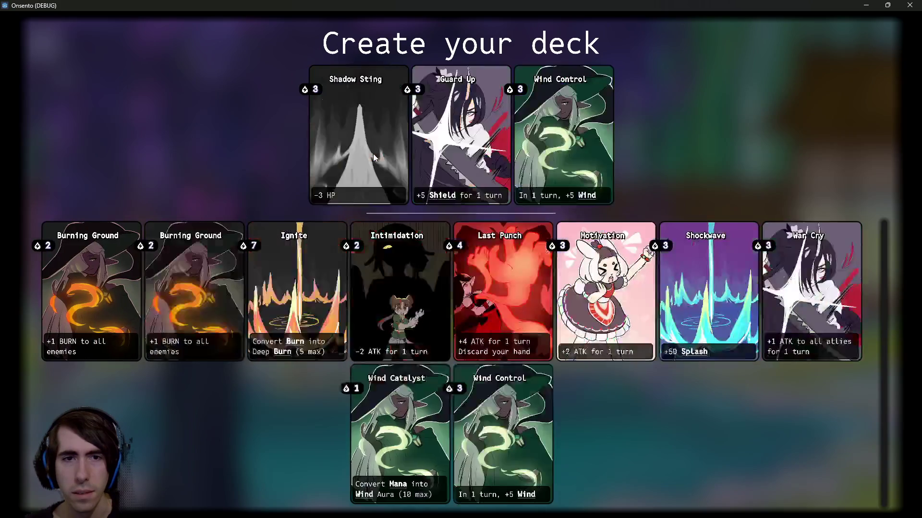
{"action": "left_click", "coordinate": [373, 154]}
{"action": "left_click", "coordinate": [373, 153]}
{"action": "left_click", "coordinate": [373, 153]}
{"action": "left_click", "coordinate": [373, 154]}
{"action": "left_click", "coordinate": [373, 154]}
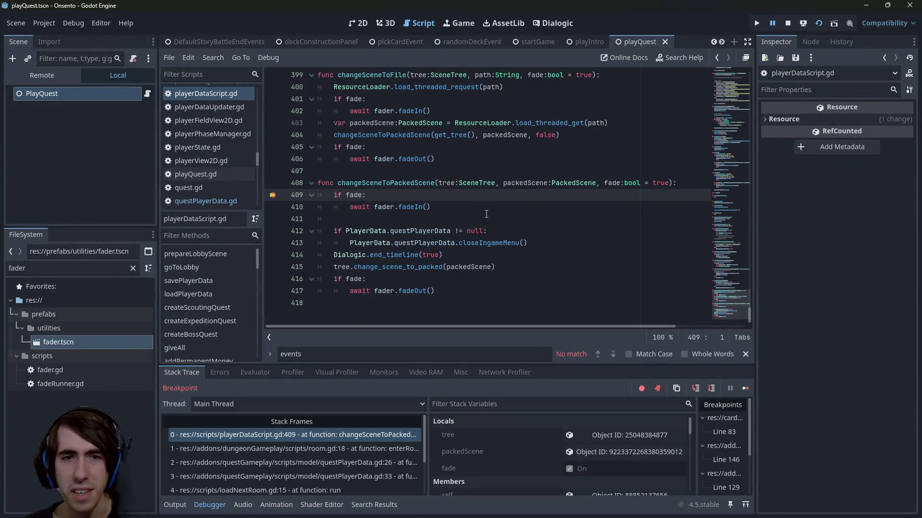
- Inspect the enterRoom stack frame in room.gd and its onSceneChanged function
{"action": "left_click", "coordinate": [326, 449]}
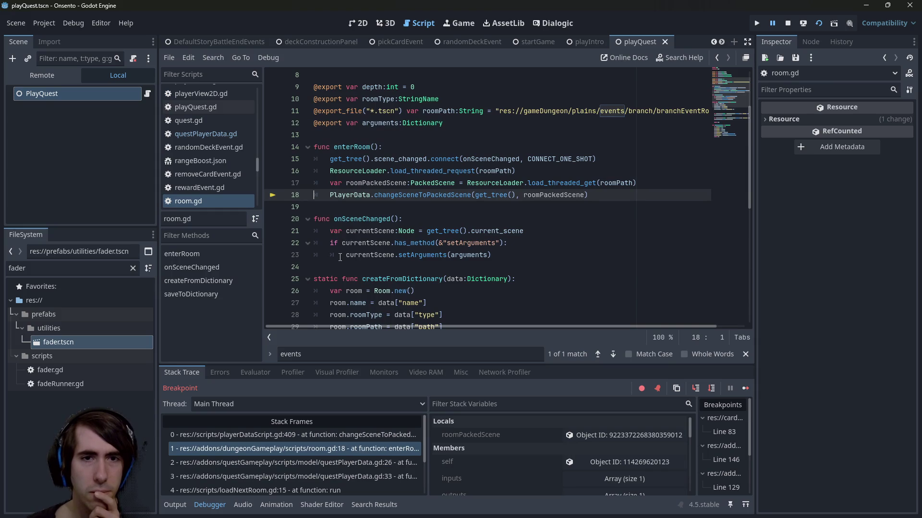
{"action": "double_click", "coordinate": [366, 220]}
{"action": "scroll", "coordinate": [364, 226], "scroll_direction": "down", "scroll_amount": 5}
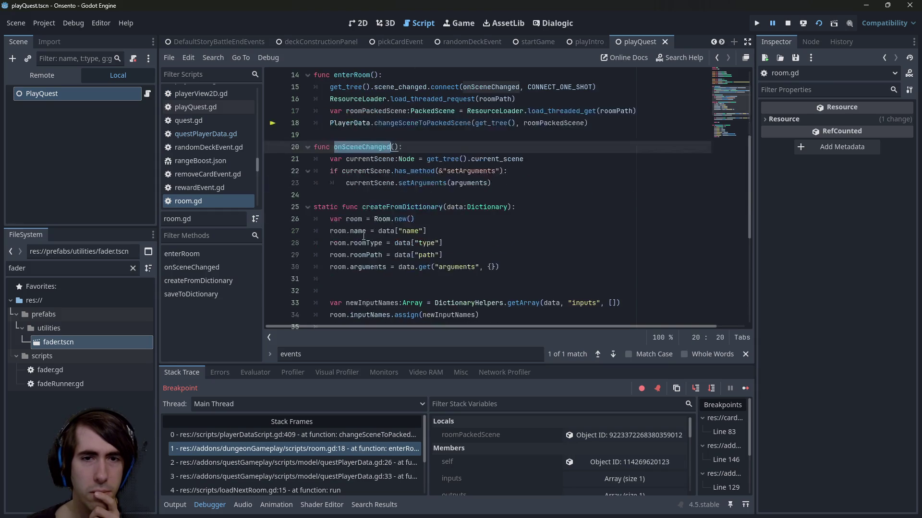
{"action": "scroll", "coordinate": [363, 239], "scroll_direction": "up", "scroll_amount": 3}
{"action": "scroll", "coordinate": [362, 238], "scroll_direction": "up", "scroll_amount": 3}
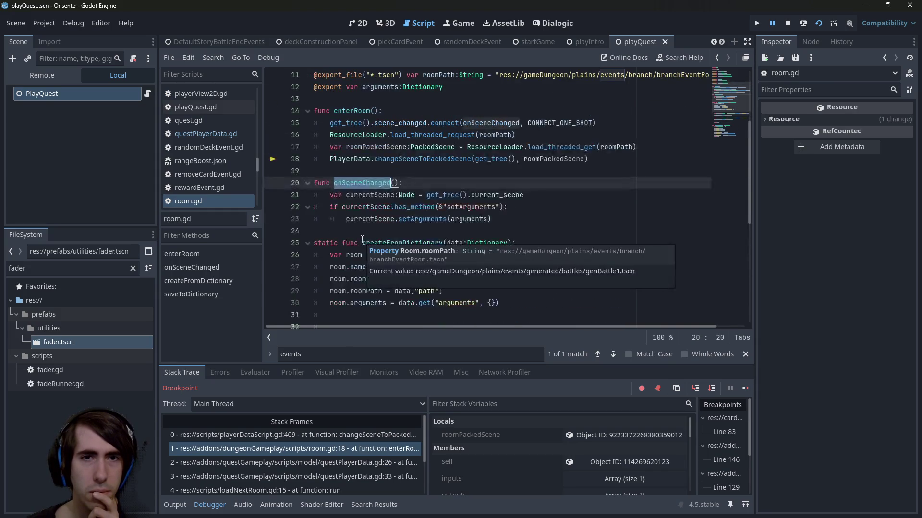
- Inspect the questPlayerData.gd enterRoom and enterNextRoom frames, resume into battle, and minimize the game
{"action": "left_click", "coordinate": [292, 462]}
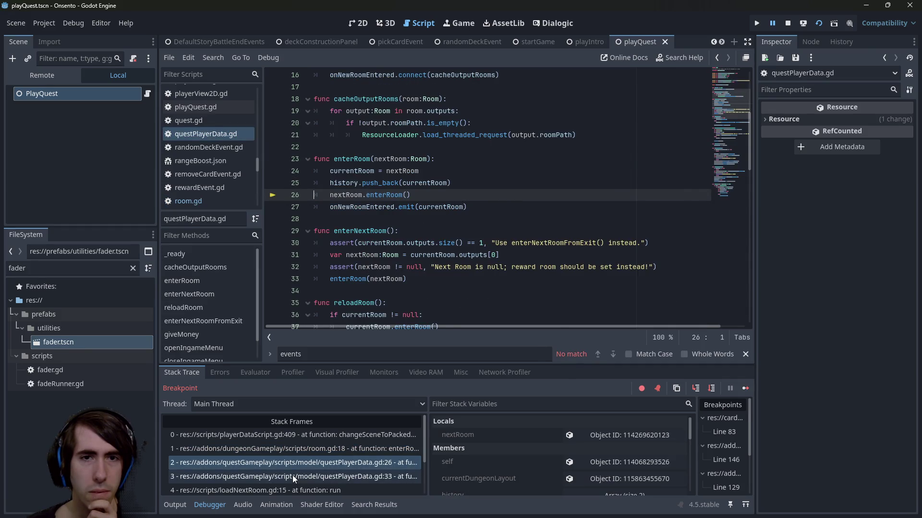
{"action": "left_click", "coordinate": [292, 475]}
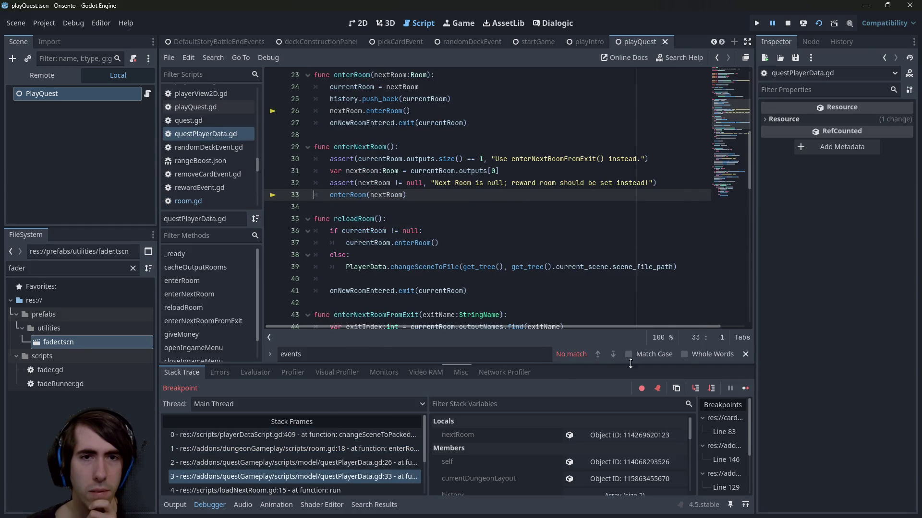
{"action": "left_click", "coordinate": [744, 388]}
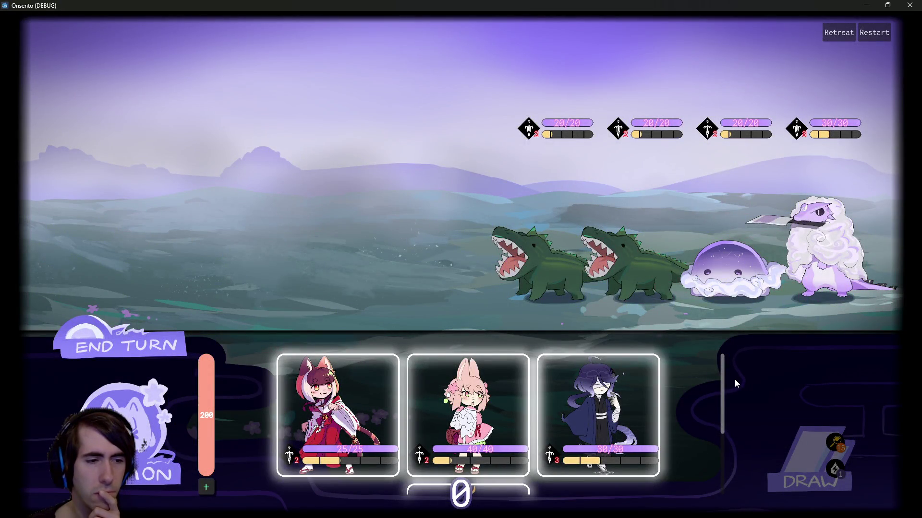
{"action": "left_click", "coordinate": [866, 5]}
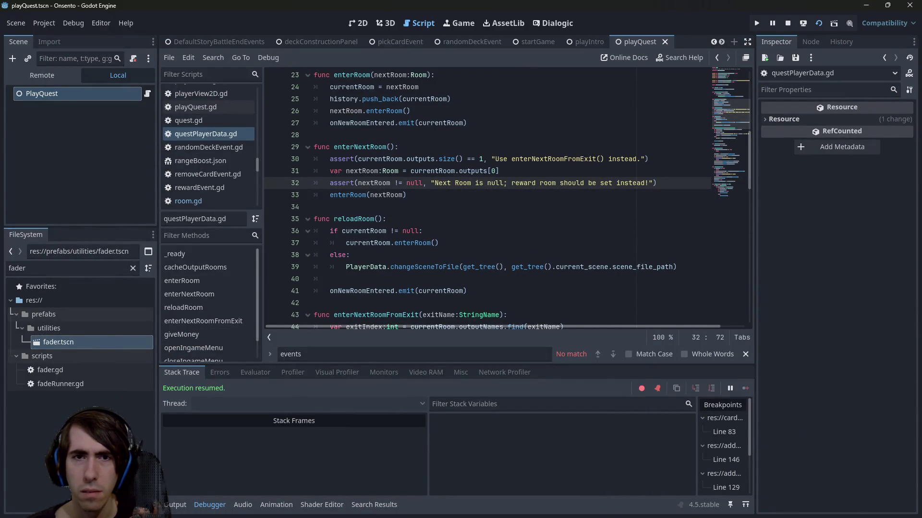
- Follow the enterRoom call in enterNextRoom to its definition in room.gd
{"action": "scroll", "coordinate": [370, 150], "scroll_direction": "down", "scroll_amount": 2}
{"action": "scroll", "coordinate": [369, 149], "scroll_direction": "up", "scroll_amount": 2}
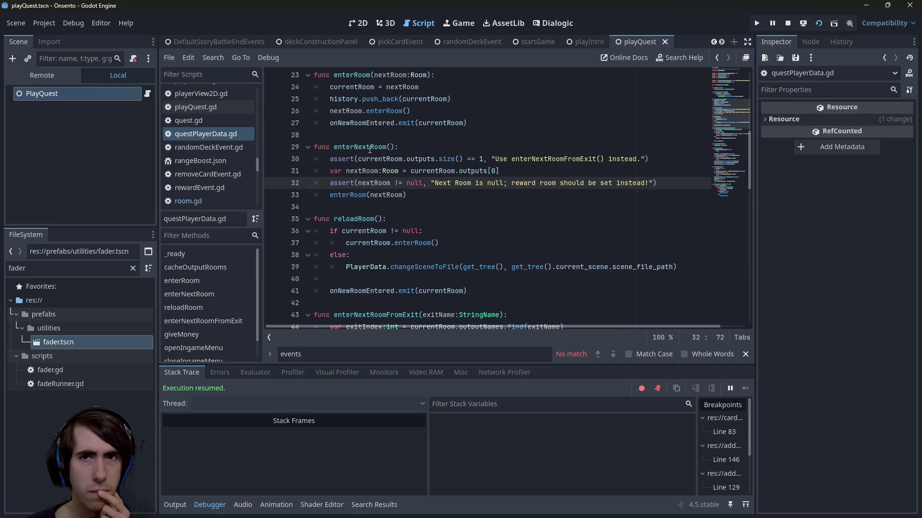
{"action": "scroll", "coordinate": [336, 189], "scroll_direction": "up", "scroll_amount": 1}
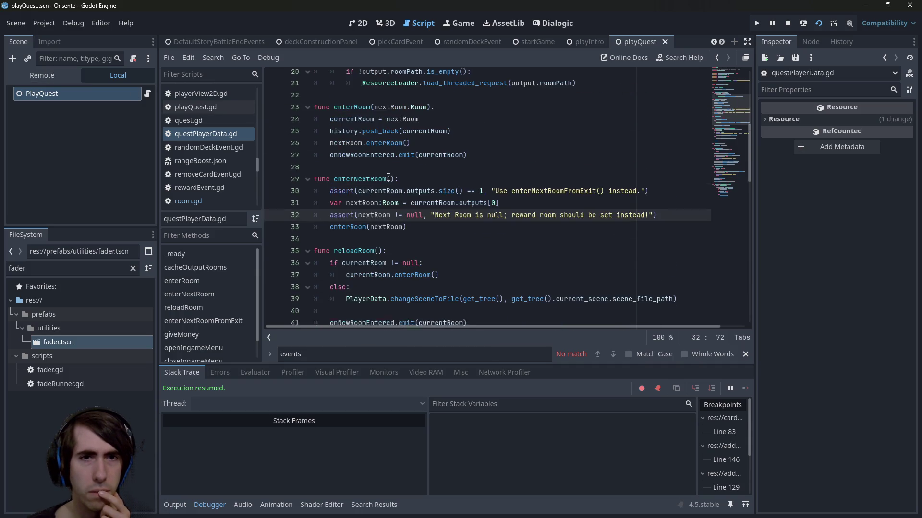
{"action": "left_click", "coordinate": [272, 194], "text": "shift"}
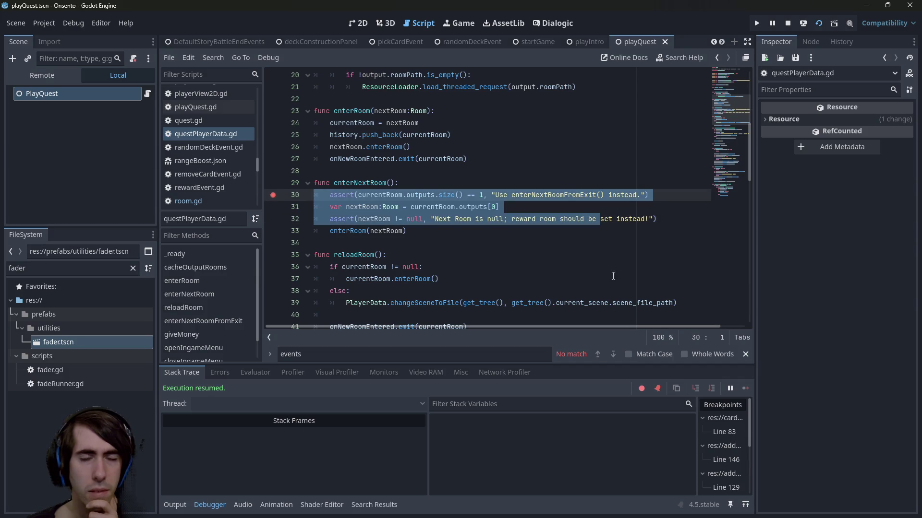
{"action": "left_click", "coordinate": [349, 231]}
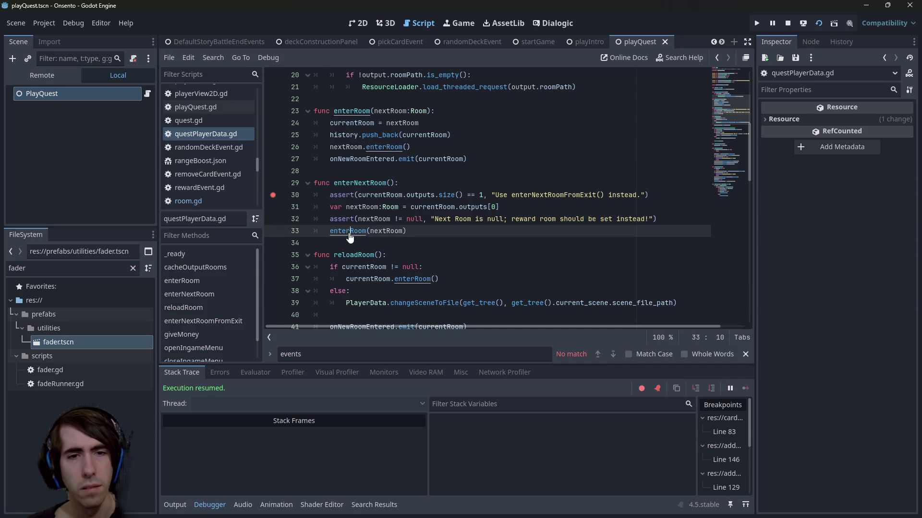
{"action": "left_click", "coordinate": [349, 233], "text": "ctrl"}
{"action": "left_click", "coordinate": [395, 232], "text": "ctrl"}
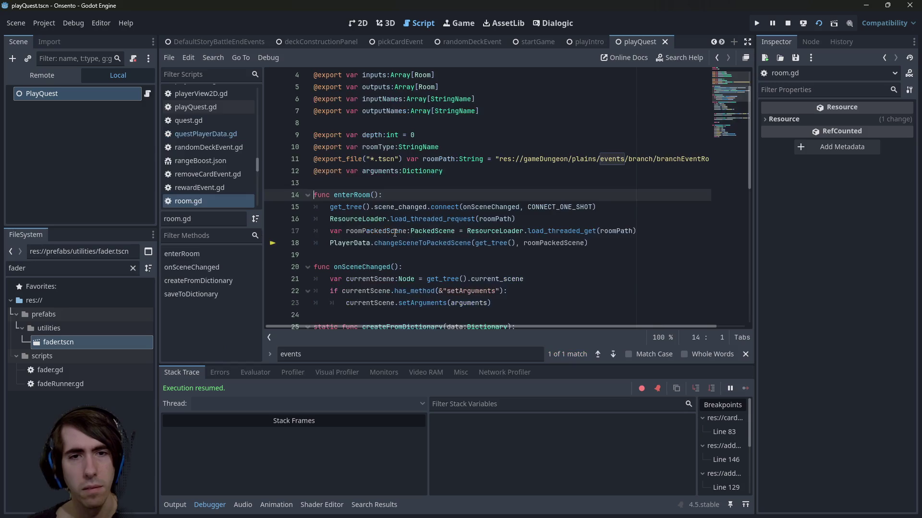
- Select enterRoom's lines 16–18 and onSceneChanged, then drag the fox-girl card in-game
{"action": "double_click", "coordinate": [455, 243]}
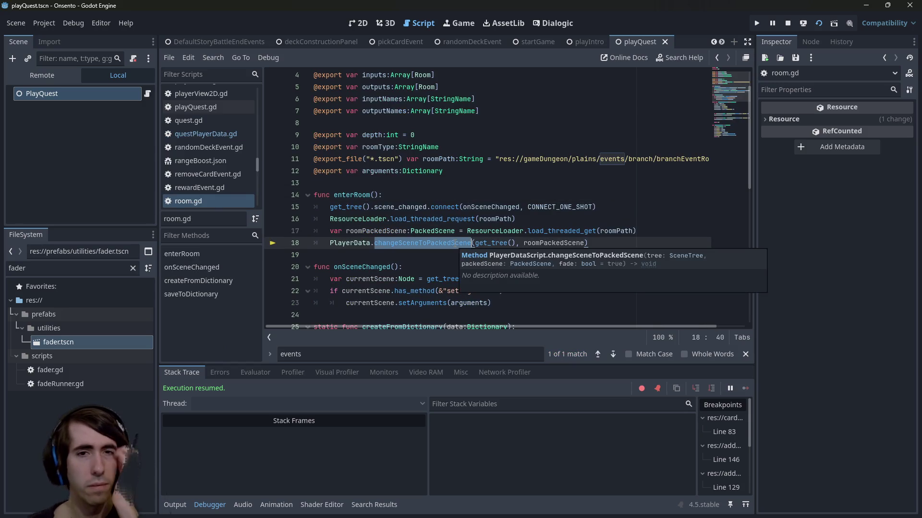
{"action": "mouse_move", "coordinate": [603, 240]}
{"action": "left_mouse_down"}
{"action": "mouse_move", "coordinate": [336, 243]}
{"action": "mouse_move", "coordinate": [275, 216]}
{"action": "left_mouse_up"}
{"action": "left_click", "coordinate": [432, 219]}
{"action": "double_click", "coordinate": [490, 207]}
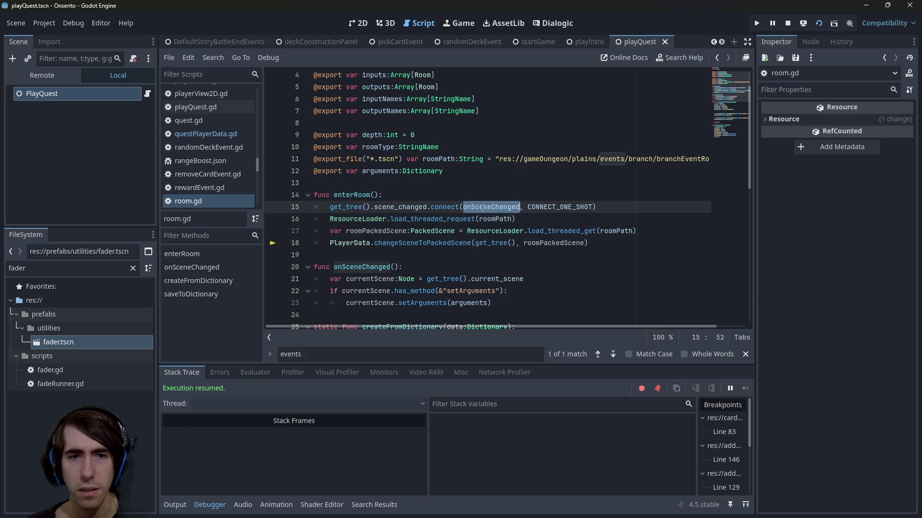
{"action": "scroll", "coordinate": [491, 207], "scroll_direction": "down", "scroll_amount": 3}
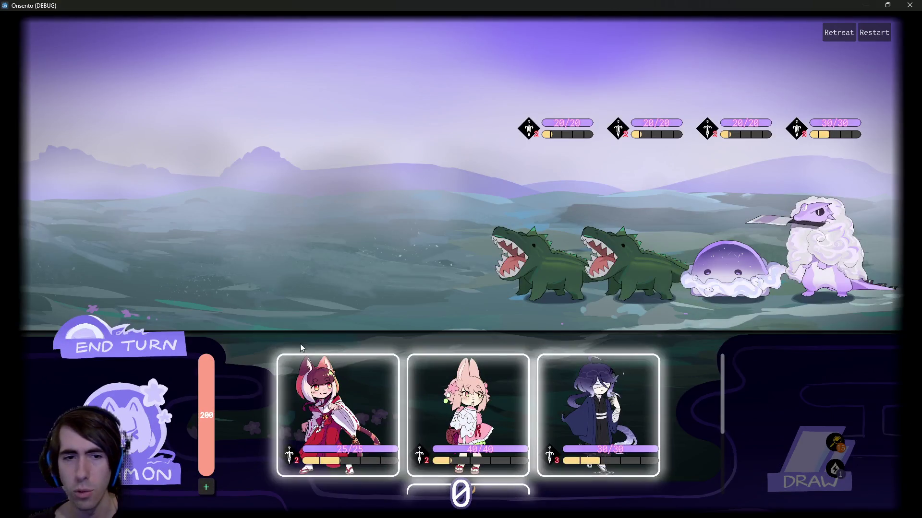
{"action": "mouse_move", "coordinate": [301, 343]}
{"action": "left_mouse_down"}
{"action": "mouse_move", "coordinate": [318, 240]}
{"action": "mouse_move", "coordinate": [353, 179]}
{"action": "mouse_move", "coordinate": [369, 174]}
{"action": "left_mouse_up"}
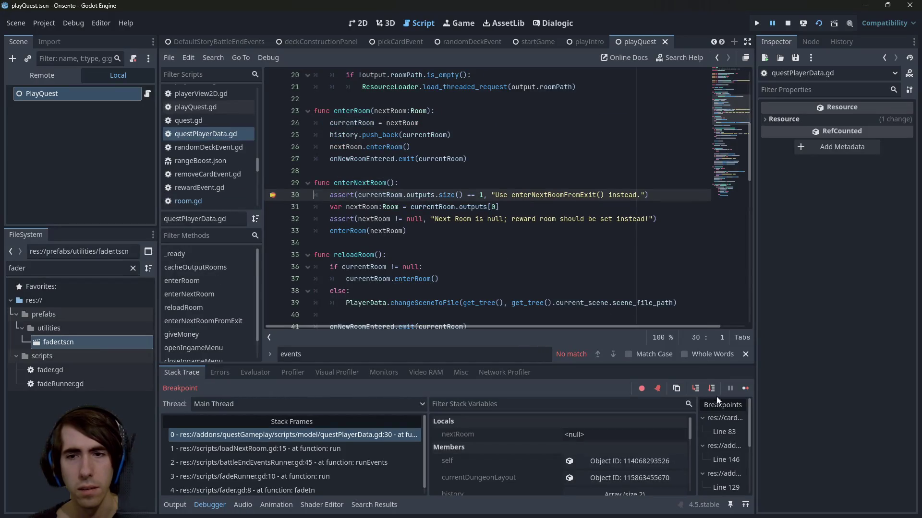
- Continue past both breakpoints and place the rabbit-girl, cat-girl and purple-haired cards
{"action": "left_click", "coordinate": [746, 384]}
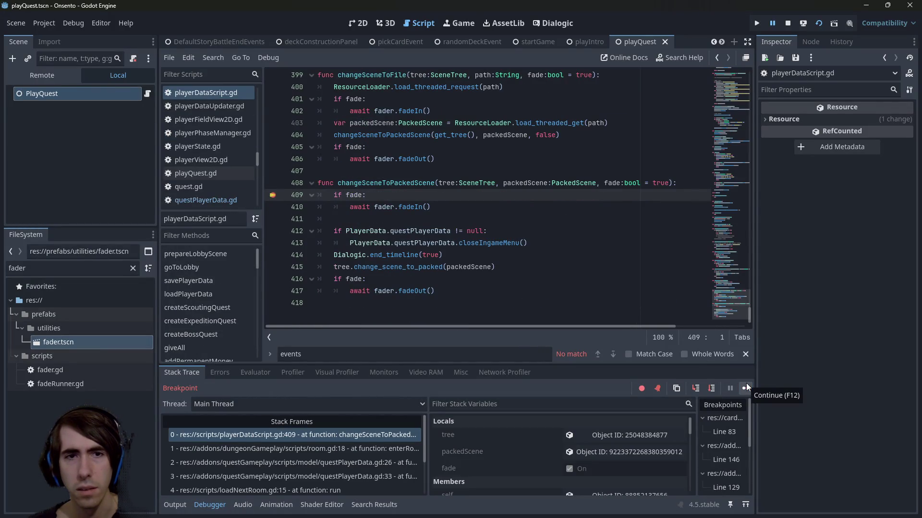
{"action": "left_click", "coordinate": [746, 384]}
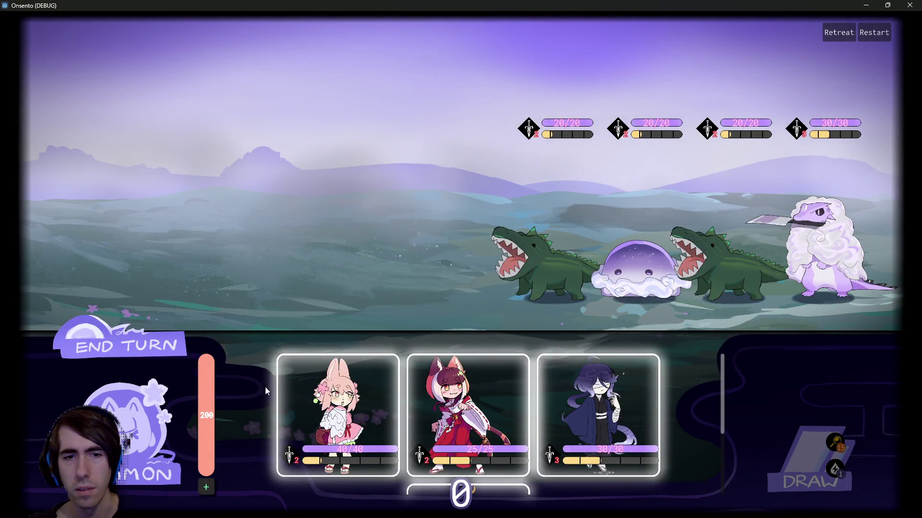
{"action": "mouse_move", "coordinate": [338, 412]}
{"action": "left_mouse_down"}
{"action": "mouse_move", "coordinate": [395, 247]}
{"action": "mouse_move", "coordinate": [369, 250]}
{"action": "left_mouse_up"}
{"action": "left_click_drag", "start_coordinate": [301, 303], "coordinate": [271, 235]}
{"action": "mouse_move", "coordinate": [403, 399]}
{"action": "left_mouse_down"}
{"action": "mouse_move", "coordinate": [216, 224]}
{"action": "mouse_move", "coordinate": [176, 218]}
{"action": "left_mouse_up"}
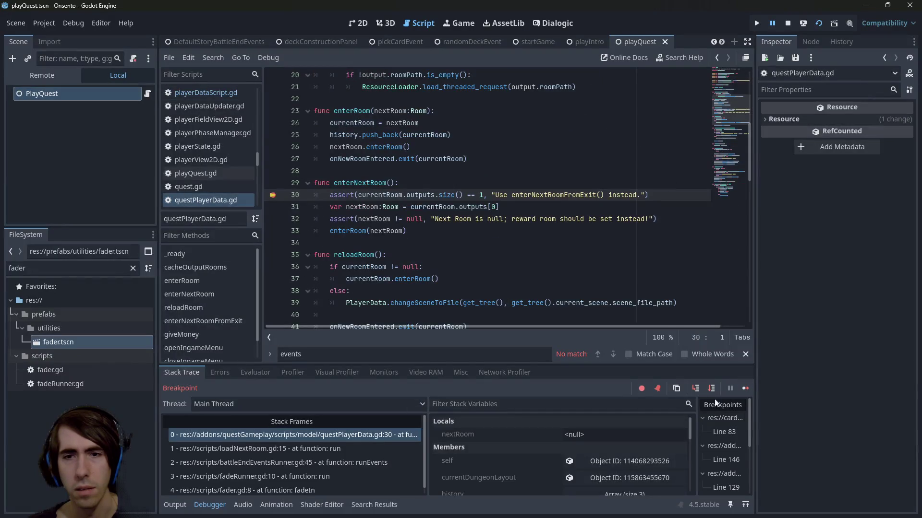
- Continue until the quest map appears, then close the Onsento game window
{"action": "left_click", "coordinate": [744, 389]}
{"action": "left_click", "coordinate": [744, 388]}
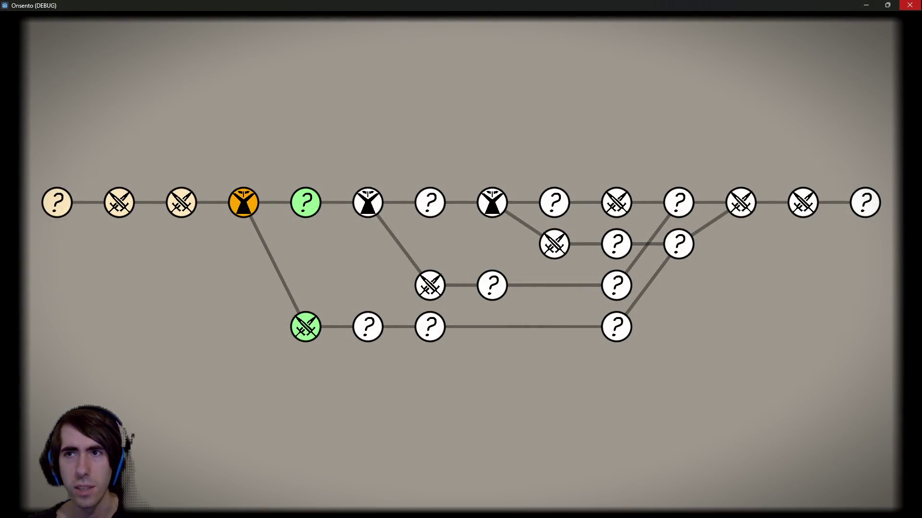
{"action": "left_click", "coordinate": [909, 5]}
{"action": "left_click", "coordinate": [496, 238]}
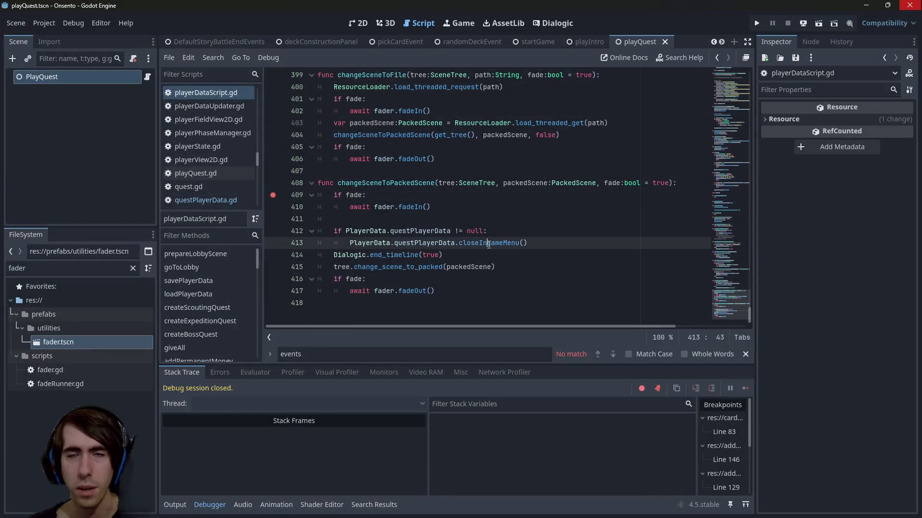
- Open genBattle1 and its DefaultGenBattleEndEvents scene in its own tab, widening the panels
{"action": "left_click", "coordinate": [445, 206]}
{"action": "key", "text": "shift+alt+o"}
{"action": "type", "text": "genBattle1"}
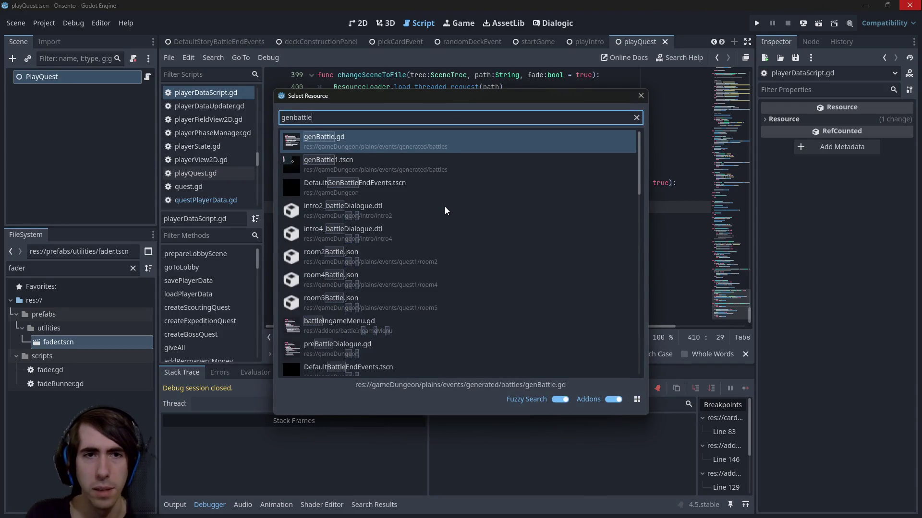
{"action": "key", "text": "Return"}
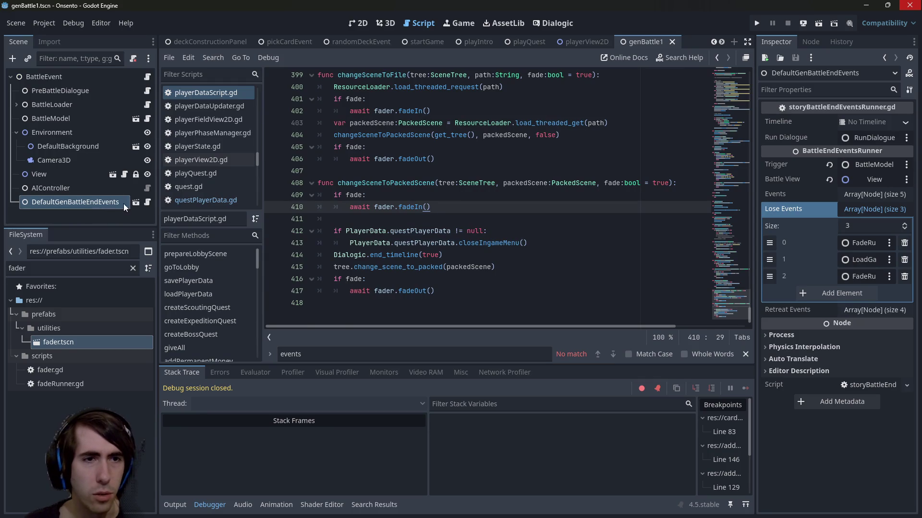
{"action": "left_click", "coordinate": [133, 202]}
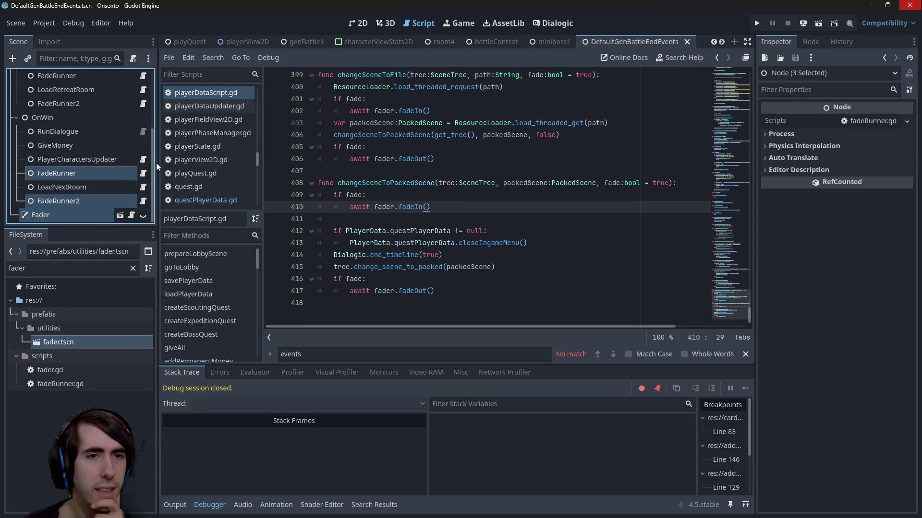
{"action": "mouse_move", "coordinate": [156, 162]}
{"action": "left_mouse_down"}
{"action": "mouse_move", "coordinate": [265, 165]}
{"action": "mouse_move", "coordinate": [253, 165]}
{"action": "left_mouse_up"}
- Follow LoadNextRoom's script to the enterNextRoom definition in questPlayerData.gd
{"action": "left_click", "coordinate": [110, 176]}
{"action": "left_click", "coordinate": [108, 187]}
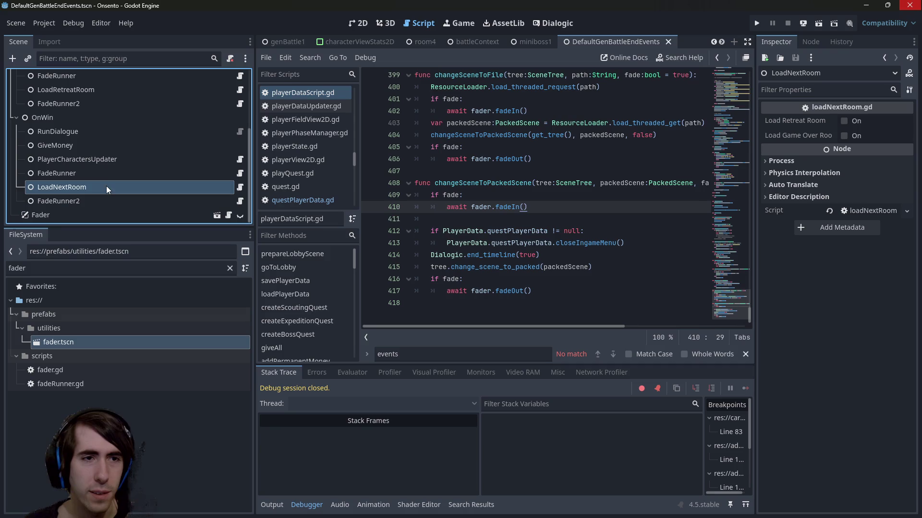
{"action": "left_click", "coordinate": [242, 188]}
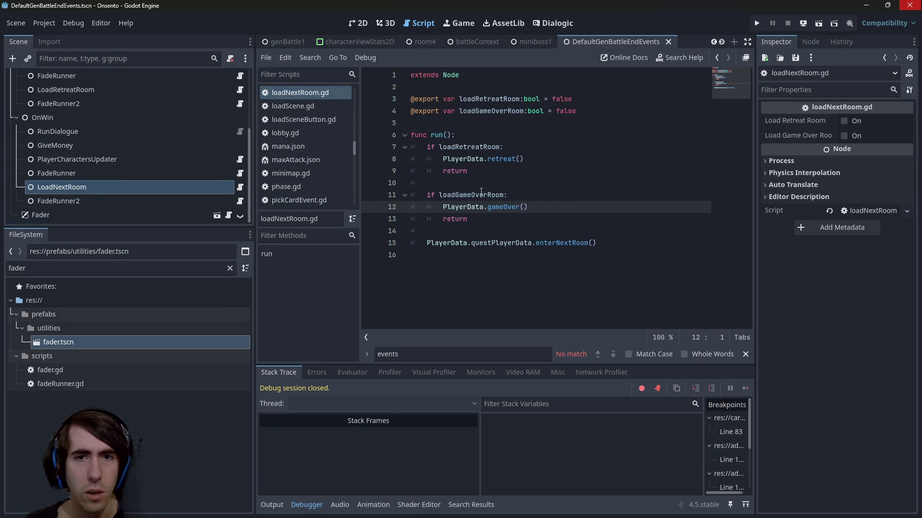
{"action": "left_click", "coordinate": [555, 243]}
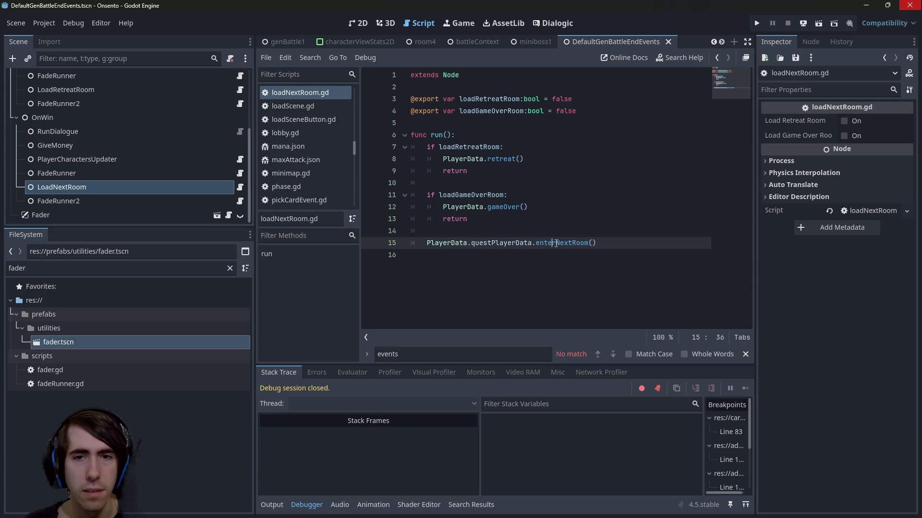
{"action": "left_click", "coordinate": [560, 244], "text": "ctrl"}
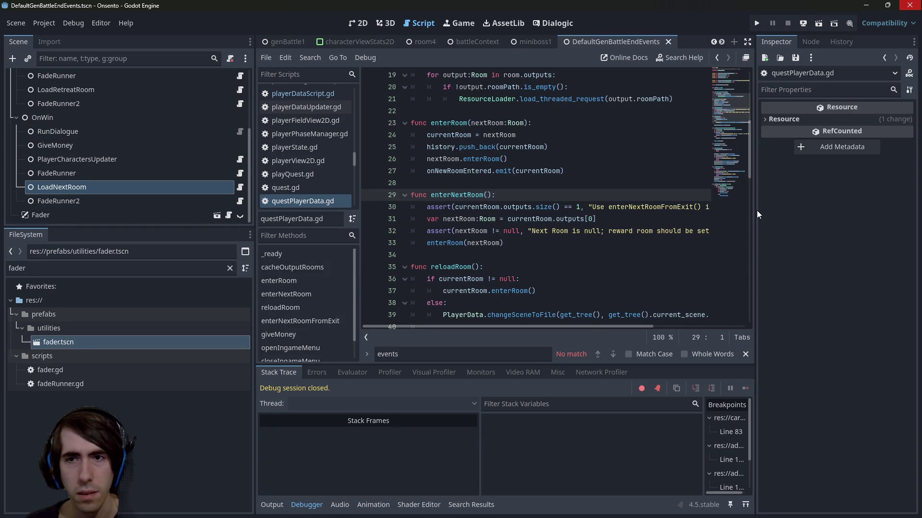
- Trace enterRoom into room.gd and await the scene change on line 18
{"action": "left_click_drag", "start_coordinate": [757, 212], "coordinate": [818, 206]}
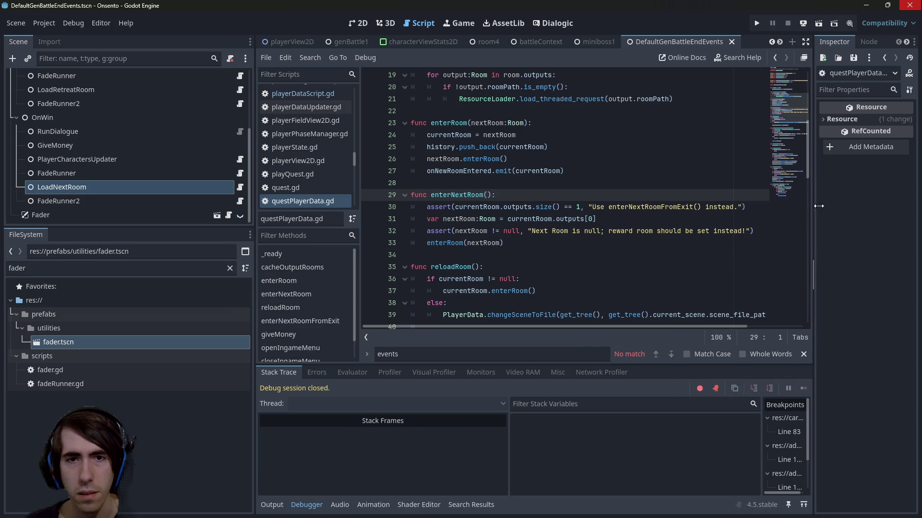
{"action": "left_click", "coordinate": [444, 243], "text": "ctrl"}
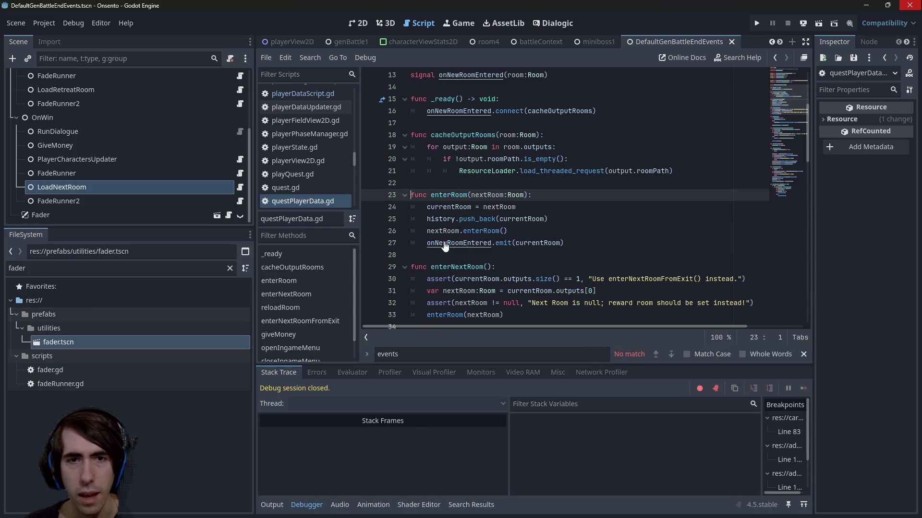
{"action": "left_click", "coordinate": [476, 231], "text": "ctrl"}
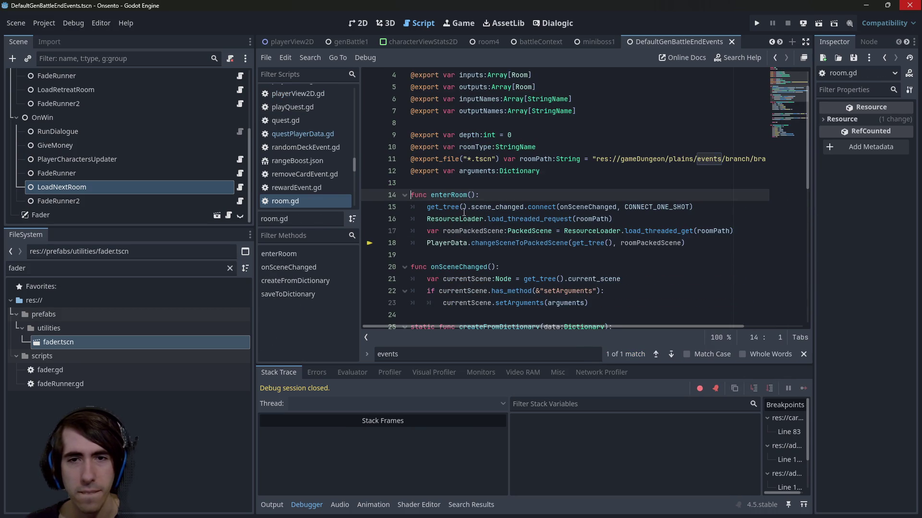
{"action": "left_click", "coordinate": [524, 244], "text": "ctrl"}
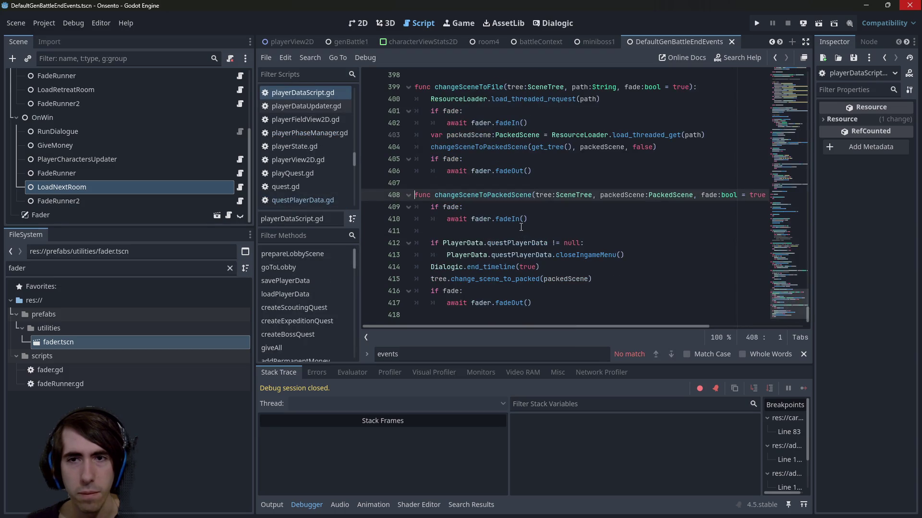
{"action": "key", "text": "alt+Left"}
{"action": "type", "text": "await"}
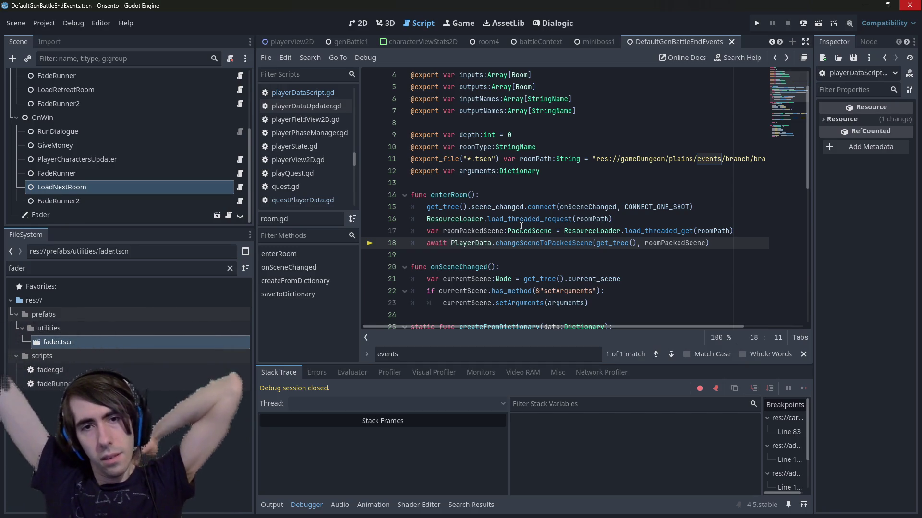
- Await nextRoom.enterRoom() on line 26, enterRoom(nextRoom) on line 33, and the enterNextRoom call
{"action": "key", "text": "alt+Left"}
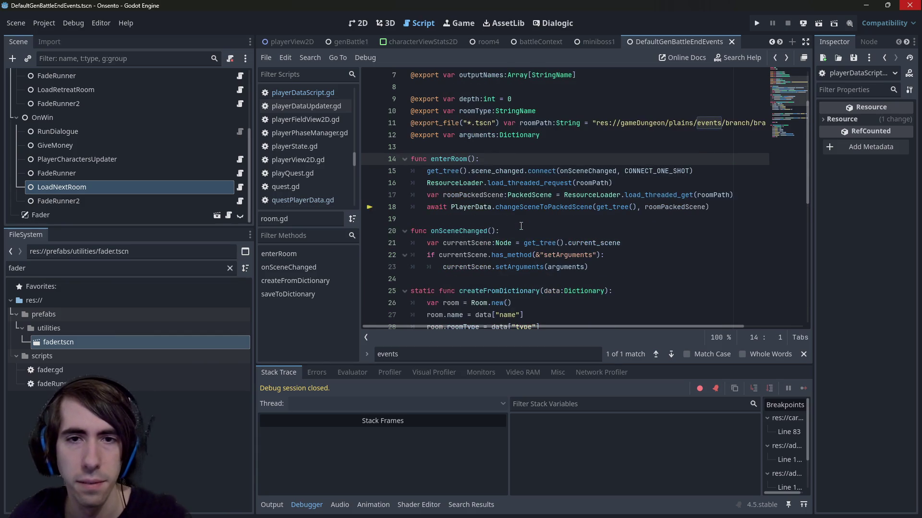
{"action": "key", "text": "alt+Left"}
{"action": "key", "text": "Home"}
{"action": "type", "text": "await"}
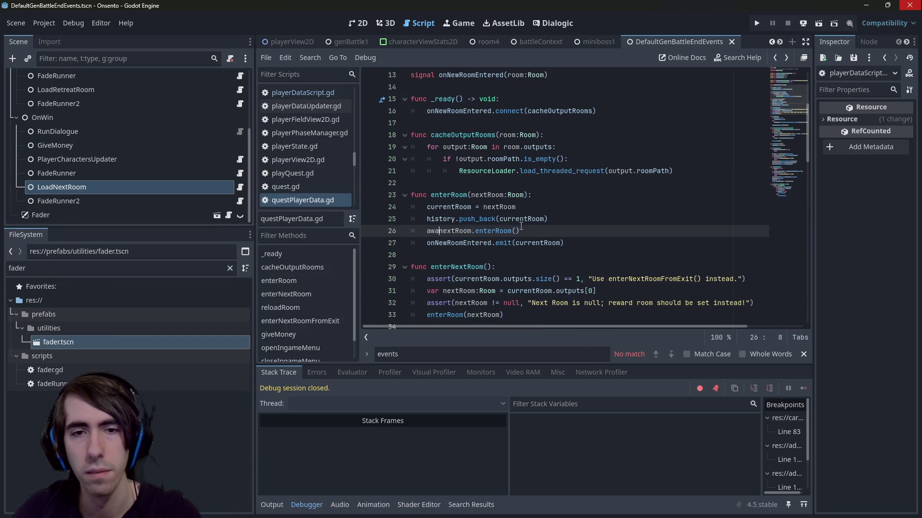
{"action": "key", "text": "alt+Left"}
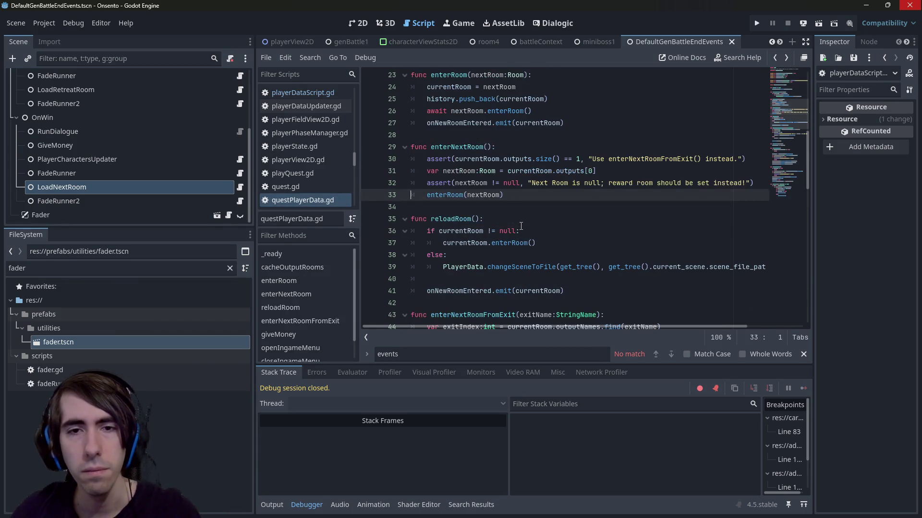
{"action": "type", "text": "await"}
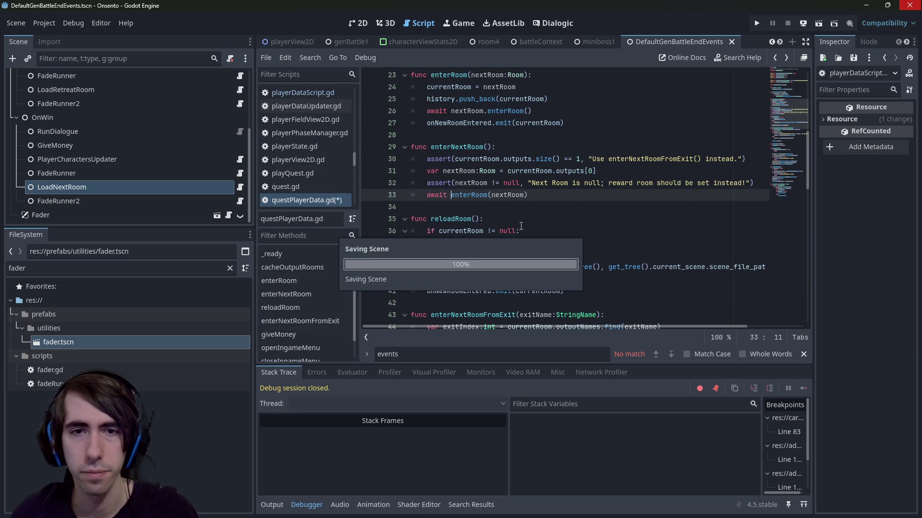
{"action": "key", "text": "alt+Left"}
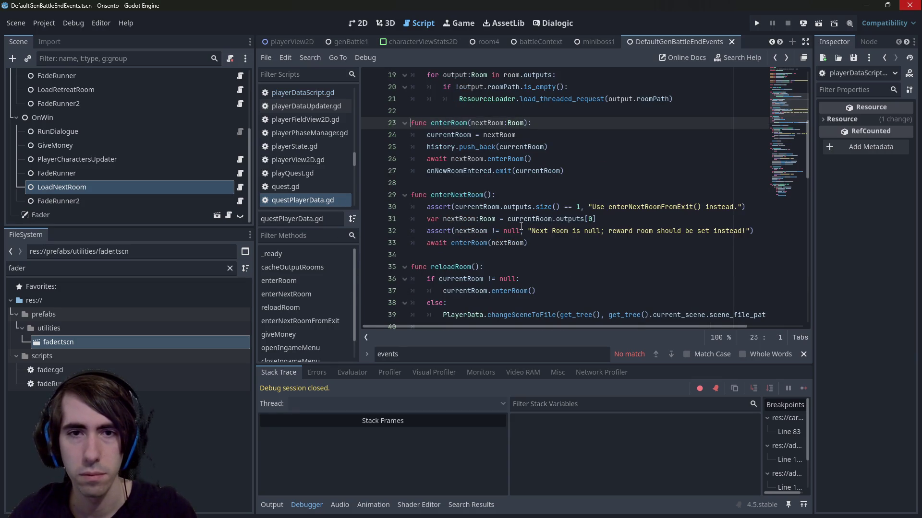
{"action": "key", "text": "alt+Left"}
{"action": "key", "text": "alt+Left"}
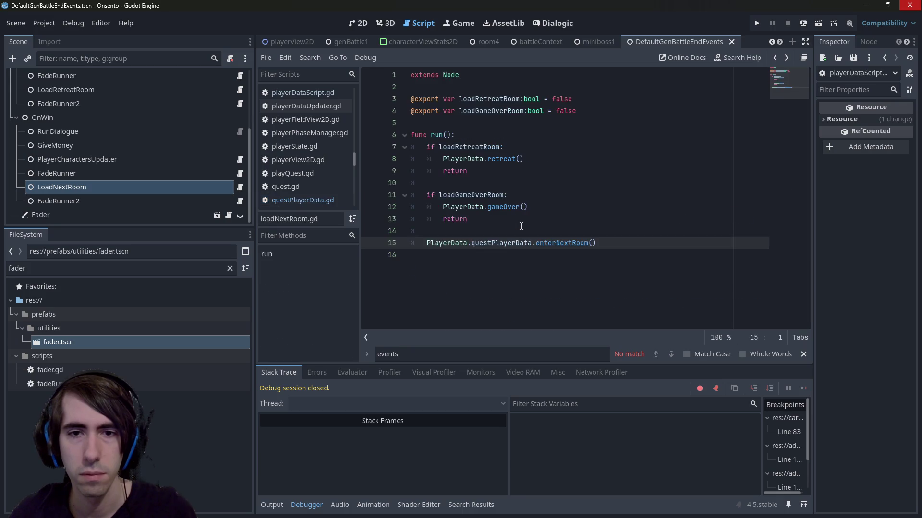
{"action": "type", "text": "await"}
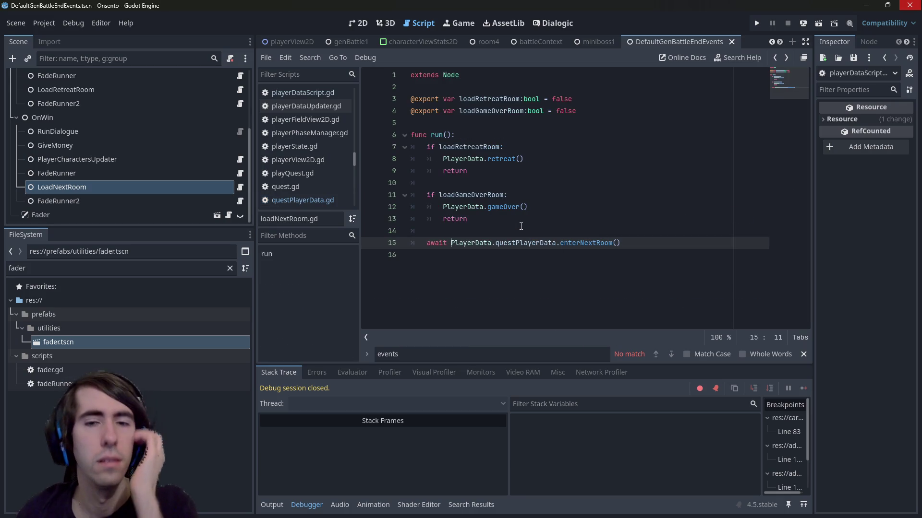
- Await defaultRetreatRoom.enterRoom() and defaultGameOverRoom.enterRoom() in the player data script, then save
{"action": "left_click", "coordinate": [462, 207]}
{"action": "left_click", "coordinate": [502, 159]}
{"action": "left_click", "coordinate": [503, 164], "text": "ctrl"}
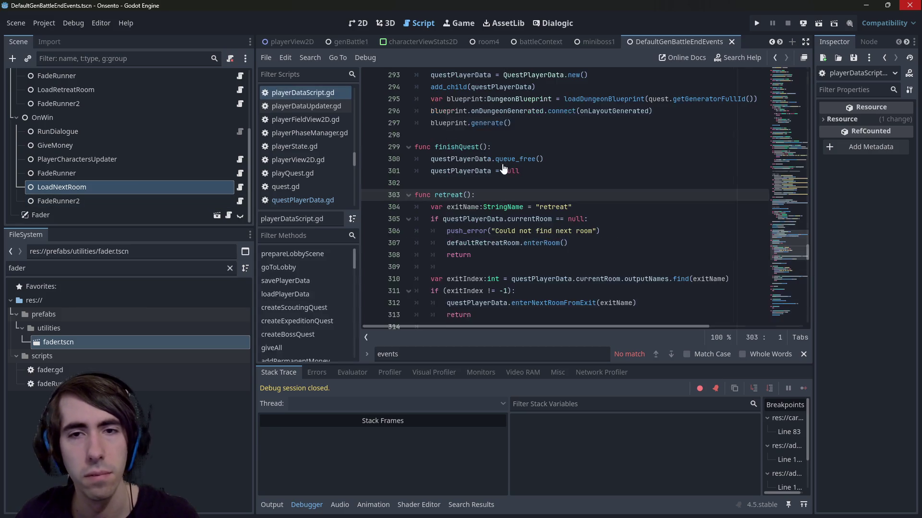
{"action": "scroll", "coordinate": [499, 191], "scroll_direction": "up", "scroll_amount": 1}
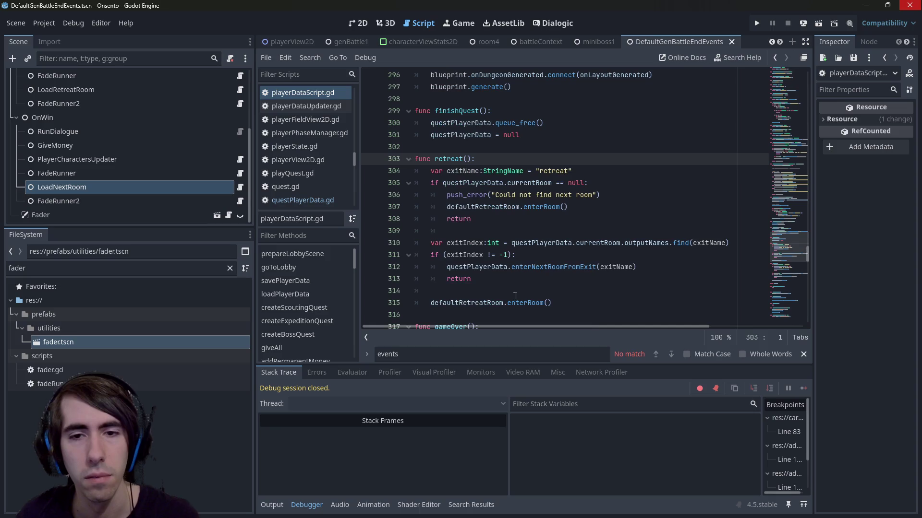
{"action": "left_click", "coordinate": [537, 207], "text": "ctrl"}
{"action": "key", "text": "alt+Left"}
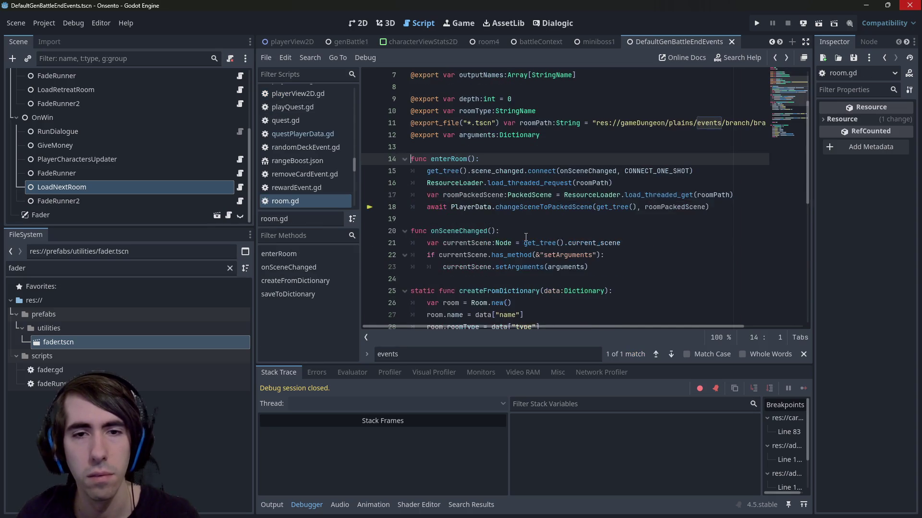
{"action": "type", "text": "await defaultRetreatRoom.enterRoom("}
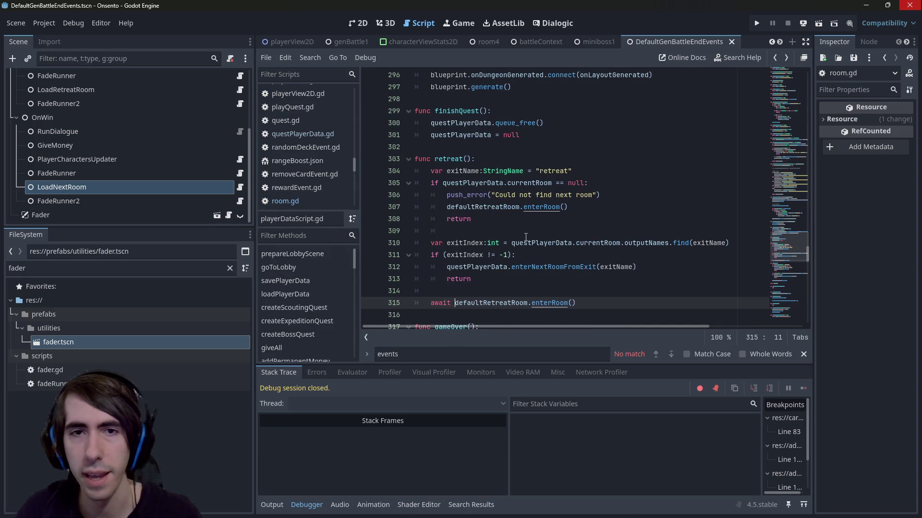
{"action": "scroll", "coordinate": [494, 255], "scroll_direction": "down", "scroll_amount": 5}
{"action": "left_click", "coordinate": [430, 291]}
{"action": "type", "text": "await defaultGameOverRoom.enterRoom("}
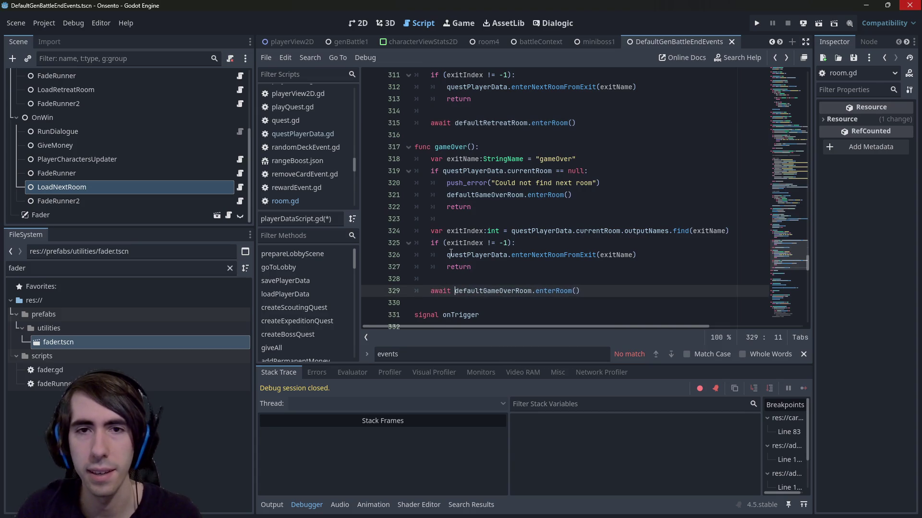
{"action": "key", "text": "ctrl+s"}
- Await PlayerData.retreat() and PlayerData.gameOver() in loadNextRoom.gd and save it
{"action": "left_click", "coordinate": [240, 188]}
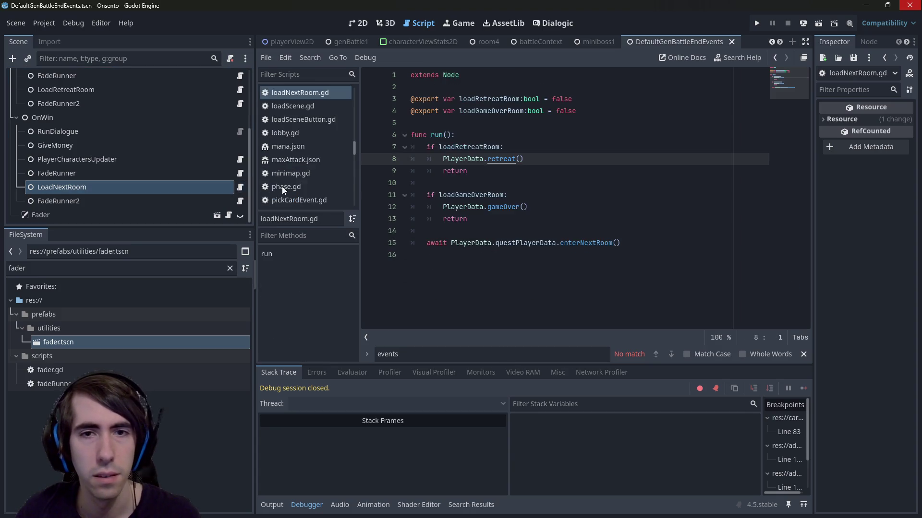
{"action": "type", "text": "await"}
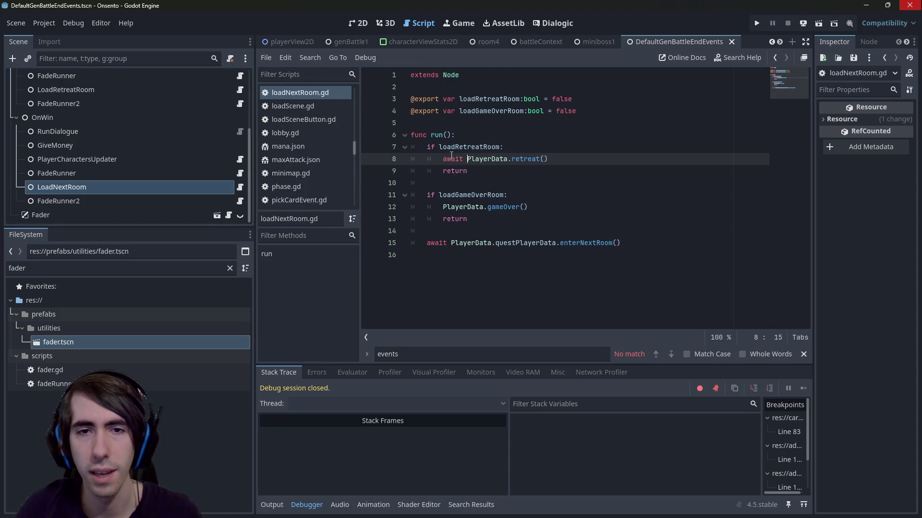
{"action": "key", "text": "Down"}
{"action": "key", "text": "Down"}
{"action": "key", "text": "Down"}
{"action": "key", "text": "Home"}
{"action": "type", "text": "await"}
{"action": "key", "text": "ctrl+s"}
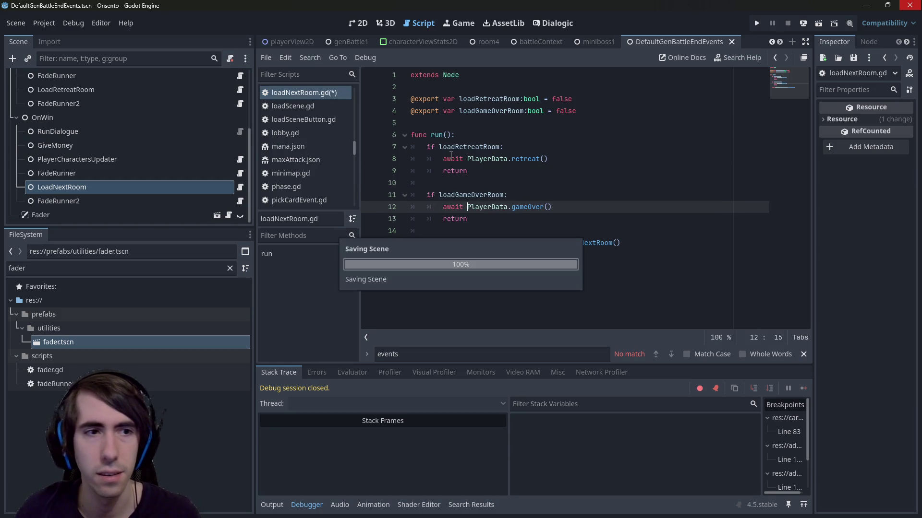
{"action": "left_click", "coordinate": [79, 202]}
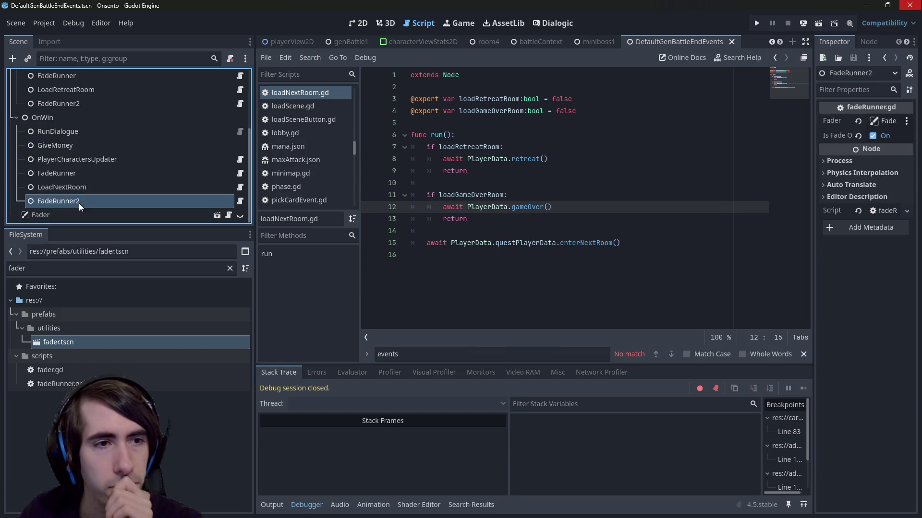
- Remove FadeRunner and FadeRunner2 from the root node's Events list and save the scene
{"action": "left_click", "coordinate": [87, 171]}
{"action": "left_click", "coordinate": [85, 132]}
{"action": "left_click", "coordinate": [91, 119]}
{"action": "scroll", "coordinate": [91, 120], "scroll_direction": "up", "scroll_amount": 5}
{"action": "left_click", "coordinate": [96, 81]}
{"action": "scroll", "coordinate": [138, 132], "scroll_direction": "down", "scroll_amount": 2}
{"action": "left_click_drag", "start_coordinate": [813, 156], "coordinate": [685, 154]}
{"action": "left_click", "coordinate": [859, 208]}
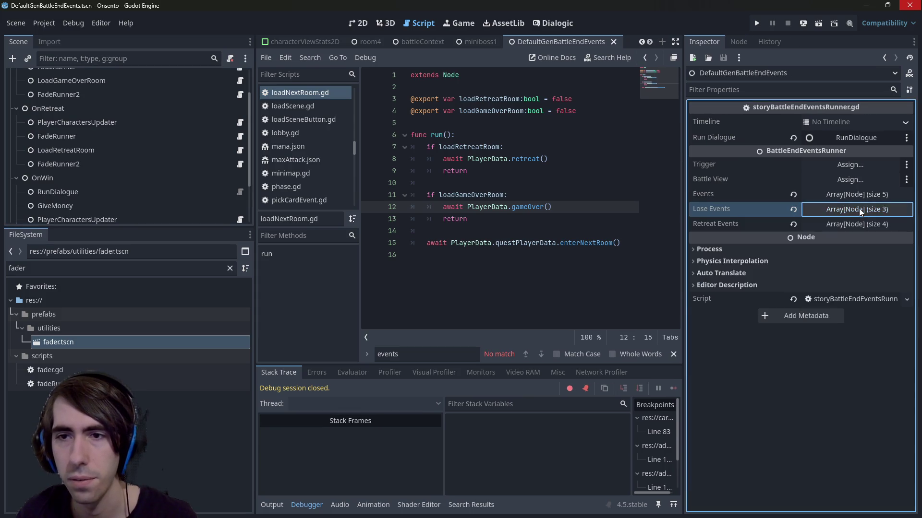
{"action": "left_click", "coordinate": [851, 194]}
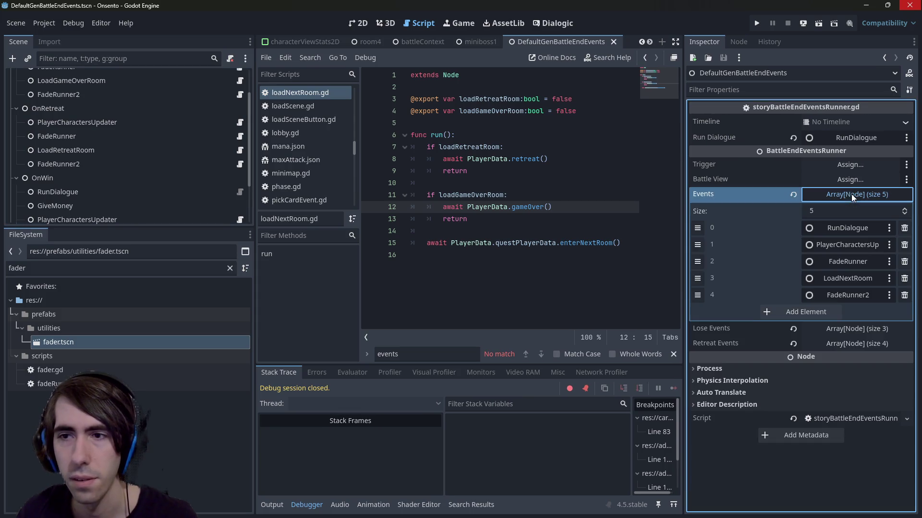
{"action": "left_click", "coordinate": [904, 262]}
{"action": "left_click", "coordinate": [905, 278]}
{"action": "key", "text": "ctrl+s"}
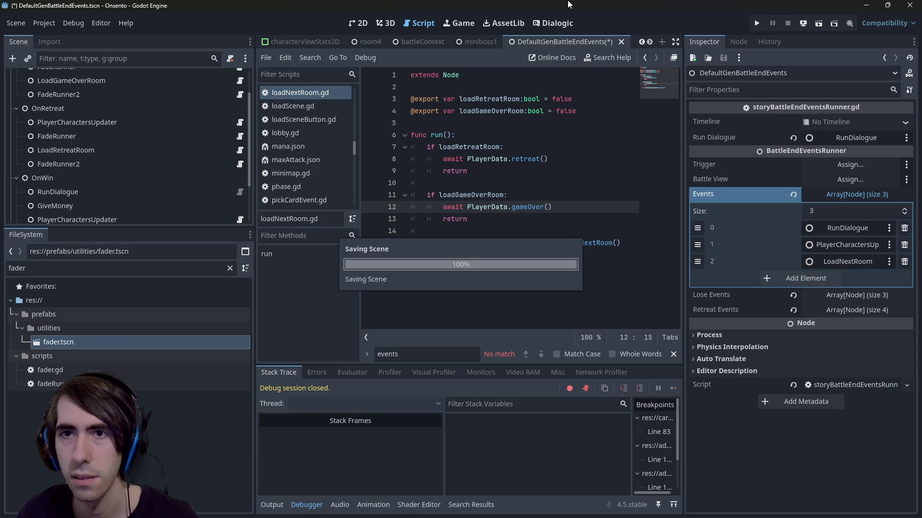
- Open the Lobby scene through quick search and launch the game in debug mode
{"action": "left_click", "coordinate": [527, 159]}
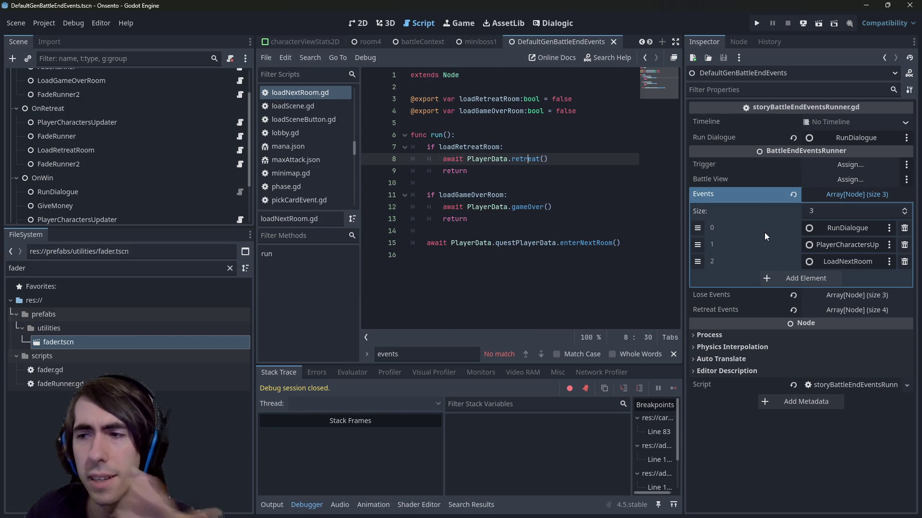
{"action": "scroll", "coordinate": [61, 186], "scroll_direction": "down", "scroll_amount": 4}
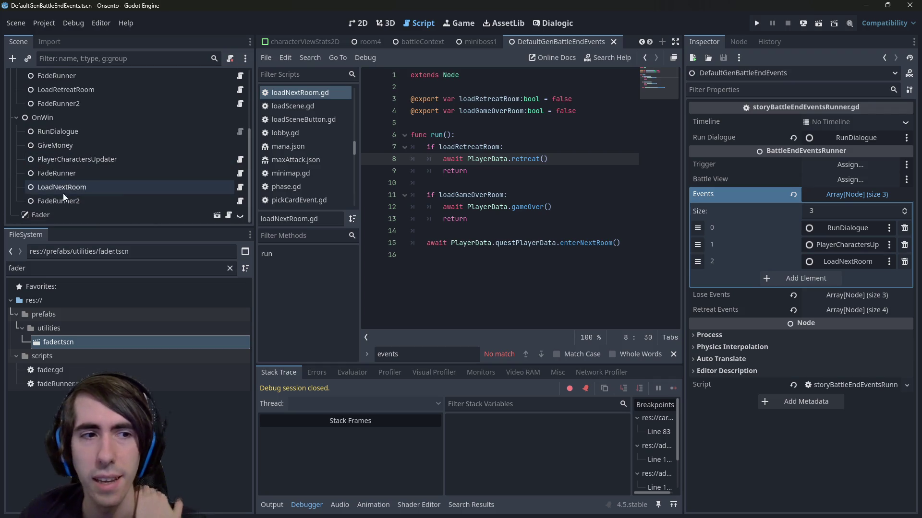
{"action": "left_click", "coordinate": [502, 211]}
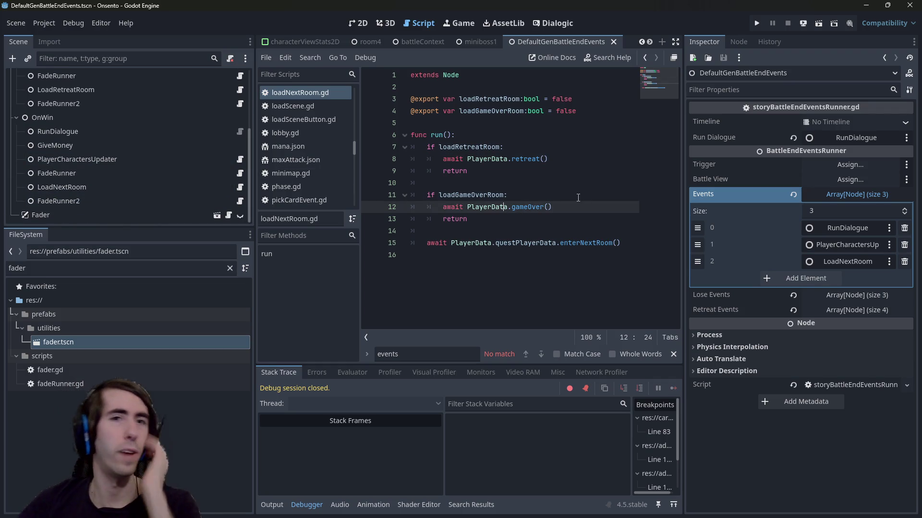
{"action": "key", "text": "alt+shift+o"}
{"action": "type", "text": "pl"}
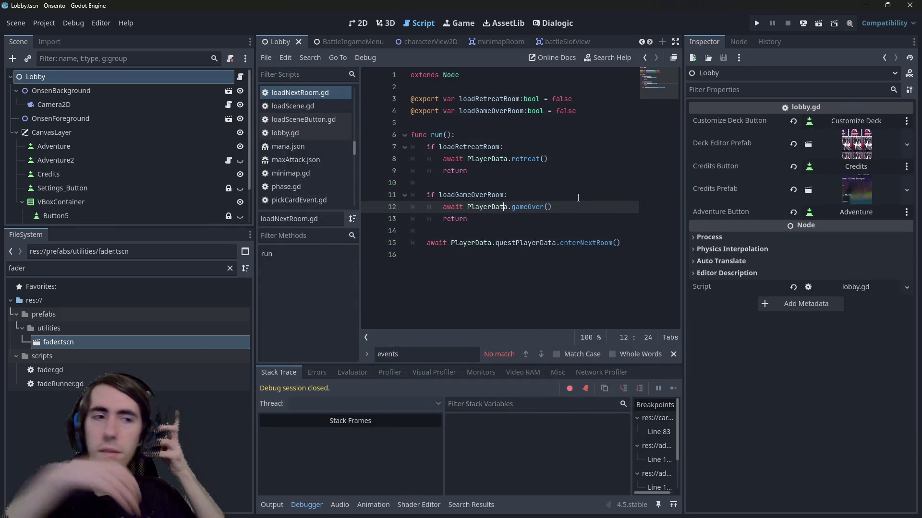
{"action": "left_click", "coordinate": [818, 23]}
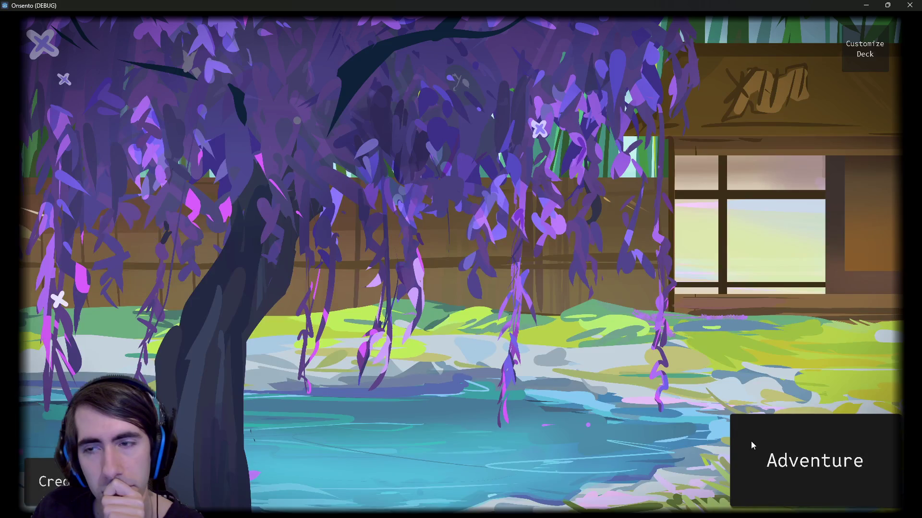
- Start an Adventure and fill the deck with five offered cards
{"action": "left_click", "coordinate": [752, 443]}
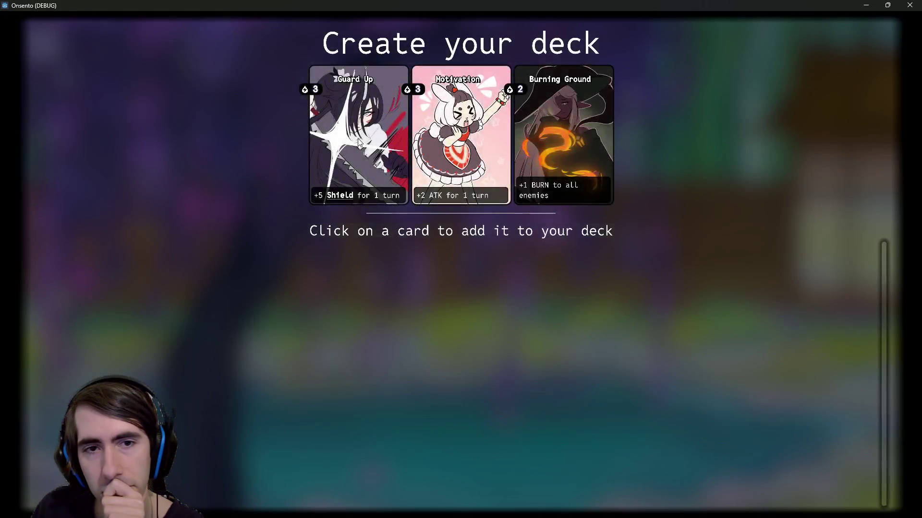
{"action": "left_click", "coordinate": [358, 138]}
{"action": "left_click", "coordinate": [358, 138]}
{"action": "left_click", "coordinate": [358, 139]}
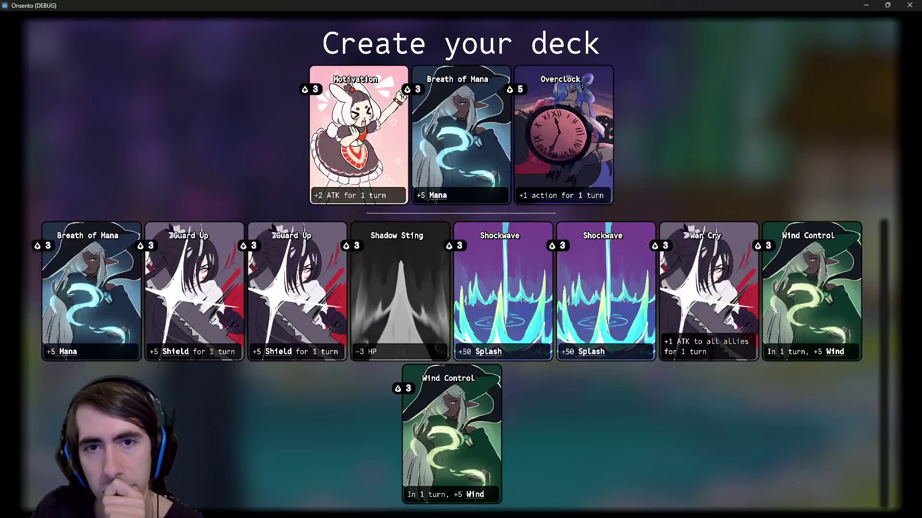
{"action": "left_click", "coordinate": [358, 138]}
{"action": "left_click", "coordinate": [358, 139]}
{"action": "left_click", "coordinate": [358, 139]}
{"action": "left_click", "coordinate": [358, 139]}
{"action": "left_click", "coordinate": [358, 138]}
{"action": "left_click", "coordinate": [359, 138]}
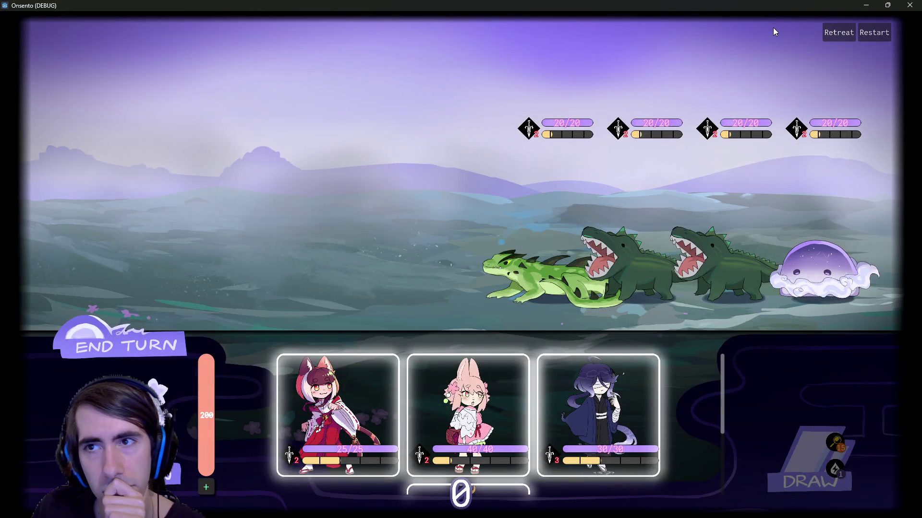
- Place the red-haired and pink characters, travel to the next battle node, then close the game
{"action": "mouse_move", "coordinate": [356, 379]}
{"action": "left_mouse_down"}
{"action": "mouse_move", "coordinate": [385, 212]}
{"action": "mouse_move", "coordinate": [364, 216]}
{"action": "left_mouse_up"}
{"action": "mouse_move", "coordinate": [346, 399]}
{"action": "left_mouse_down"}
{"action": "mouse_move", "coordinate": [274, 211]}
{"action": "mouse_move", "coordinate": [270, 235]}
{"action": "left_mouse_up"}
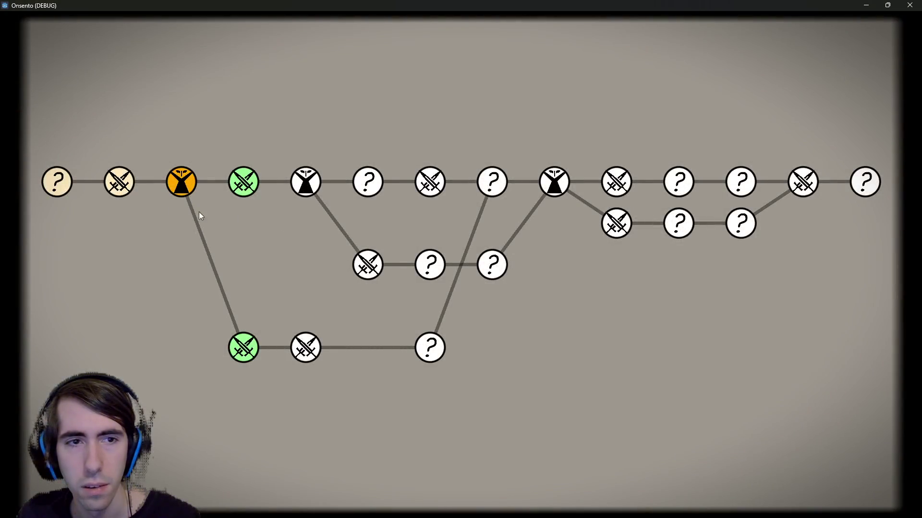
{"action": "left_click", "coordinate": [242, 182]}
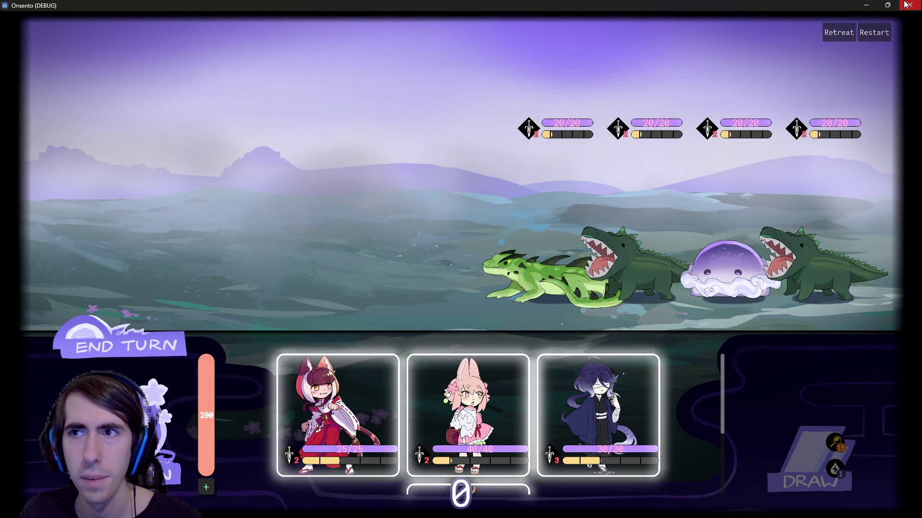
{"action": "left_click", "coordinate": [904, 4]}
{"action": "left_click", "coordinate": [479, 171]}
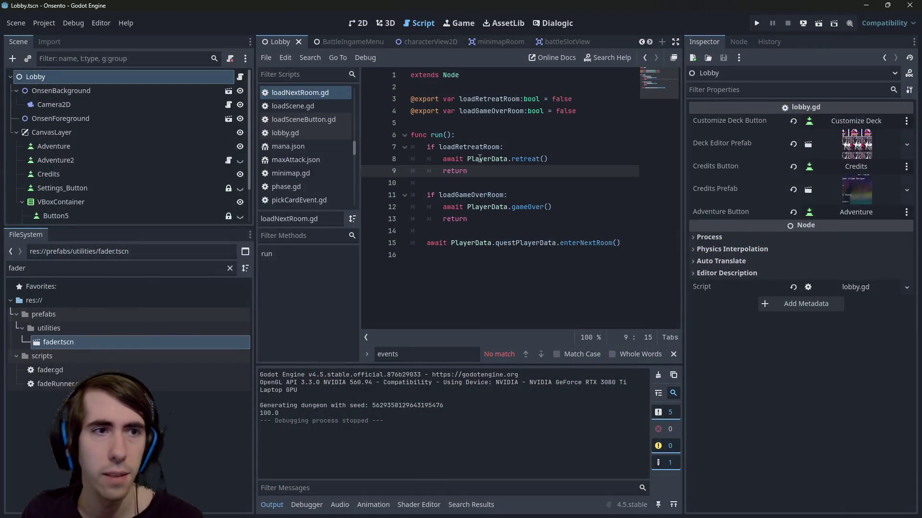
- Search for 'eventEndRunn' in quick open and the script search, then dismiss both
{"action": "key", "text": "shift+alt+o"}
{"action": "type", "text": "eventEndRunn"}
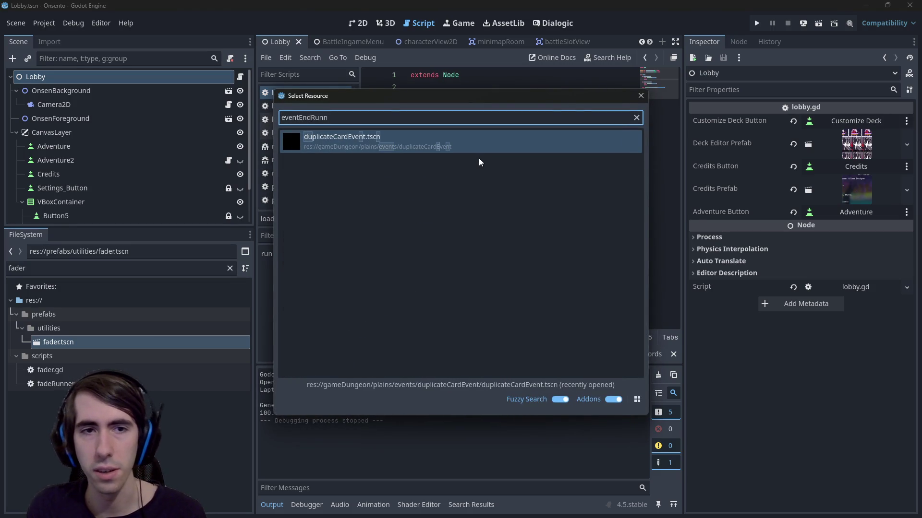
{"action": "key", "text": "Escape"}
{"action": "key", "text": "ctrl+f"}
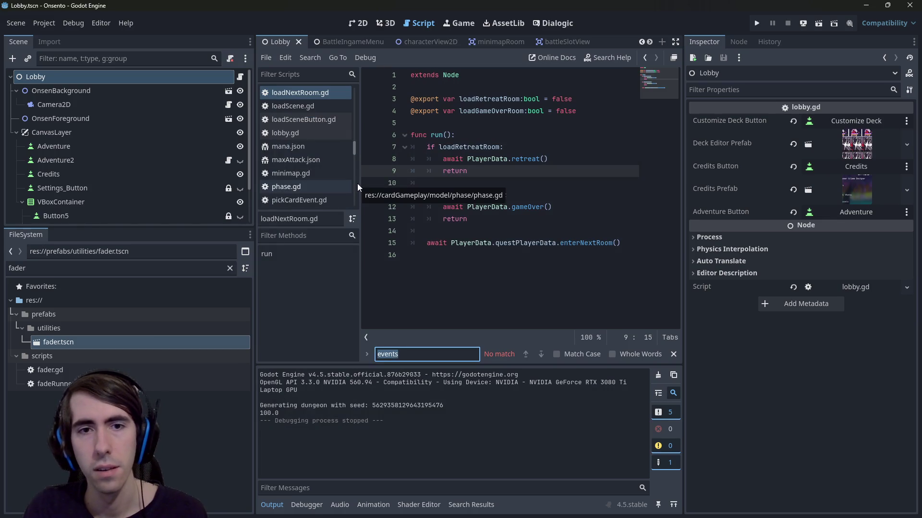
{"action": "key", "text": "Escape"}
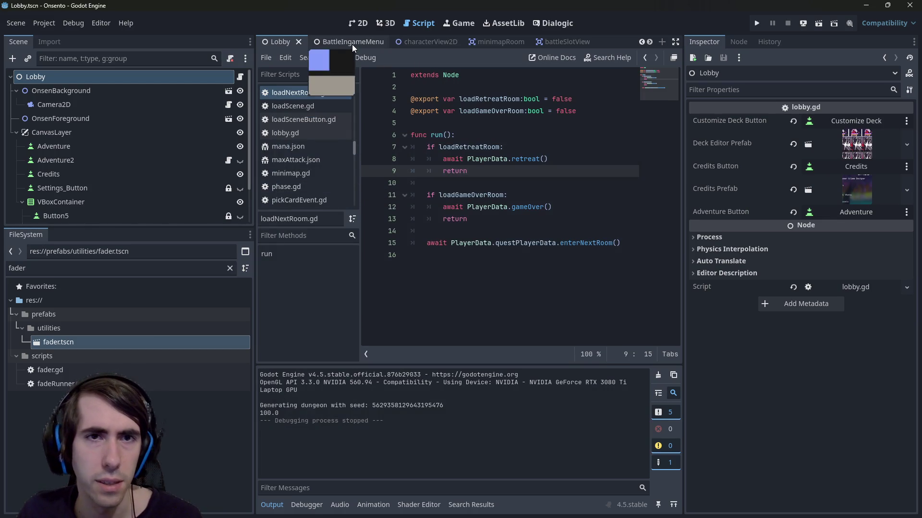
{"action": "scroll", "coordinate": [351, 44], "scroll_direction": "down", "scroll_amount": 5}
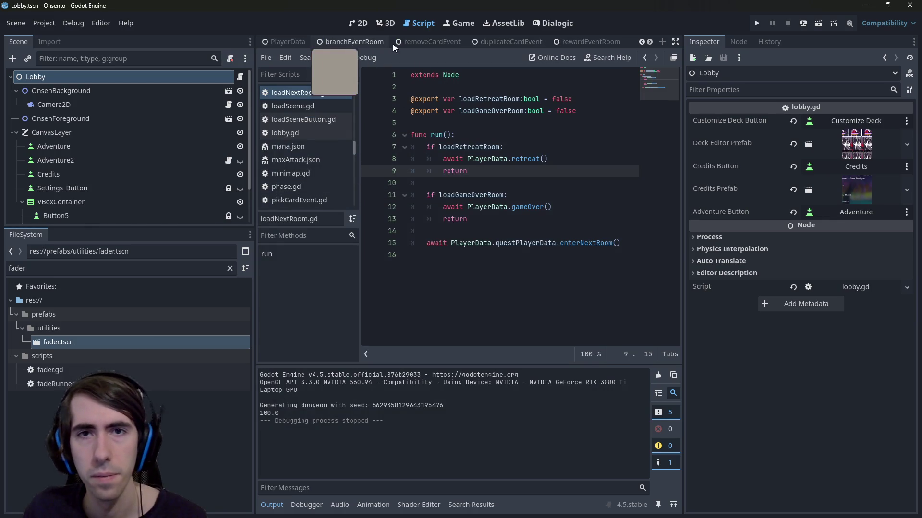
- Inspect duplicateCardEvent's FadeRunner, FadeRunner2, OnFinished, Fader and LoadNextRoom nodes
{"action": "left_click", "coordinate": [507, 40]}
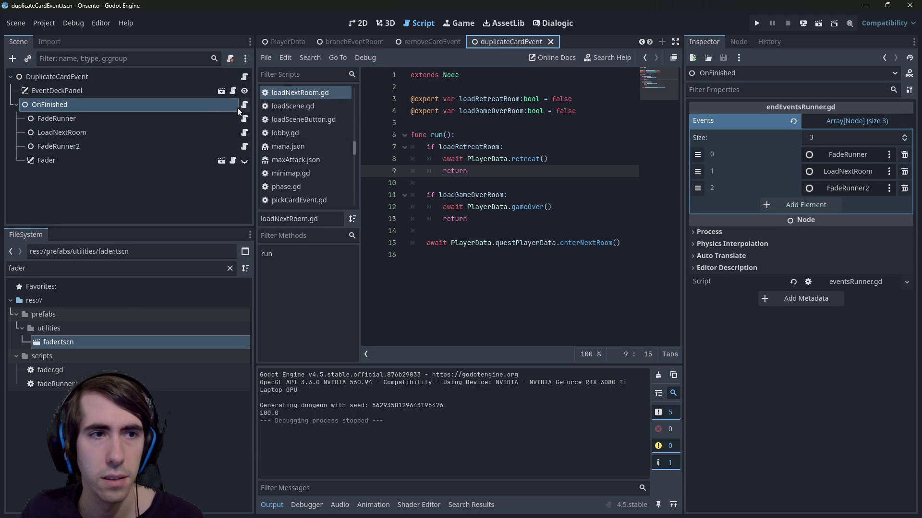
{"action": "left_click", "coordinate": [149, 118]}
{"action": "left_click", "coordinate": [130, 144]}
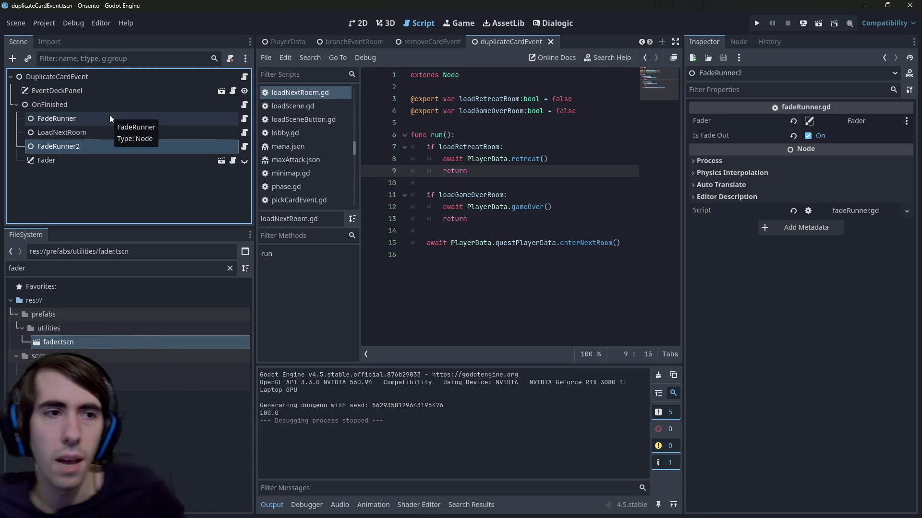
{"action": "left_click", "coordinate": [56, 106]}
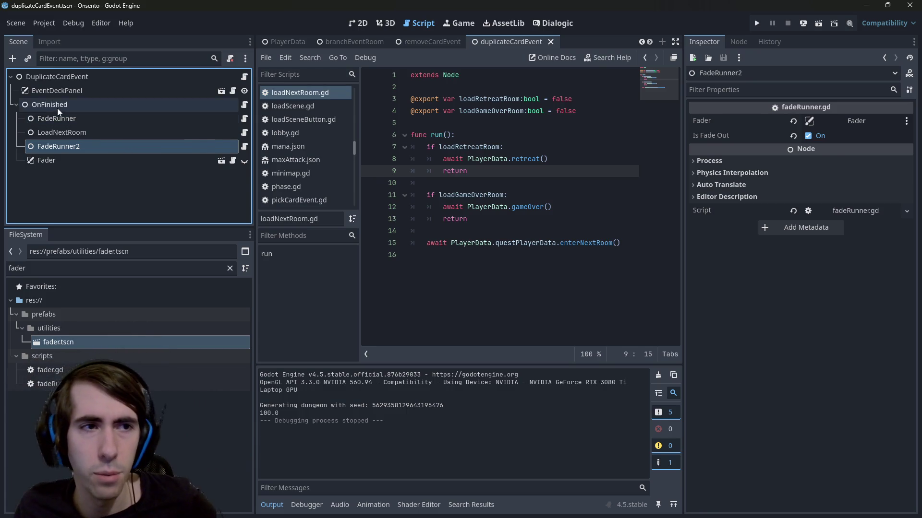
{"action": "left_click", "coordinate": [70, 154]}
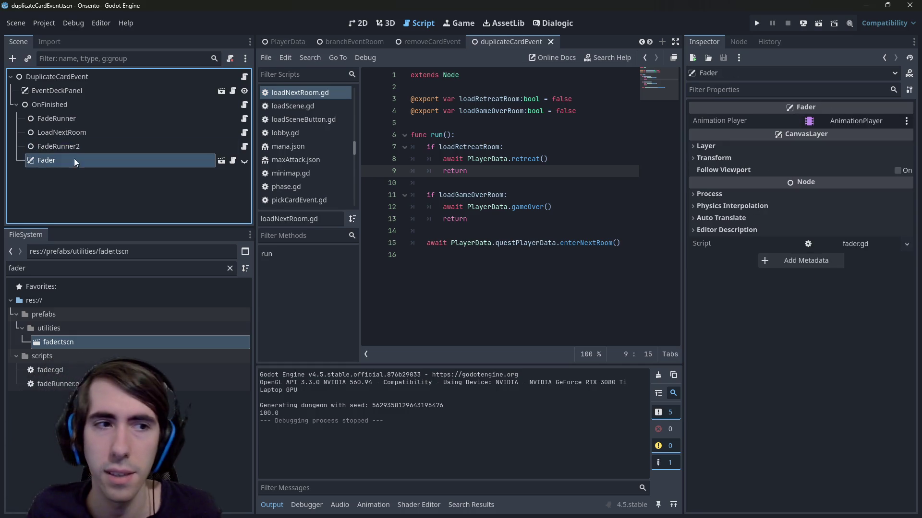
{"action": "left_click", "coordinate": [77, 119]}
{"action": "left_click", "coordinate": [81, 134]}
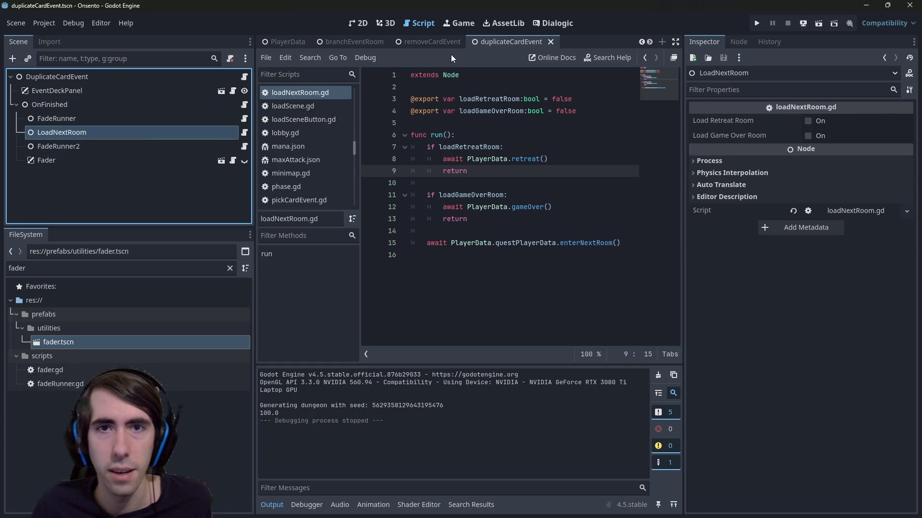
{"action": "scroll", "coordinate": [385, 48], "scroll_direction": "up", "scroll_amount": 3}
{"action": "left_click", "coordinate": [462, 88]}
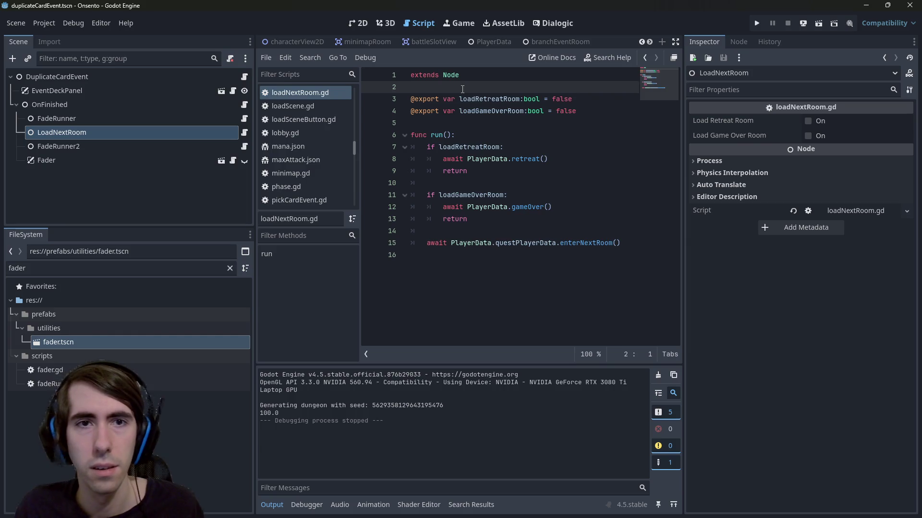
- Quick-open DefaultGenBattleEndEvents.tscn via a 'genBattle' search and enlarge the scene tree panel
{"action": "key", "text": "shift+alt+o"}
{"action": "type", "text": "battle"}
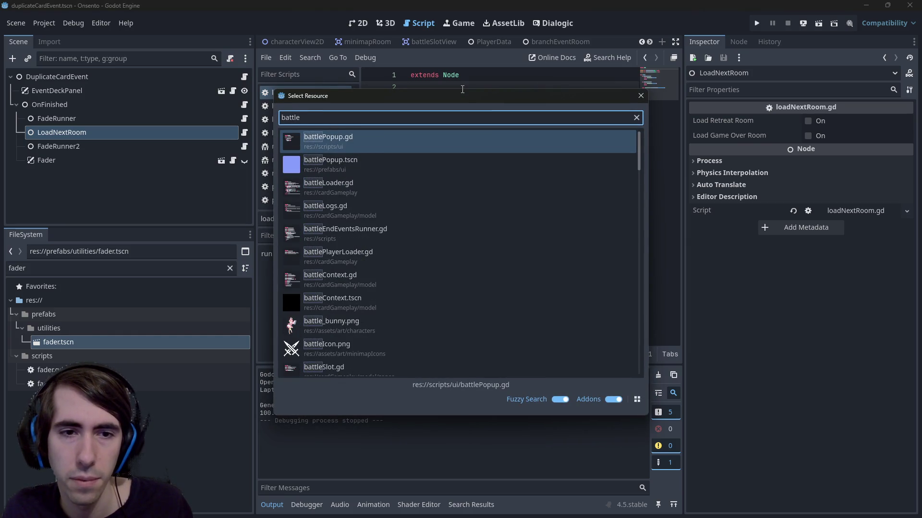
{"action": "key", "text": "ctrl+a"}
{"action": "type", "text": "genBattle"}
{"action": "key", "text": "Down"}
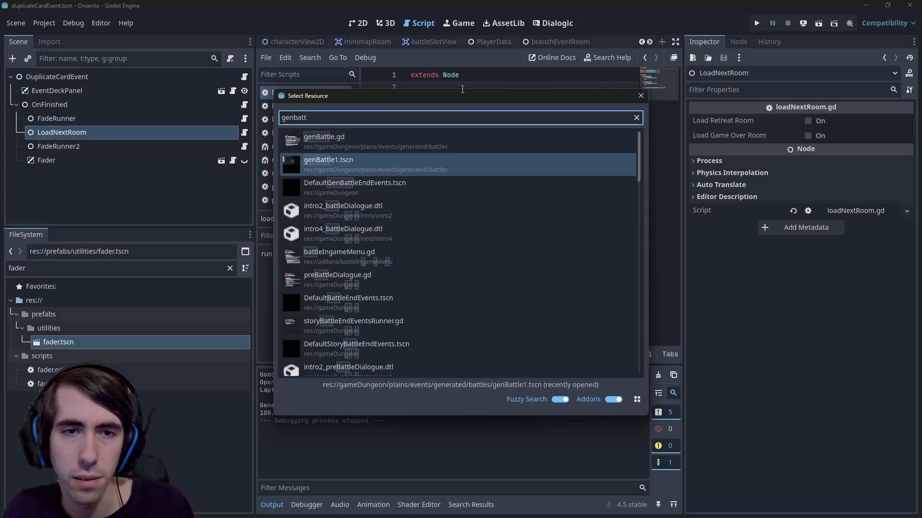
{"action": "key", "text": "Return"}
{"action": "left_click", "coordinate": [233, 204]}
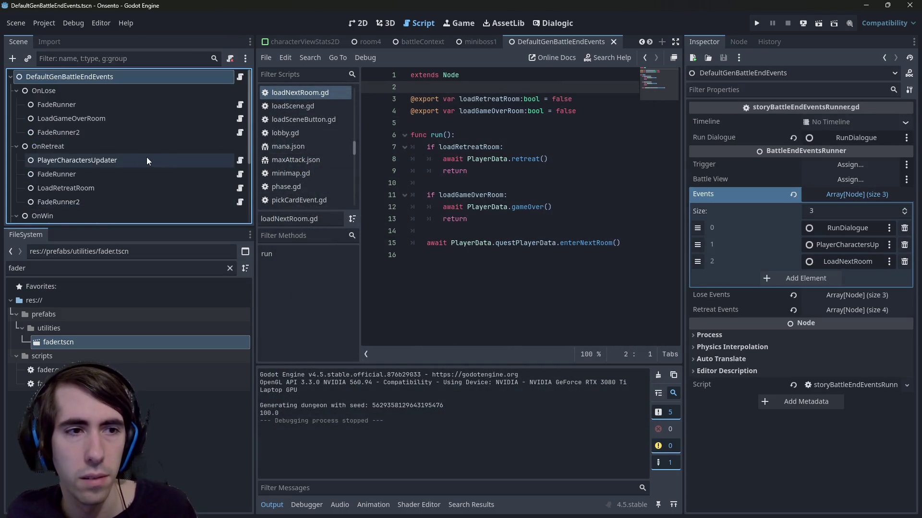
{"action": "scroll", "coordinate": [139, 151], "scroll_direction": "down", "scroll_amount": 3}
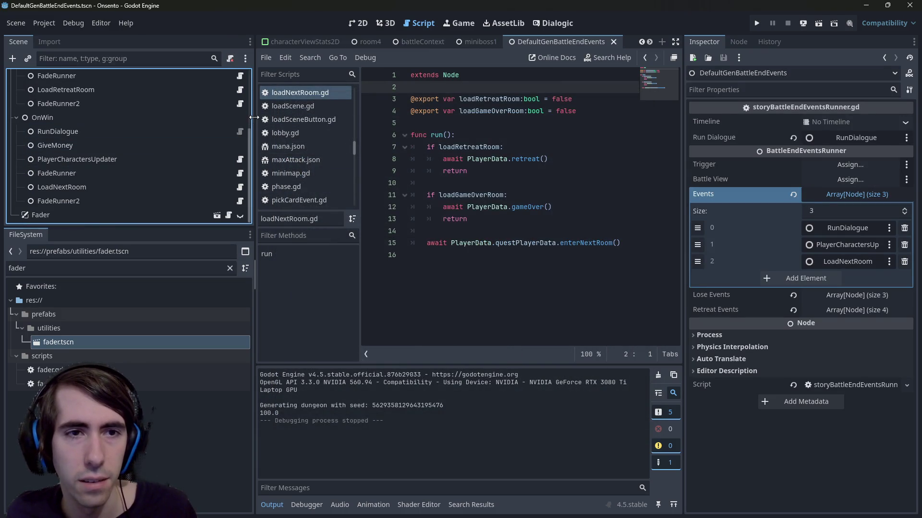
{"action": "left_click_drag", "start_coordinate": [253, 274], "coordinate": [331, 274]}
{"action": "left_click_drag", "start_coordinate": [191, 226], "coordinate": [165, 318]}
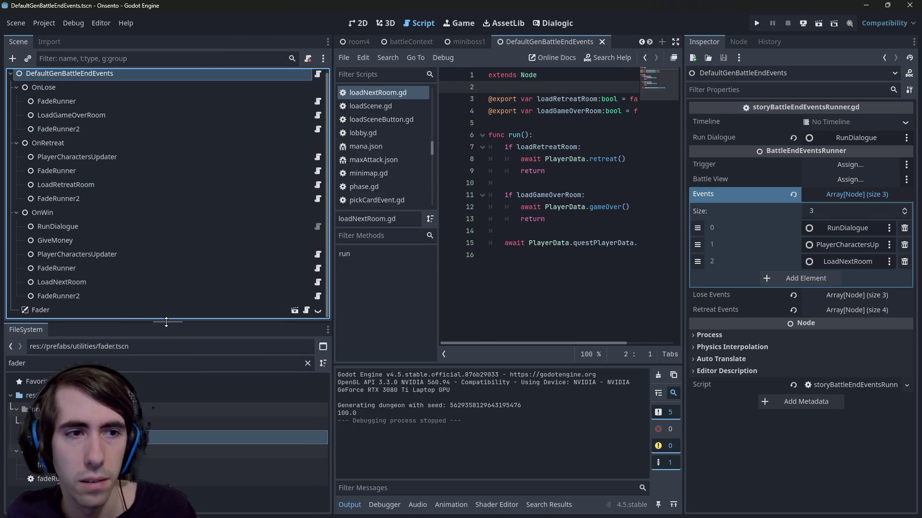
{"action": "scroll", "coordinate": [140, 249], "scroll_direction": "down", "scroll_amount": 1}
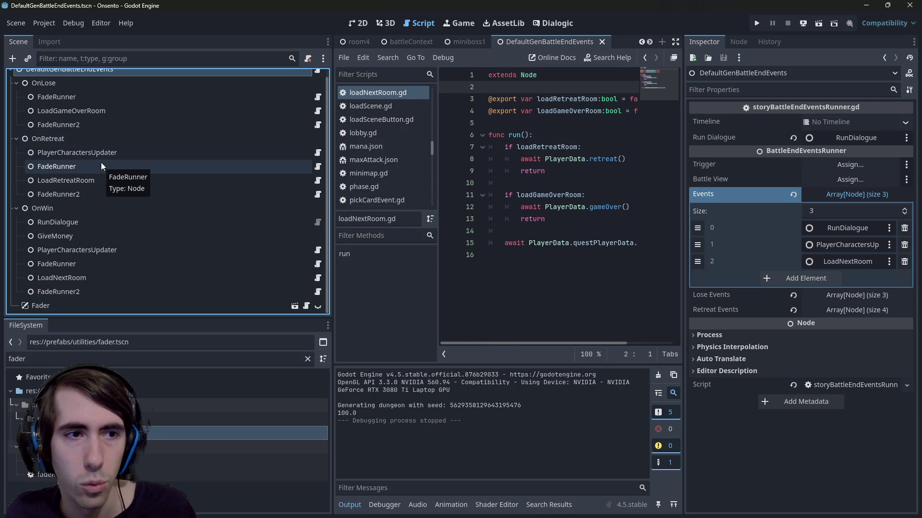
- Delete the FadeRunner and FadeRunner2 nodes under OnWin, plus the Fader node
{"action": "left_click", "coordinate": [96, 181]}
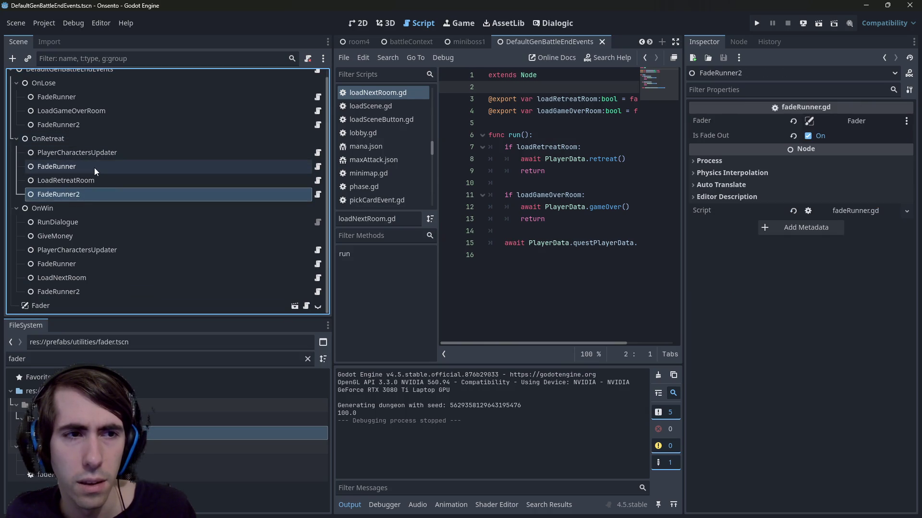
{"action": "left_click", "coordinate": [97, 167]}
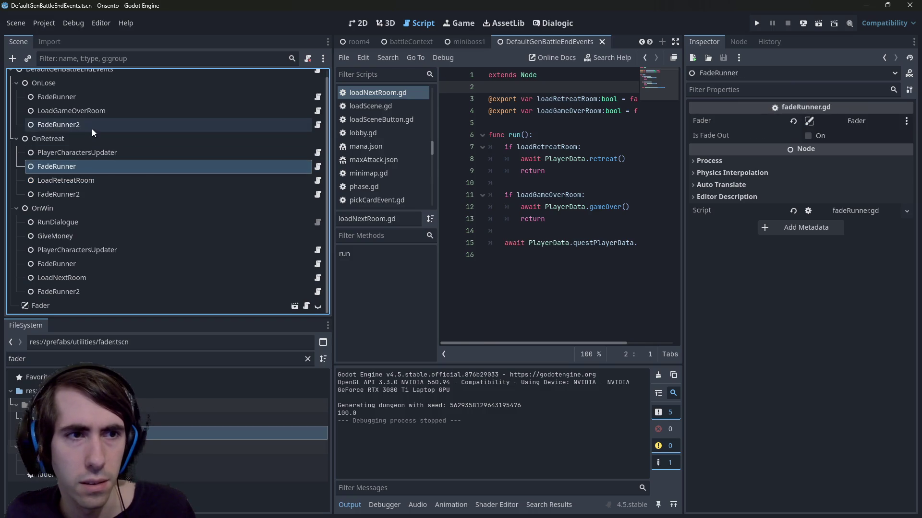
{"action": "scroll", "coordinate": [91, 129], "scroll_direction": "up", "scroll_amount": 1}
{"action": "left_click", "coordinate": [90, 77]}
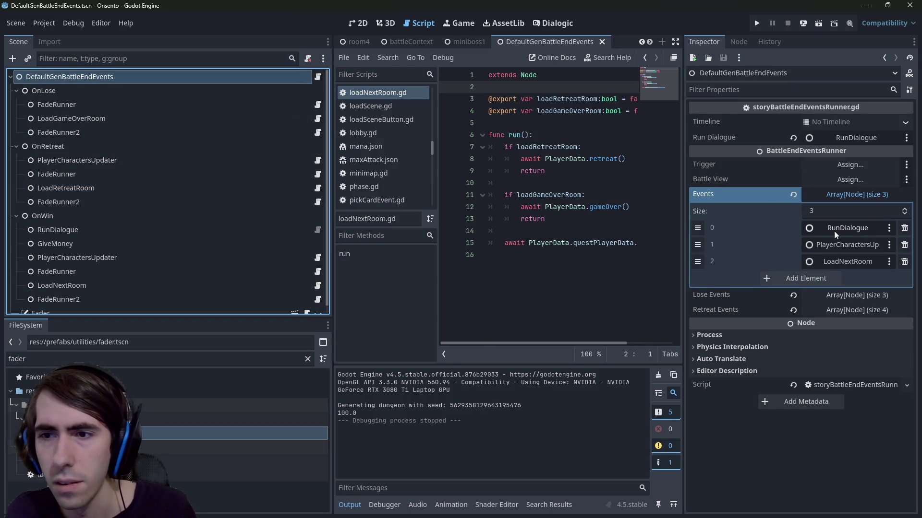
{"action": "scroll", "coordinate": [87, 240], "scroll_direction": "down", "scroll_amount": 1}
{"action": "left_click", "coordinate": [89, 263]}
{"action": "left_click", "coordinate": [92, 293], "text": "ctrl"}
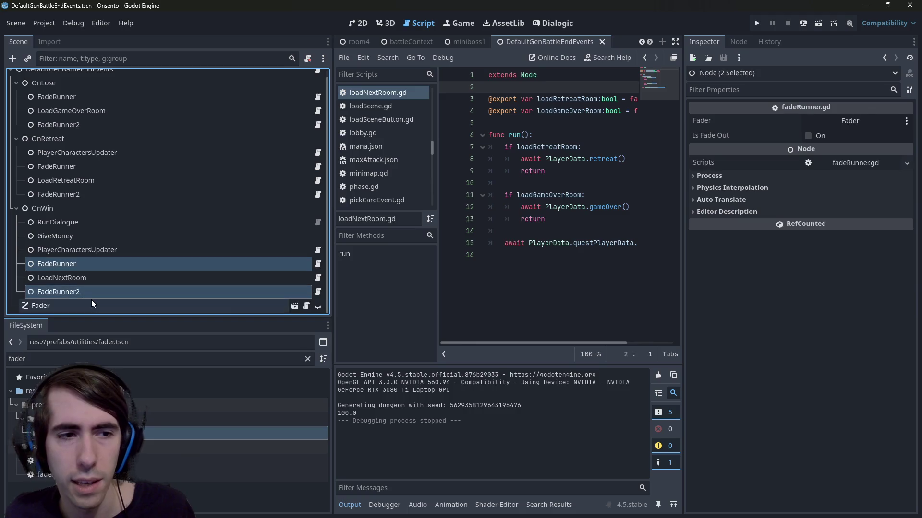
{"action": "key", "text": "Delete"}
{"action": "key", "text": "Return"}
{"action": "left_click", "coordinate": [71, 287]}
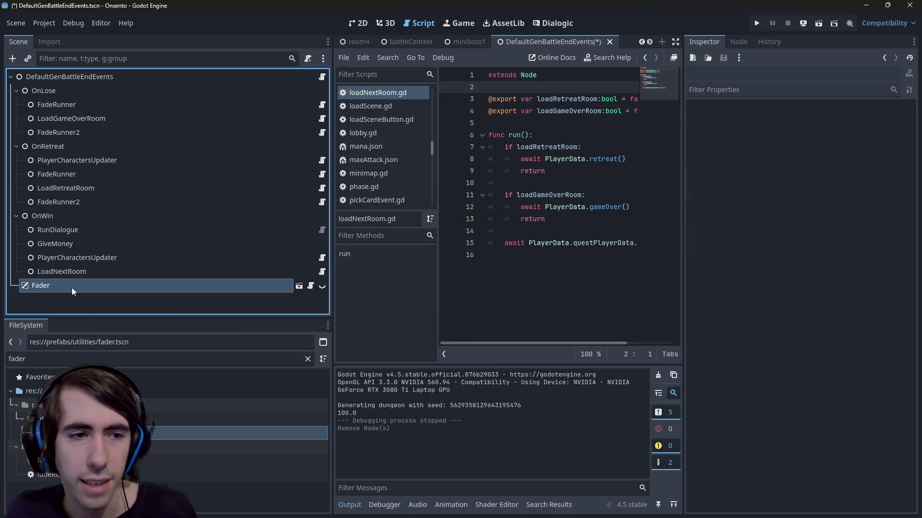
{"action": "key", "text": "Delete"}
{"action": "key", "text": "Return"}
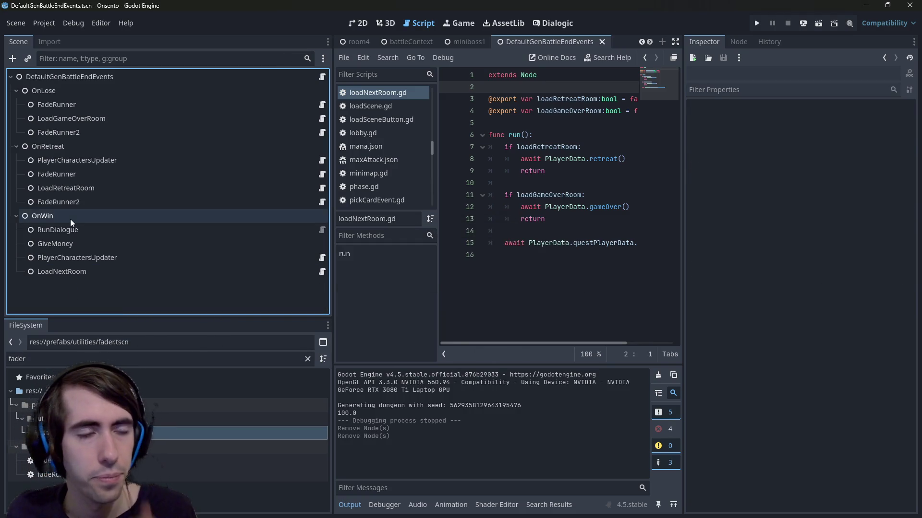
- Drop FadeRunner from Retreat Events, delete both OnRetreat fade nodes, and save
{"action": "left_click", "coordinate": [74, 203]}
{"action": "left_click", "coordinate": [88, 188]}
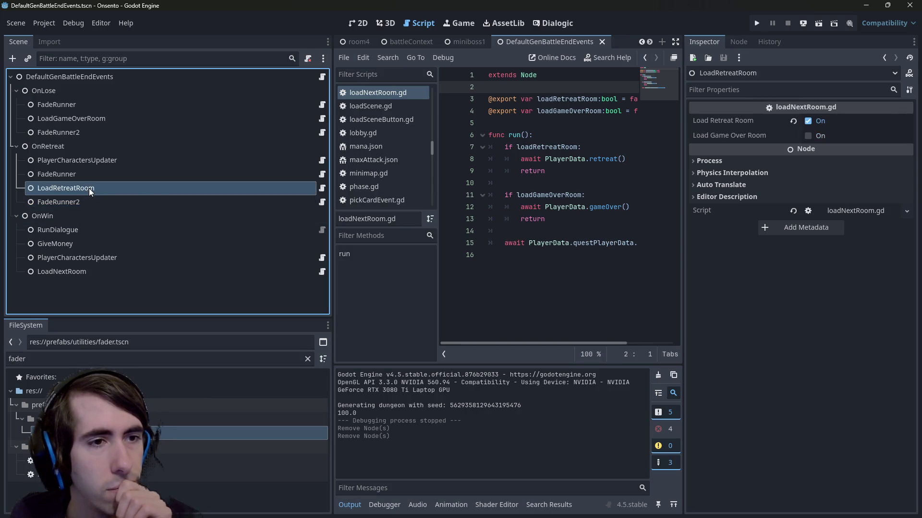
{"action": "left_click", "coordinate": [90, 199]}
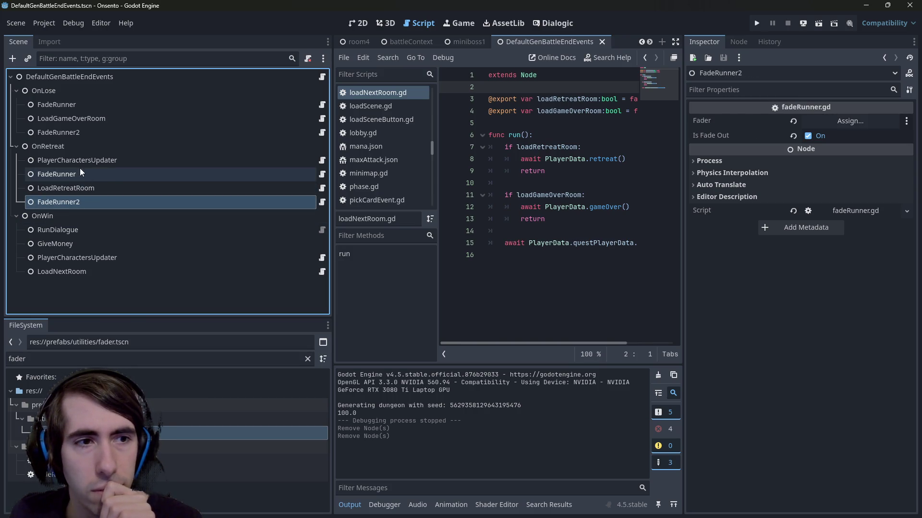
{"action": "left_click", "coordinate": [76, 147]}
{"action": "left_click", "coordinate": [85, 77]}
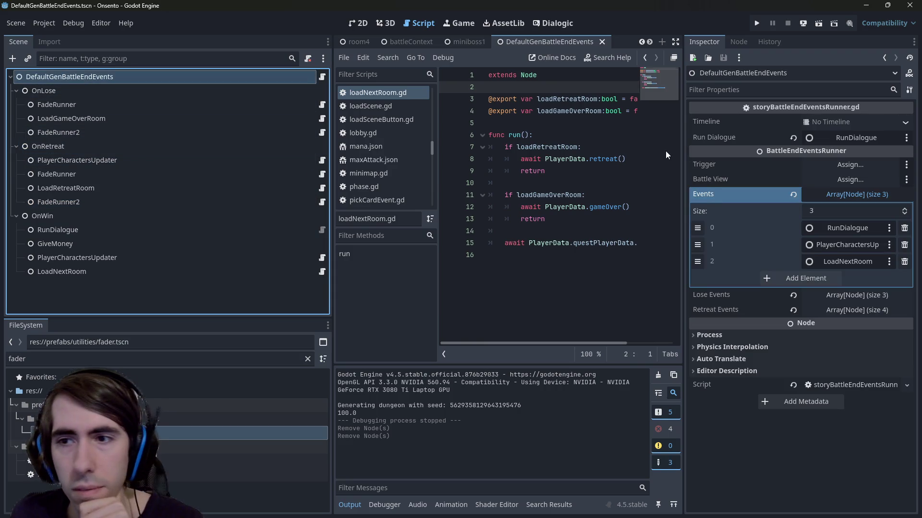
{"action": "left_click", "coordinate": [818, 311]}
{"action": "left_click", "coordinate": [898, 361]}
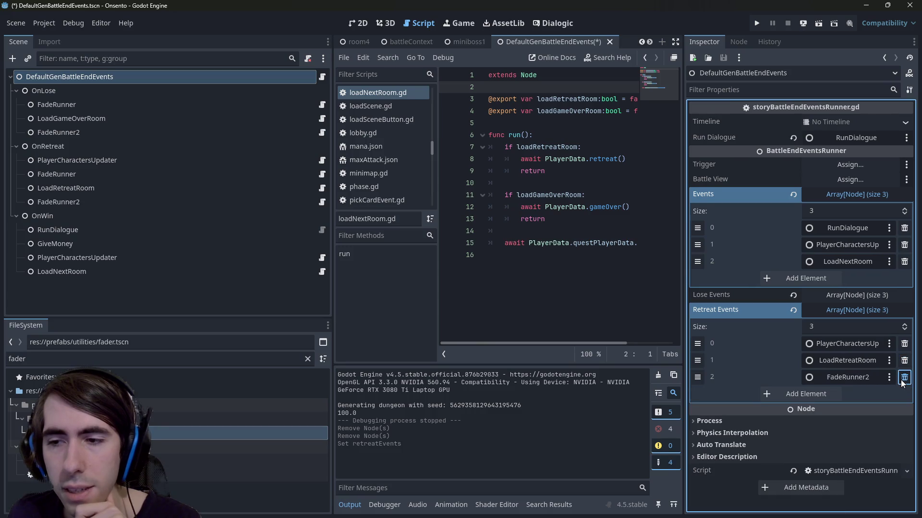
{"action": "left_click", "coordinate": [117, 201]}
{"action": "left_click", "coordinate": [102, 176], "text": "ctrl"}
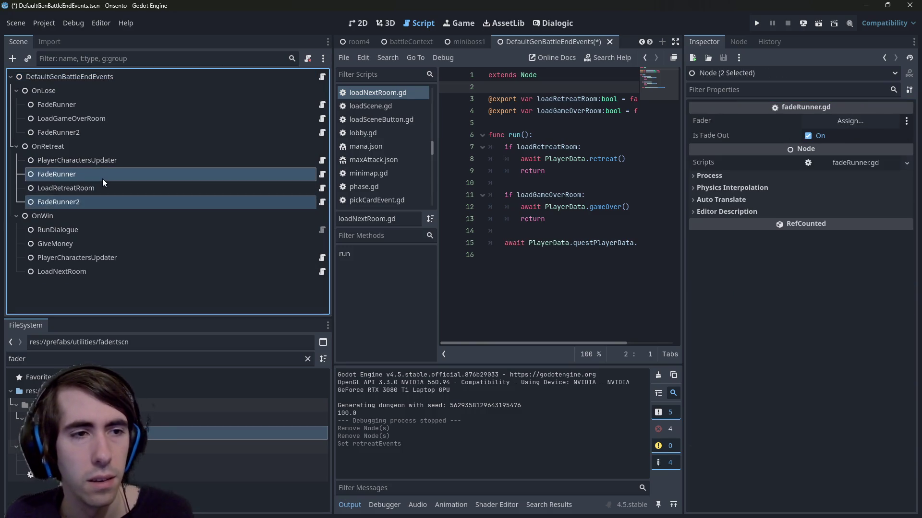
{"action": "key", "text": "Delete"}
{"action": "key", "text": "Return"}
{"action": "left_click", "coordinate": [79, 83]}
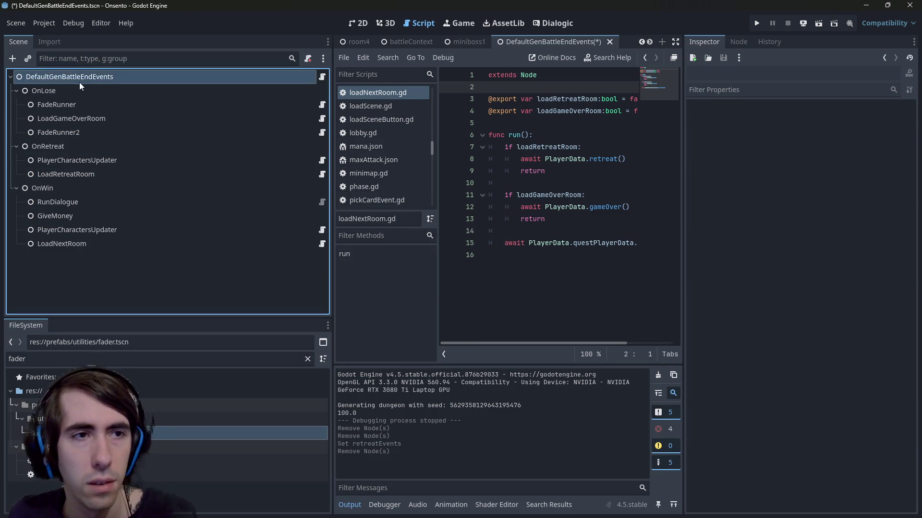
{"action": "key", "text": "ctrl+s"}
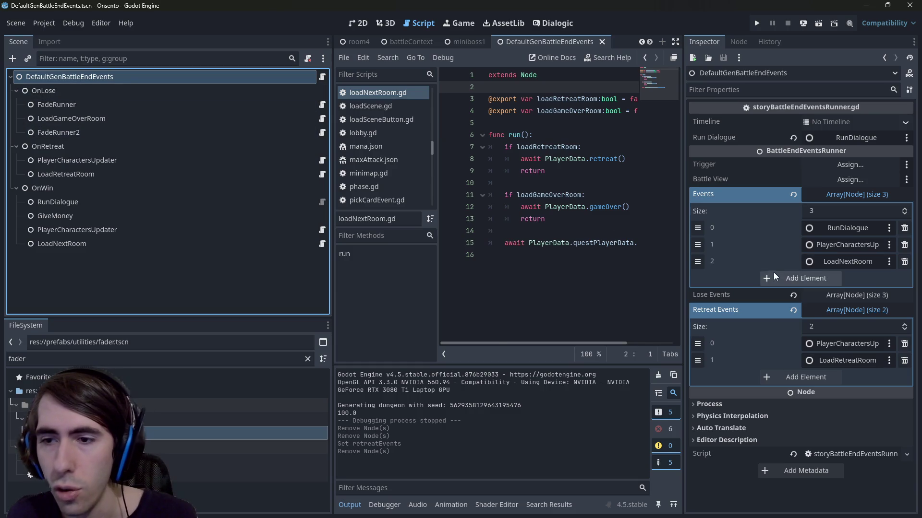
- Drop FadeRunner from Lose Events, delete both OnLose fade nodes, and save
{"action": "left_click", "coordinate": [840, 296]}
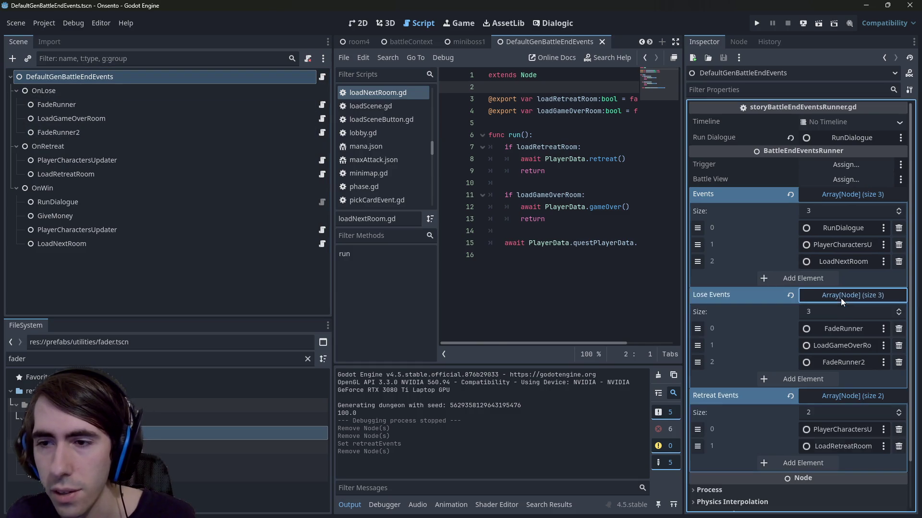
{"action": "left_click", "coordinate": [898, 329]}
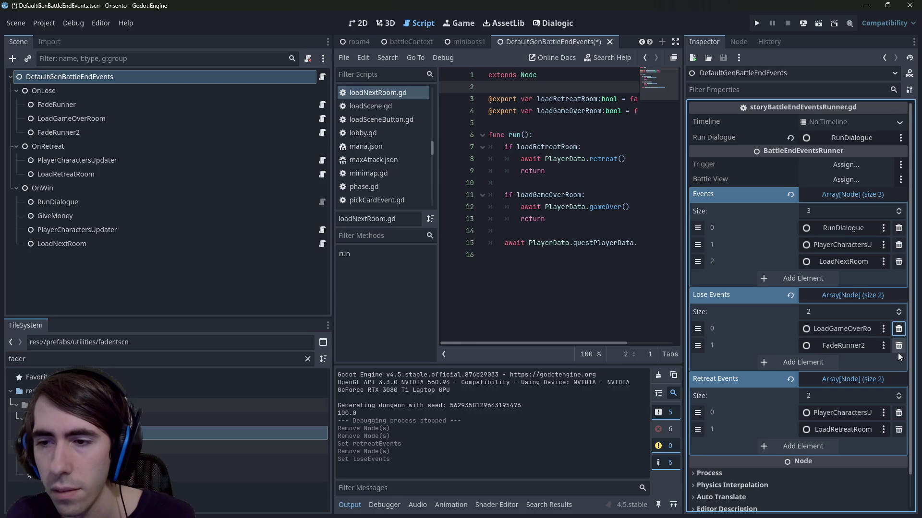
{"action": "left_click", "coordinate": [78, 105]}
{"action": "left_click", "coordinate": [90, 133], "text": "ctrl"}
{"action": "key", "text": "Delete"}
{"action": "key", "text": "Return"}
{"action": "key", "text": "ctrl+s"}
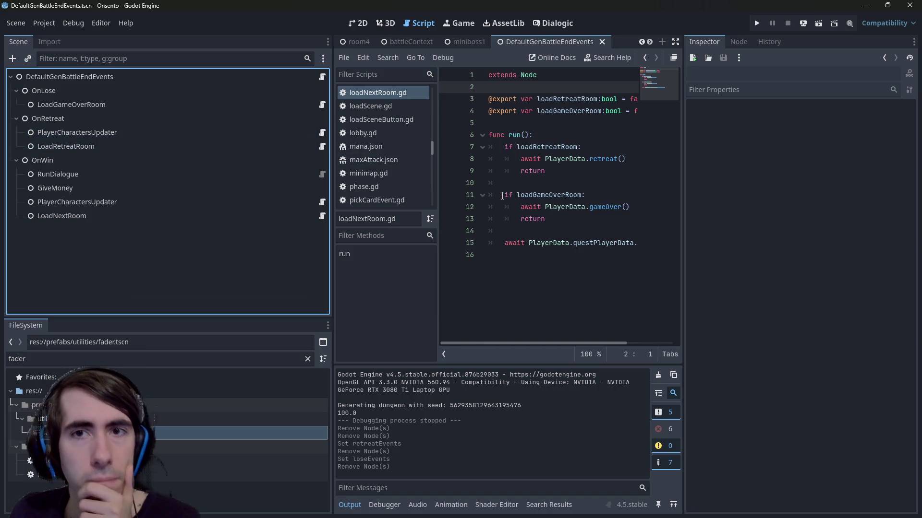
{"action": "left_click", "coordinate": [503, 195]}
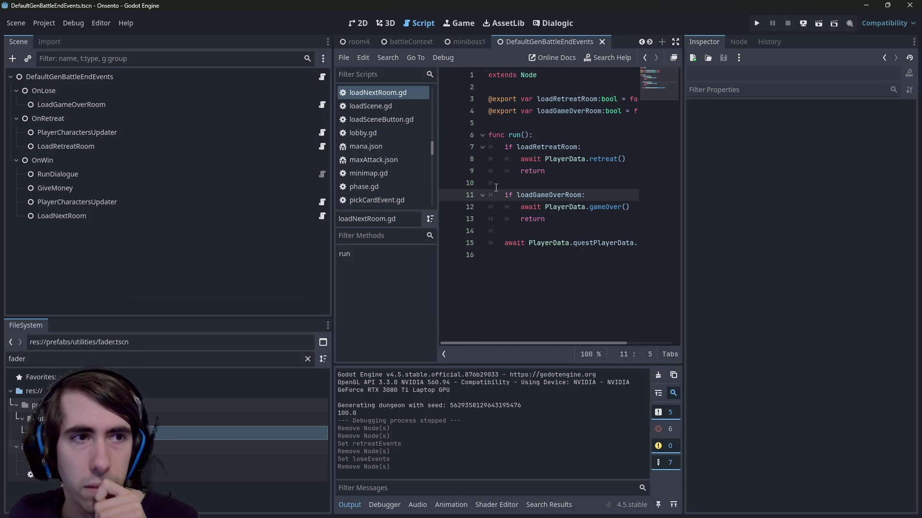
{"action": "key", "text": "alt+shift+o"}
- Open the DefaultStoryBattleEndEvents scene and reposition its scene tab
{"action": "type", "text": "defaultstory"}
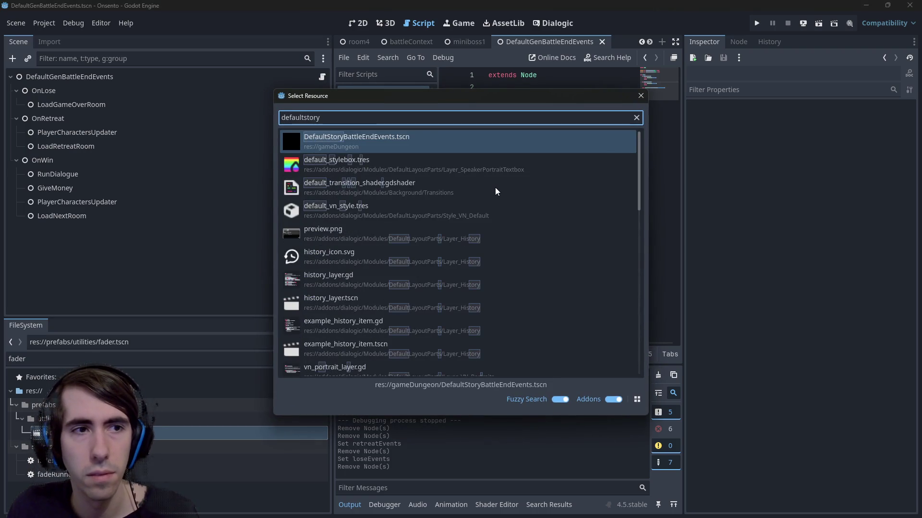
{"action": "key", "text": "Return"}
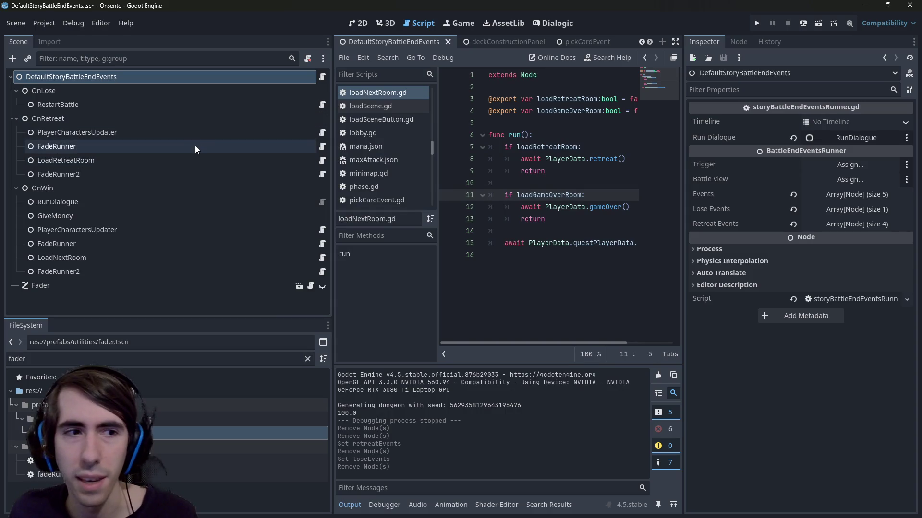
{"action": "scroll", "coordinate": [483, 40], "scroll_direction": "up", "scroll_amount": 2}
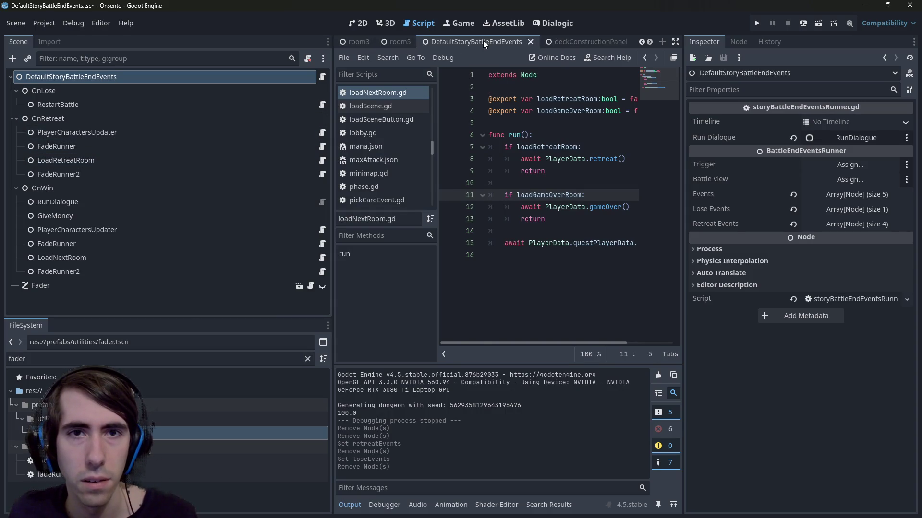
{"action": "mouse_move", "coordinate": [483, 40]}
{"action": "left_mouse_down"}
{"action": "mouse_move", "coordinate": [433, 40]}
{"action": "mouse_move", "coordinate": [563, 42]}
{"action": "left_mouse_up"}
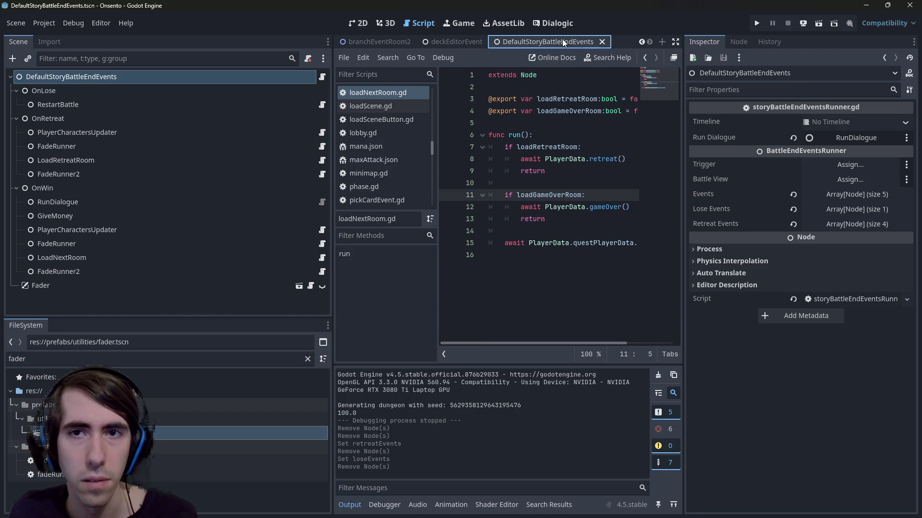
- Open the DefaultGenBattleEndEvents scene beside it and reorder its tab
{"action": "left_click", "coordinate": [502, 264]}
{"action": "key", "text": "shift+alt+o"}
{"action": "type", "text": "defaultgenbat"}
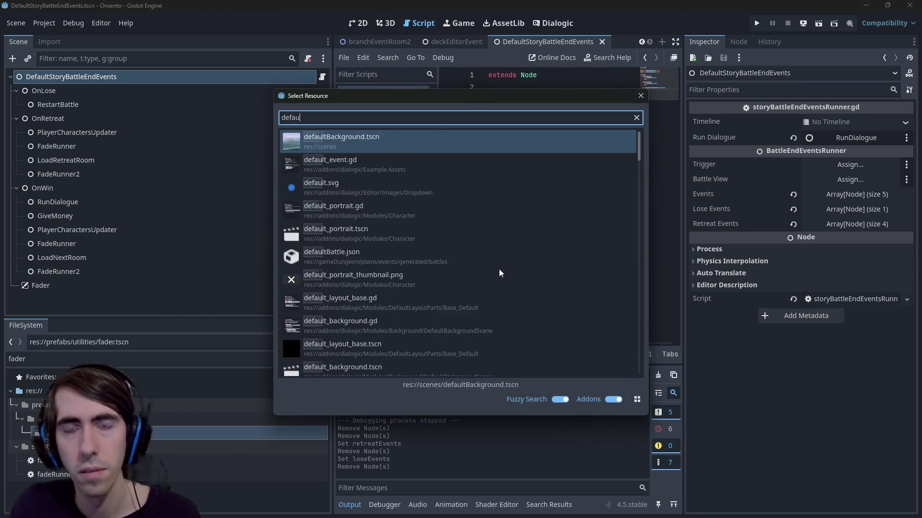
{"action": "key", "text": "Return"}
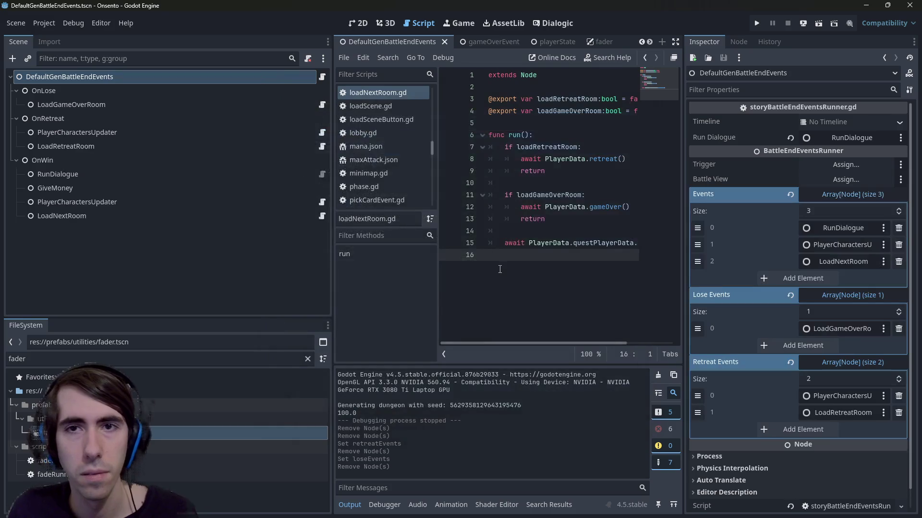
{"action": "mouse_move", "coordinate": [436, 39]}
{"action": "left_mouse_down"}
{"action": "mouse_move", "coordinate": [475, 53]}
{"action": "mouse_move", "coordinate": [586, 51]}
{"action": "mouse_move", "coordinate": [526, 38]}
{"action": "left_mouse_up"}
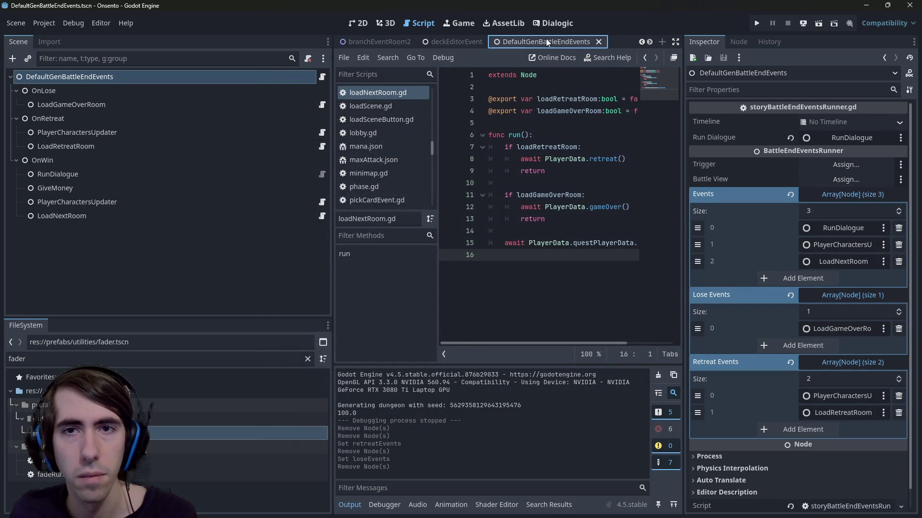
- Compare the two scenes' node trees, ending on DefaultStoryBattleEndEvents with GiveMoney selected
{"action": "left_click", "coordinate": [557, 39]}
{"action": "left_click", "coordinate": [488, 39]}
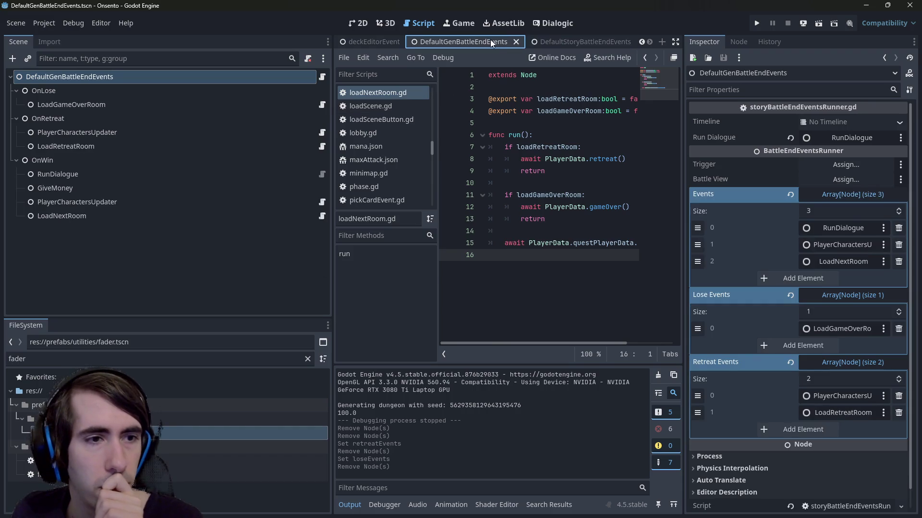
{"action": "left_click", "coordinate": [569, 45]}
{"action": "left_click", "coordinate": [453, 41]}
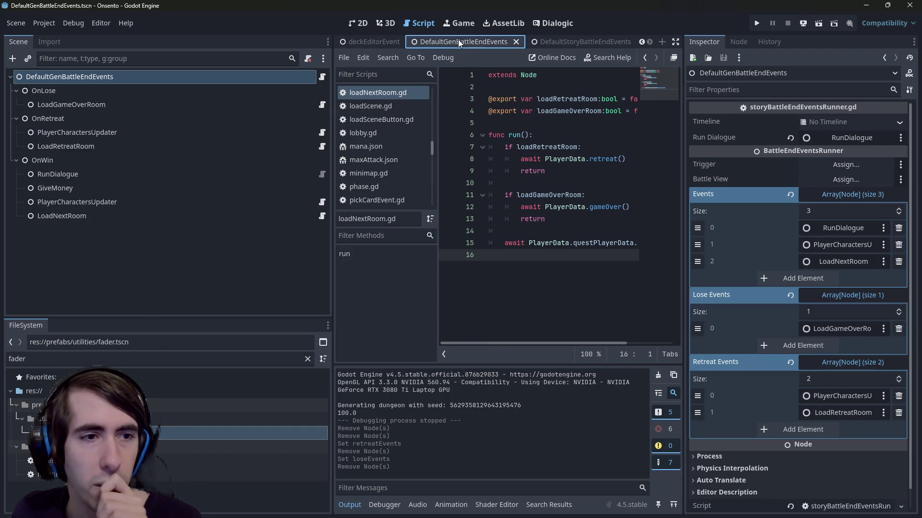
{"action": "left_click", "coordinate": [561, 46]}
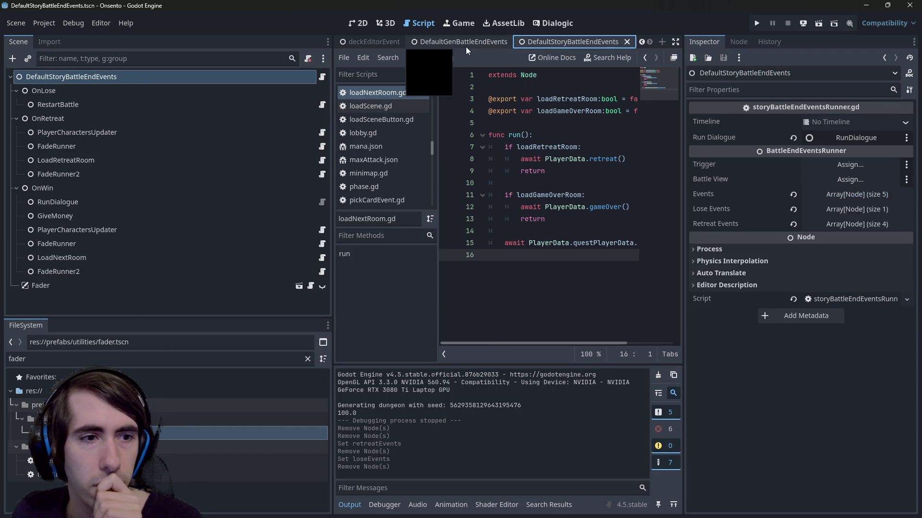
{"action": "left_click", "coordinate": [188, 218]}
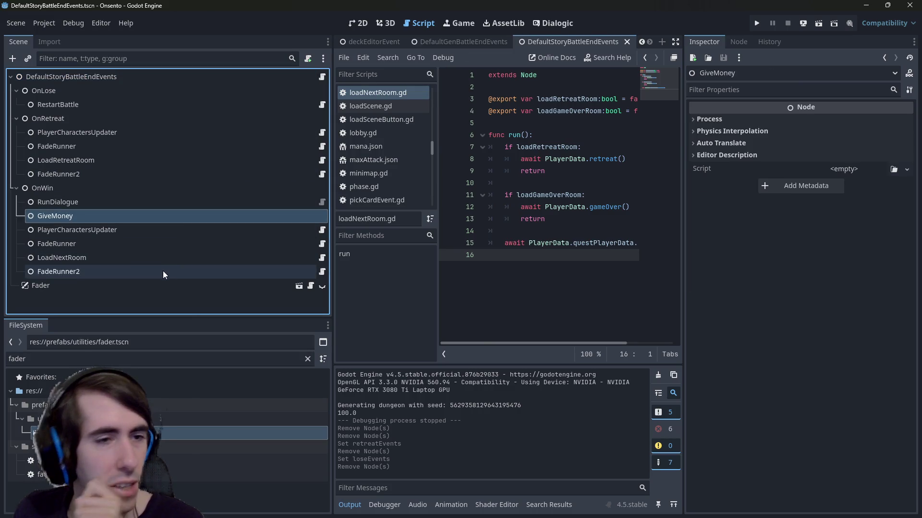
- Remove FadeRunner and FadeRunner2 from the root's Retreat Events and win Events arrays
{"action": "left_click", "coordinate": [100, 78]}
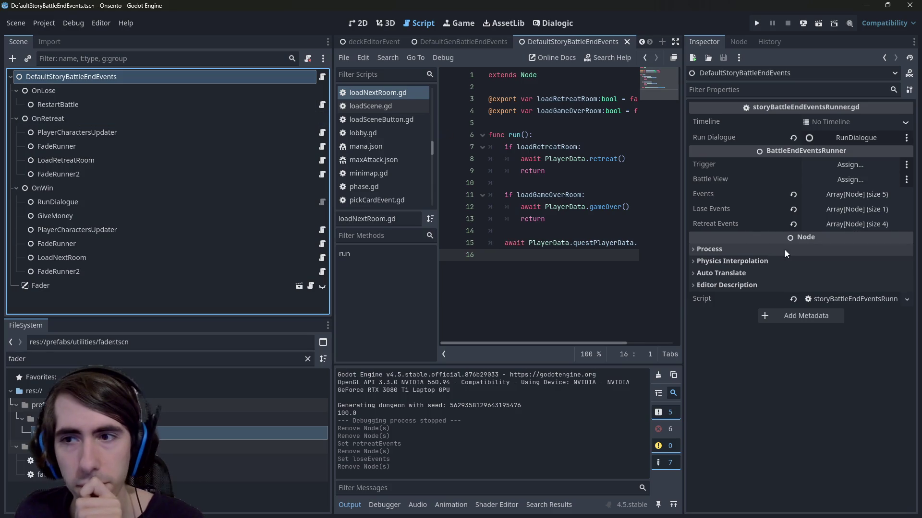
{"action": "left_click", "coordinate": [837, 223]}
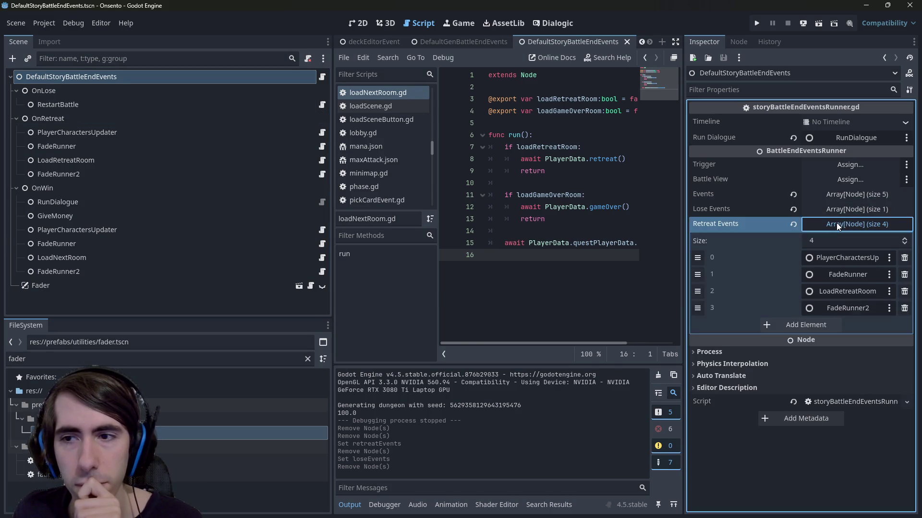
{"action": "left_click", "coordinate": [905, 274]}
{"action": "left_click", "coordinate": [905, 291]}
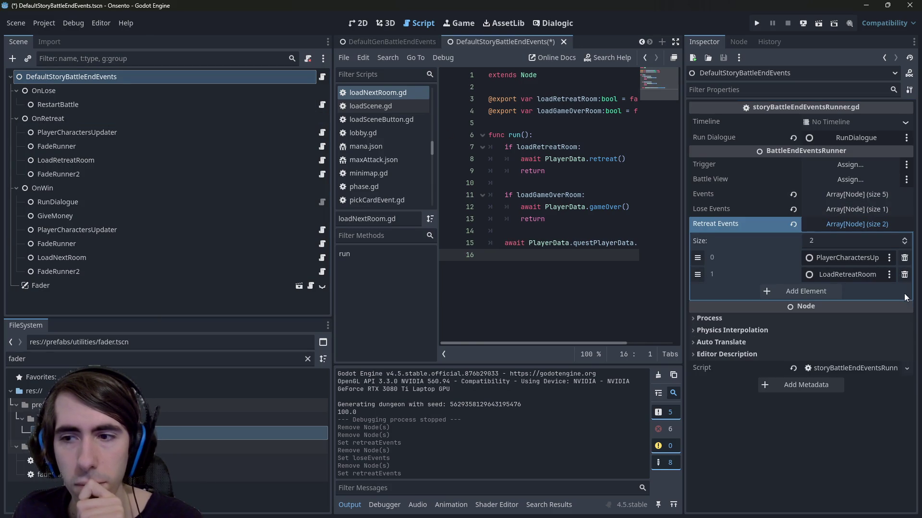
{"action": "left_click", "coordinate": [845, 207]}
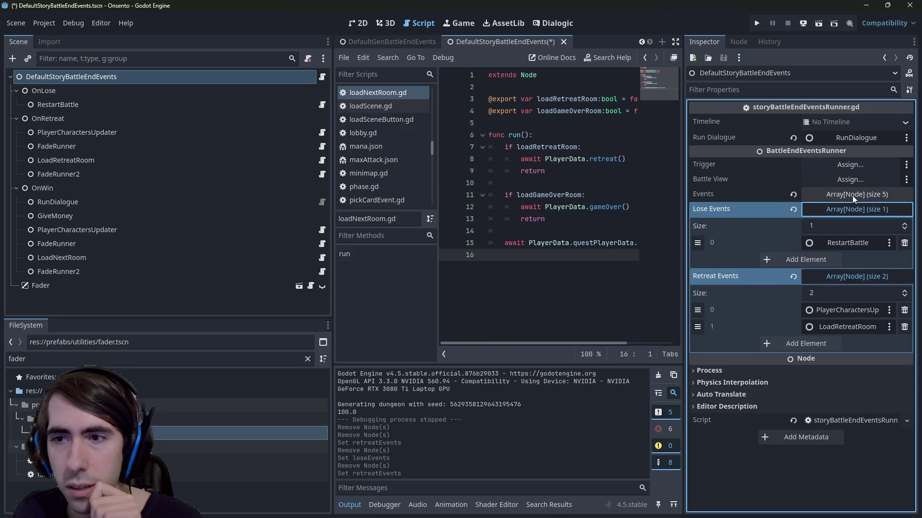
{"action": "left_click", "coordinate": [851, 194]}
{"action": "left_click", "coordinate": [898, 262]}
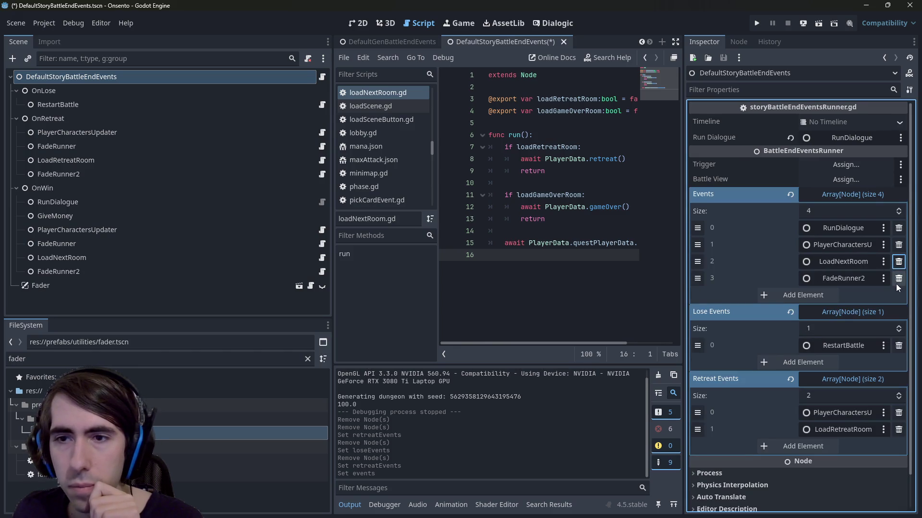
{"action": "left_click", "coordinate": [898, 279]}
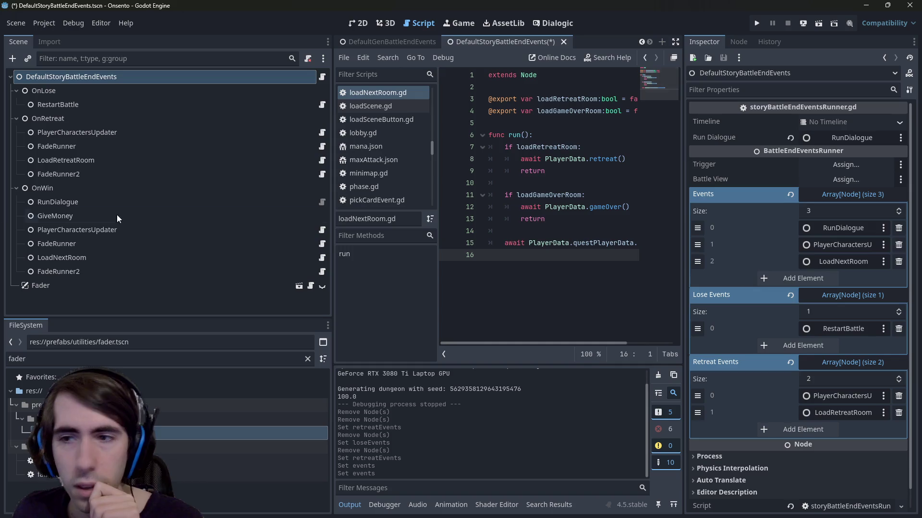
- Delete the Fader and all four FadeRunner nodes, then save the scene
{"action": "left_click", "coordinate": [77, 236]}
{"action": "left_click", "coordinate": [56, 288]}
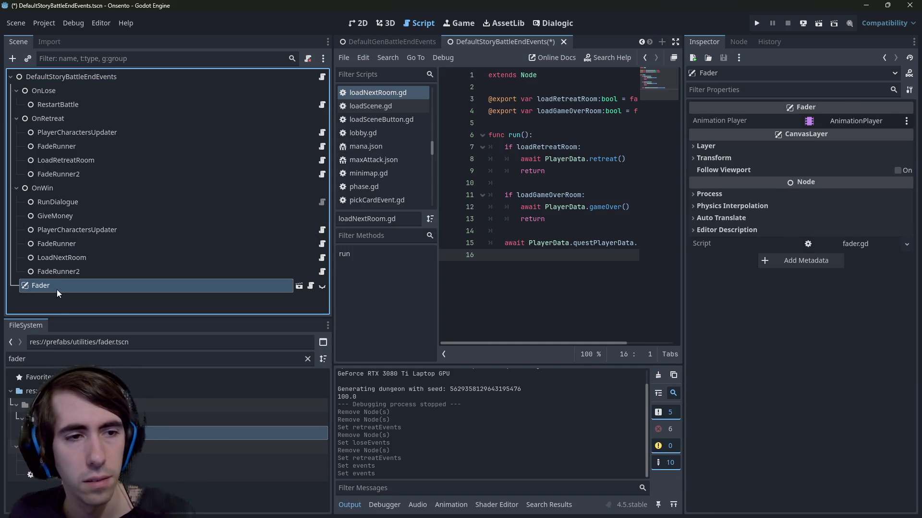
{"action": "key", "text": "Delete"}
{"action": "left_click", "coordinate": [67, 273]}
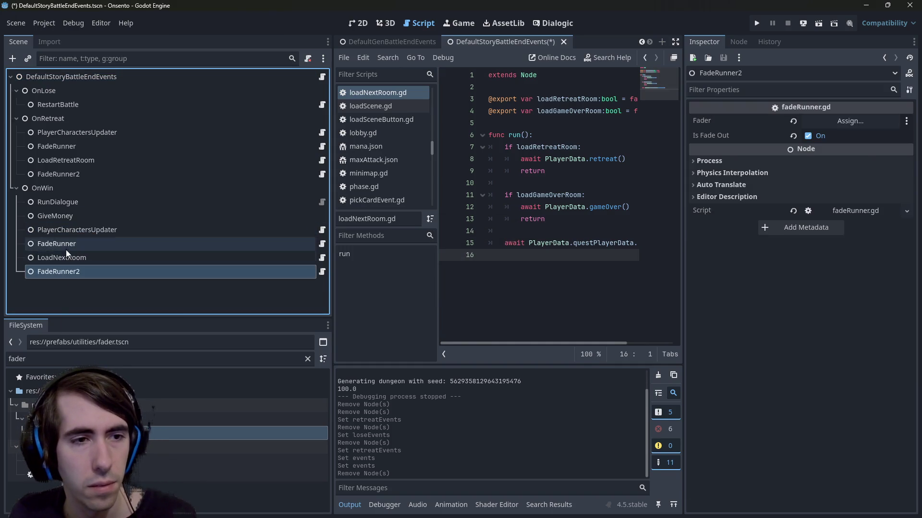
{"action": "left_click", "coordinate": [65, 246], "text": "ctrl"}
{"action": "left_click", "coordinate": [63, 174], "text": "ctrl"}
{"action": "left_click", "coordinate": [62, 146], "text": "ctrl"}
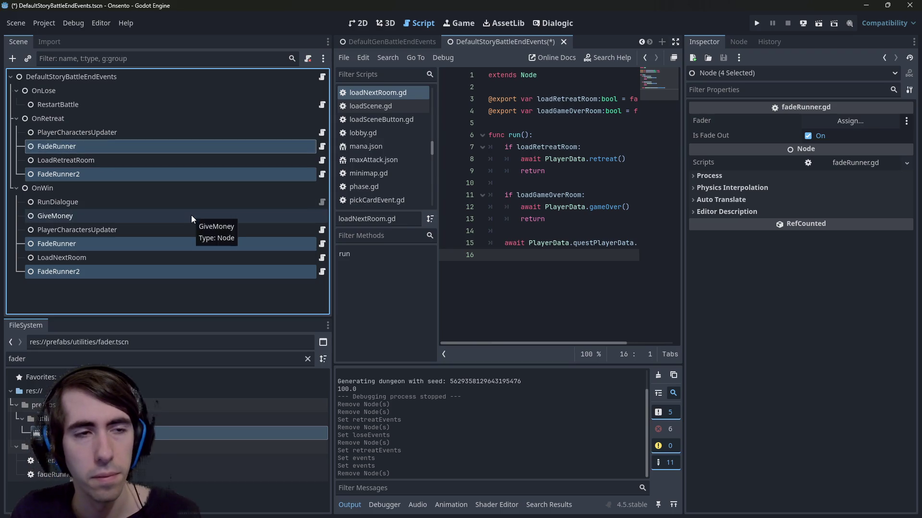
{"action": "key", "text": "Delete"}
{"action": "key", "text": "Return"}
{"action": "left_click", "coordinate": [505, 207]}
{"action": "key", "text": "ctrl+s"}
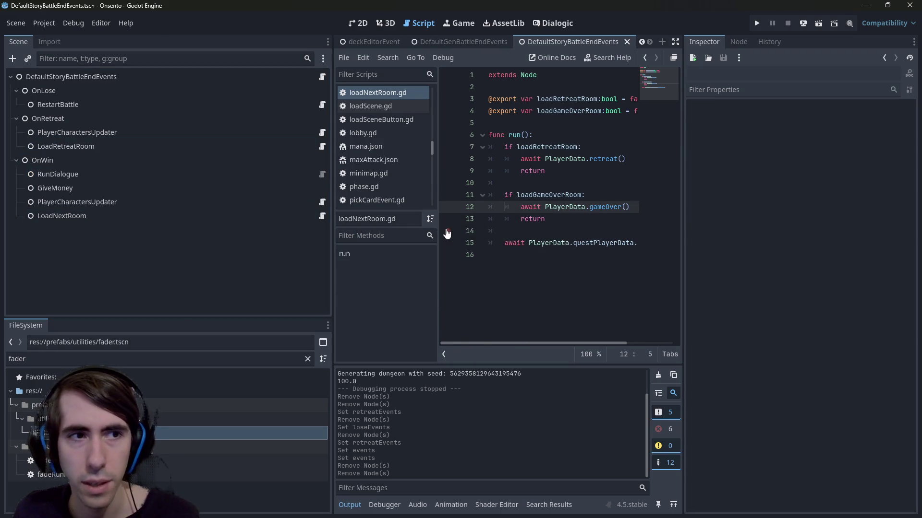
{"action": "scroll", "coordinate": [488, 39], "scroll_direction": "up", "scroll_amount": 3}
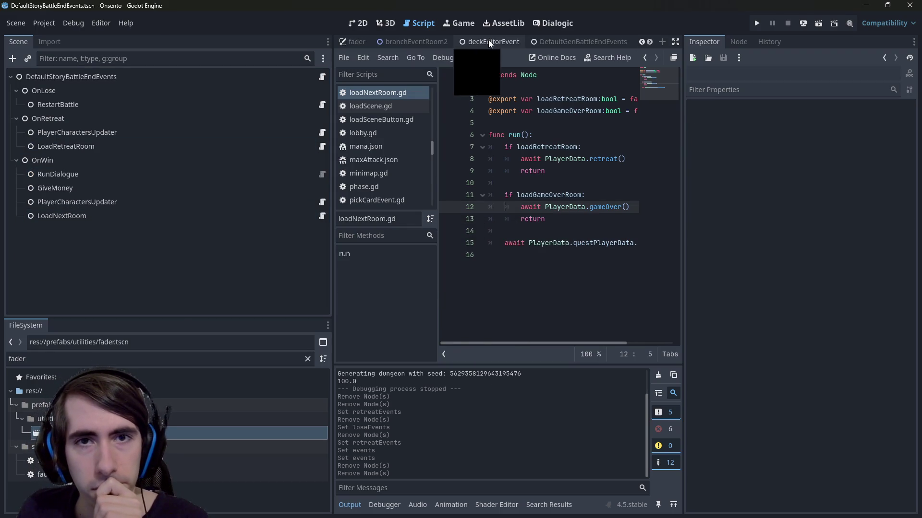
- Widen the script editor and open removeCardEvent.tscn via quick search 'removecard'
{"action": "scroll", "coordinate": [488, 40], "scroll_direction": "up", "scroll_amount": 3}
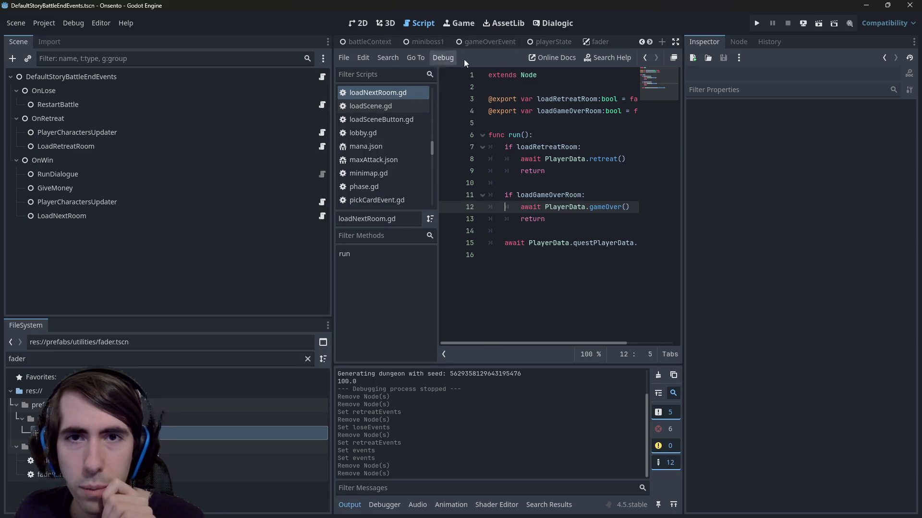
{"action": "left_click_drag", "start_coordinate": [332, 124], "coordinate": [159, 124]}
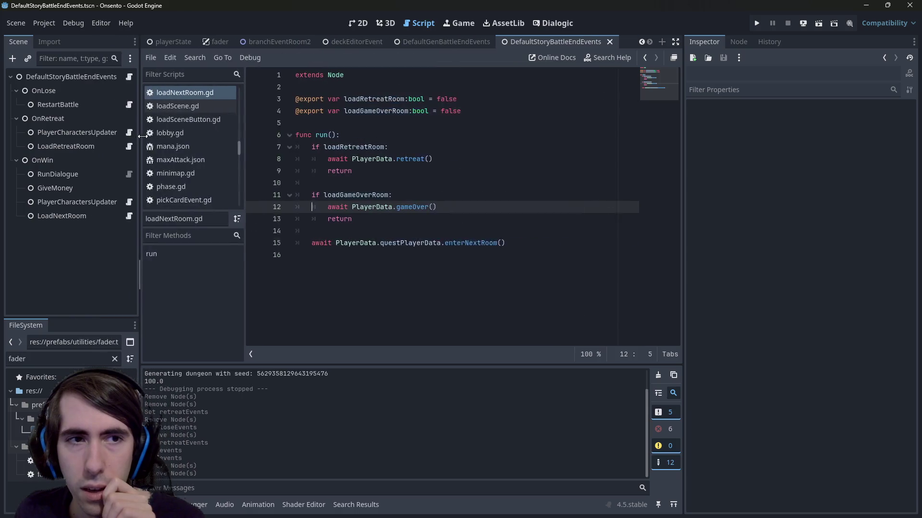
{"action": "left_click", "coordinate": [468, 134]}
{"action": "key", "text": "alt+shift+o"}
{"action": "type", "text": "removecard"}
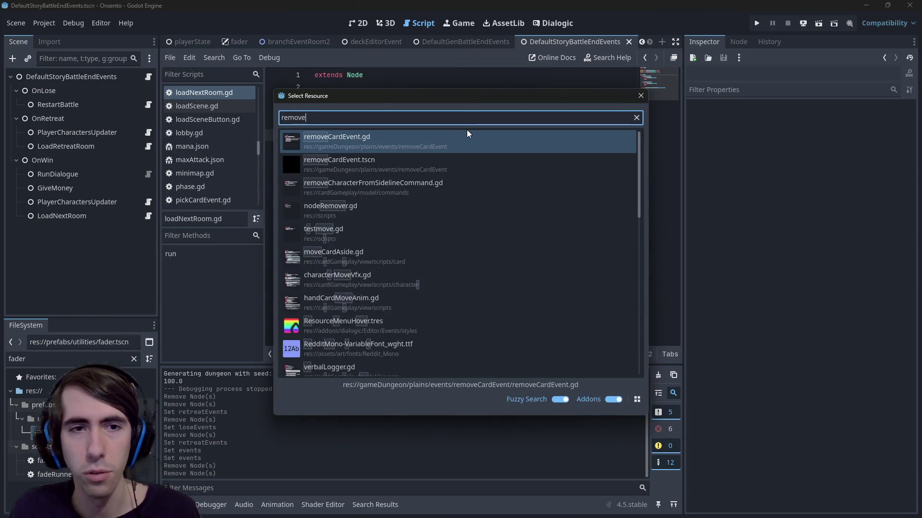
{"action": "key", "text": "Return"}
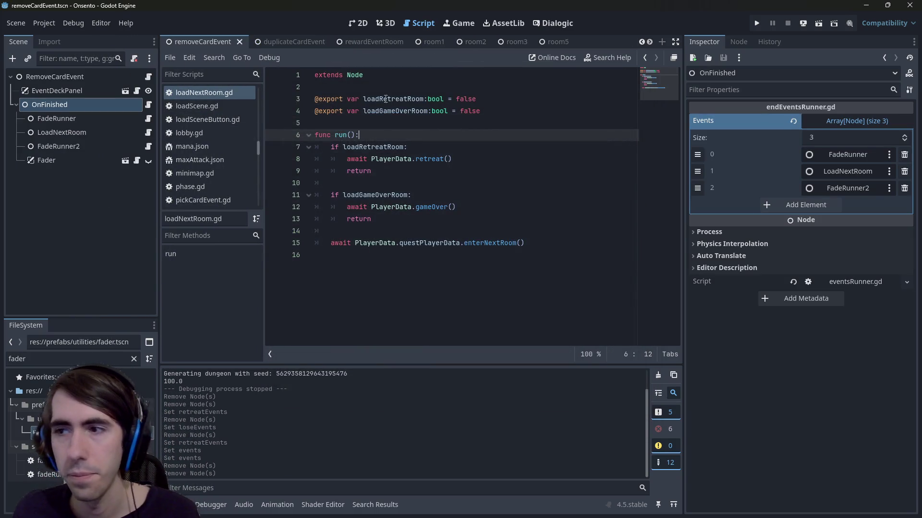
- Open the RemoveCardEvent root script and view the scene layout in 2D
{"action": "left_click", "coordinate": [67, 77]}
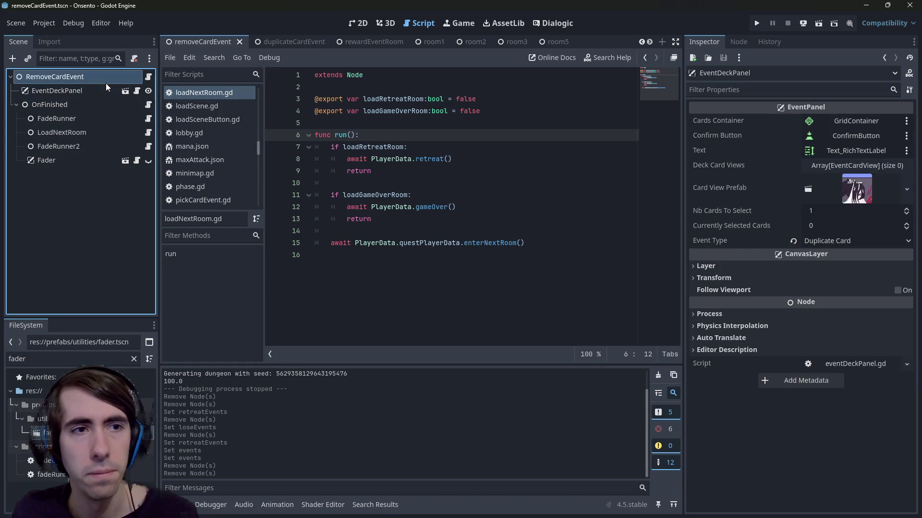
{"action": "left_click", "coordinate": [147, 77]}
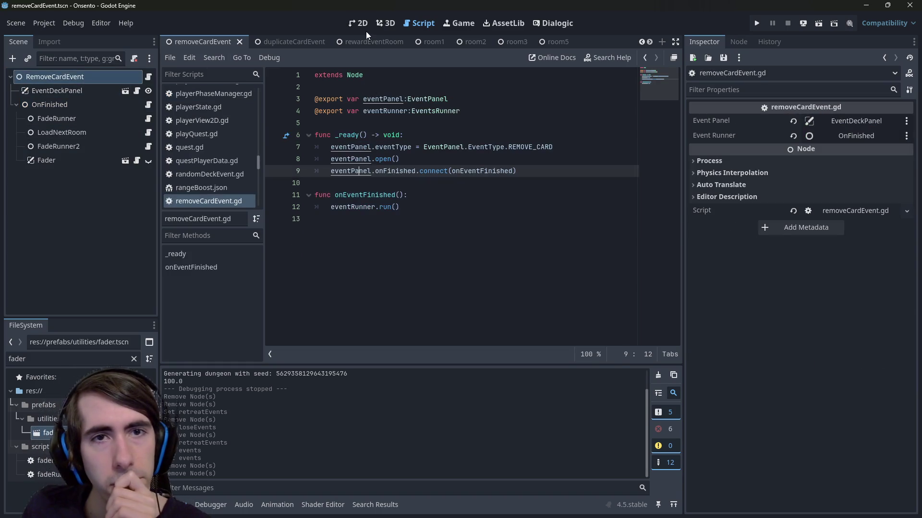
{"action": "left_click", "coordinate": [364, 25]}
{"action": "scroll", "coordinate": [391, 207], "scroll_direction": "down", "scroll_amount": 2}
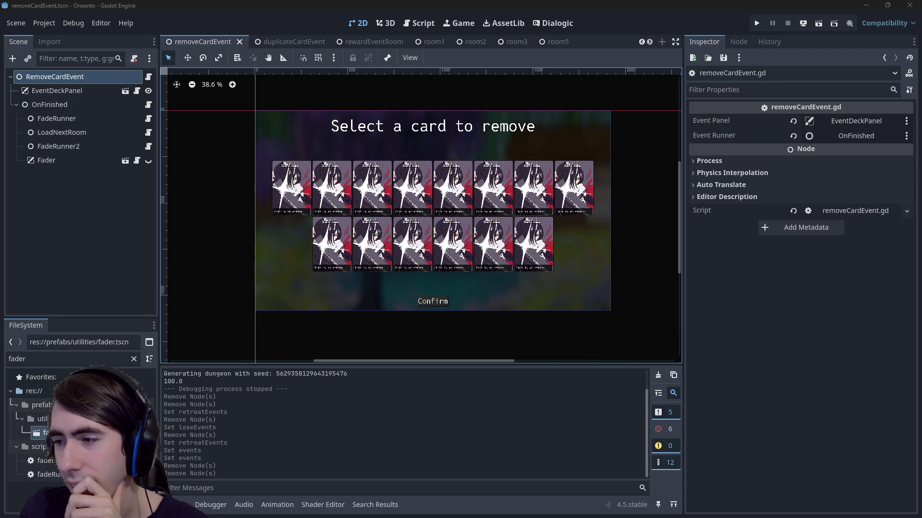
- Inspect the remove-card nodes and locate the eventRunner.run() call in its script
{"action": "left_click", "coordinate": [68, 159]}
{"action": "left_click", "coordinate": [68, 132]}
{"action": "left_click", "coordinate": [68, 119]}
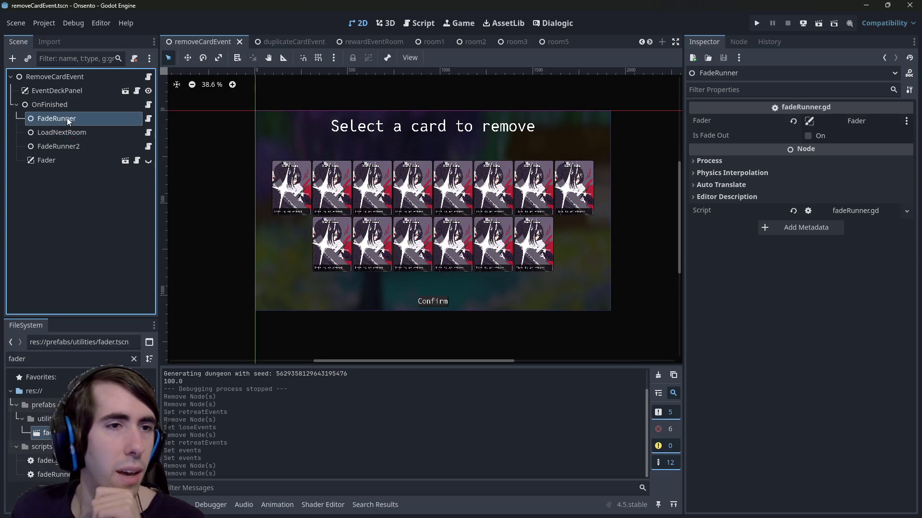
{"action": "left_click", "coordinate": [73, 91]}
{"action": "left_click", "coordinate": [76, 104]}
{"action": "left_click", "coordinate": [76, 78]}
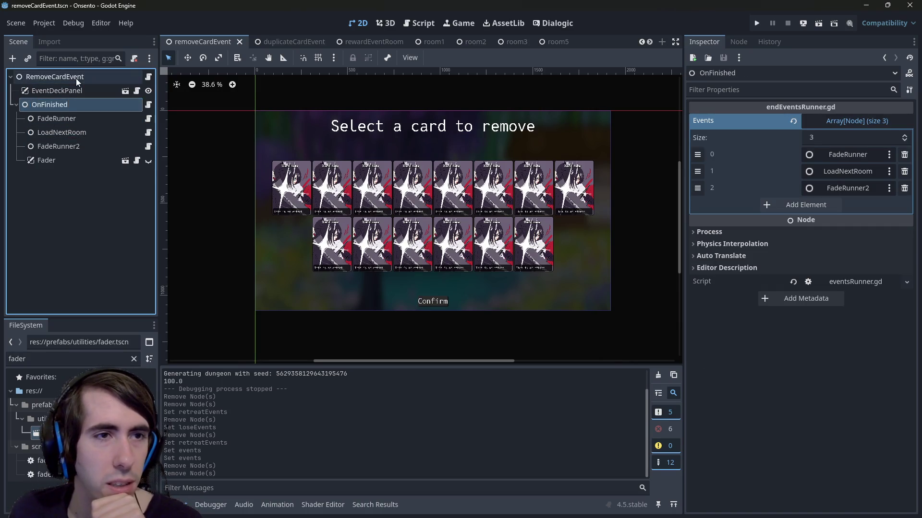
{"action": "left_click", "coordinate": [150, 79]}
{"action": "mouse_move", "coordinate": [412, 204]}
{"action": "left_mouse_down"}
{"action": "mouse_move", "coordinate": [317, 195]}
{"action": "mouse_move", "coordinate": [336, 206]}
{"action": "left_mouse_up"}
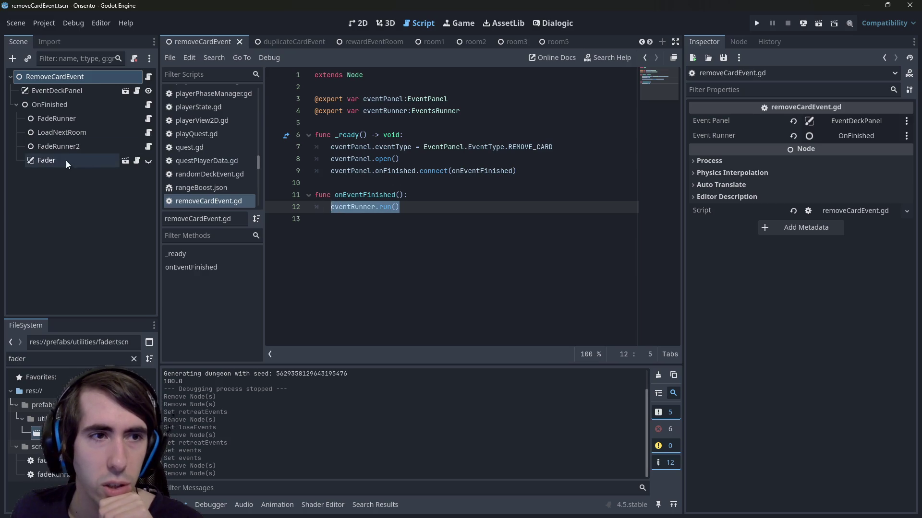
- Copy the enterNextRoom call from line 15 of the loadNextRoom script
{"action": "left_click", "coordinate": [120, 133]}
{"action": "left_click", "coordinate": [148, 133]}
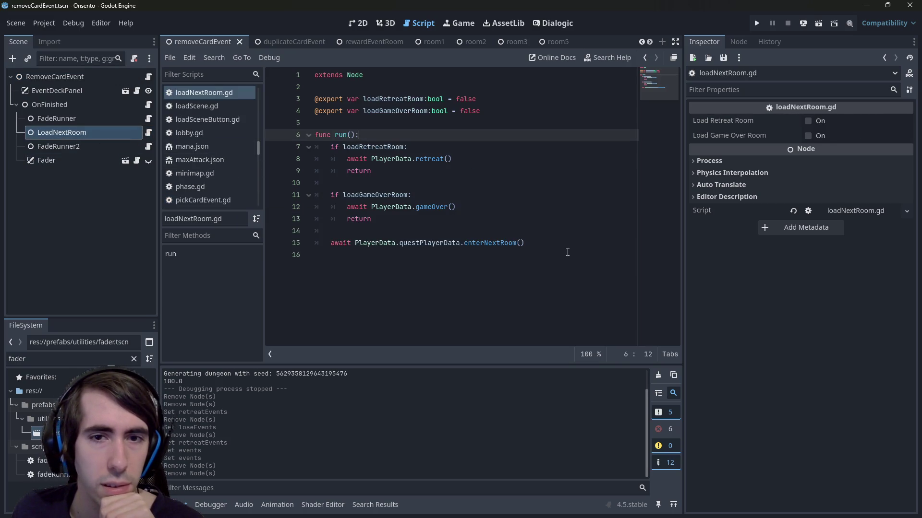
{"action": "left_click_drag", "start_coordinate": [528, 242], "coordinate": [313, 146]}
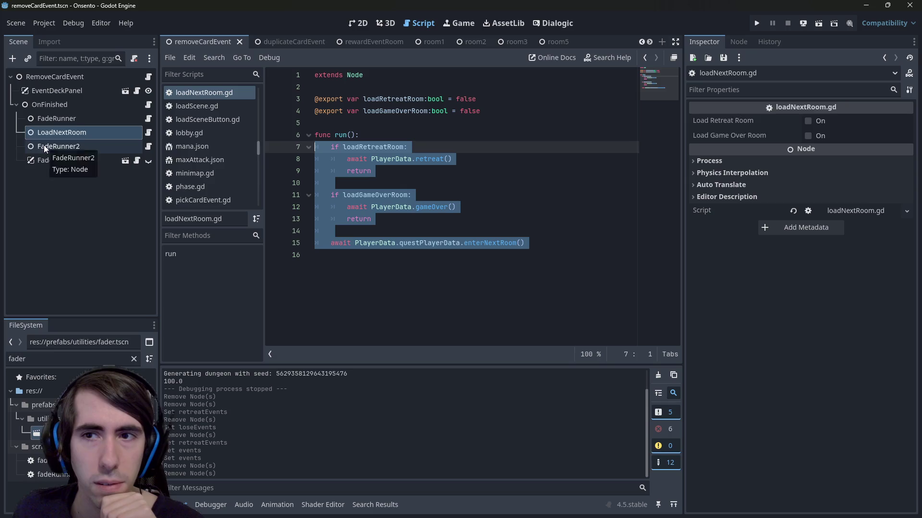
{"action": "left_click", "coordinate": [59, 120]}
{"action": "left_click", "coordinate": [59, 133]}
{"action": "left_click", "coordinate": [528, 243]}
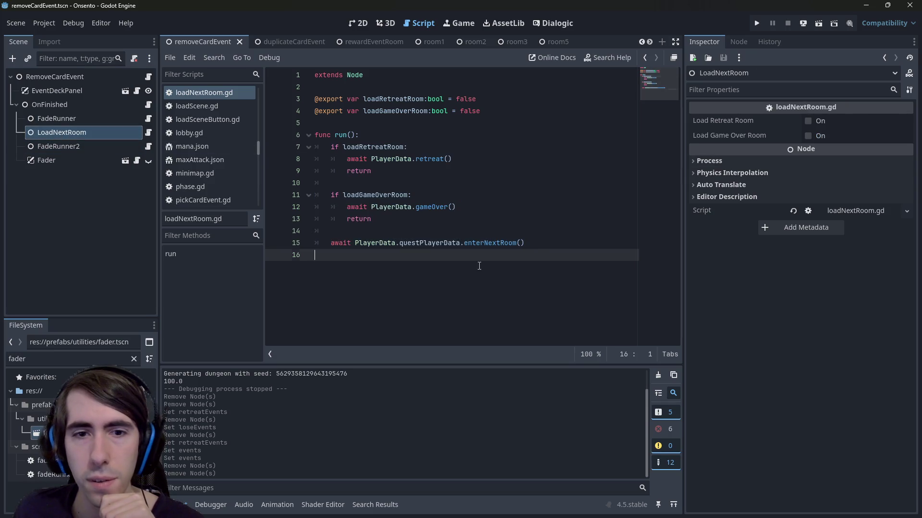
{"action": "left_click_drag", "start_coordinate": [528, 243], "coordinate": [354, 243]}
{"action": "key", "text": "ctrl+c"}
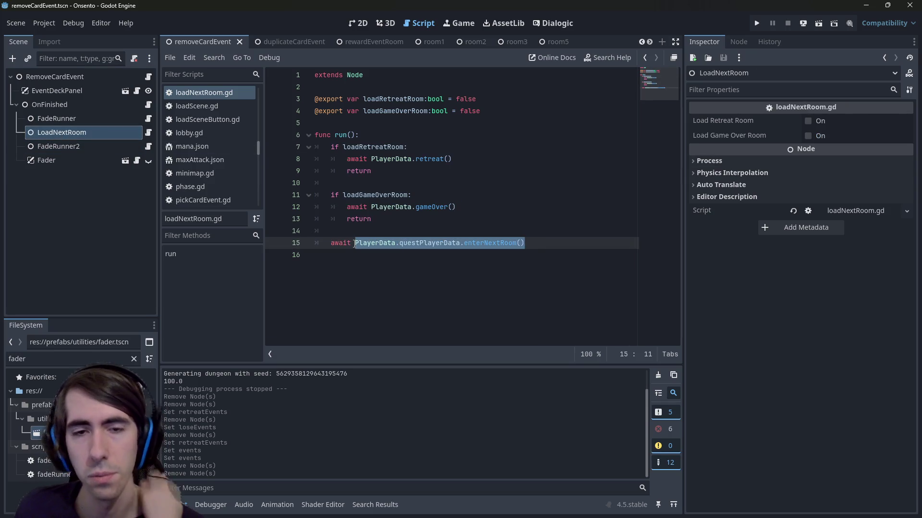
- Paste enterNextRoom into removeCardEvent, delete the eventRunner export and run() line, and save
{"action": "left_click", "coordinate": [148, 77]}
{"action": "left_click", "coordinate": [455, 202]}
{"action": "key", "text": "Up"}
{"action": "key", "text": "Return"}
{"action": "key", "text": "ctrl+v"}
{"action": "triple_click", "coordinate": [473, 115]}
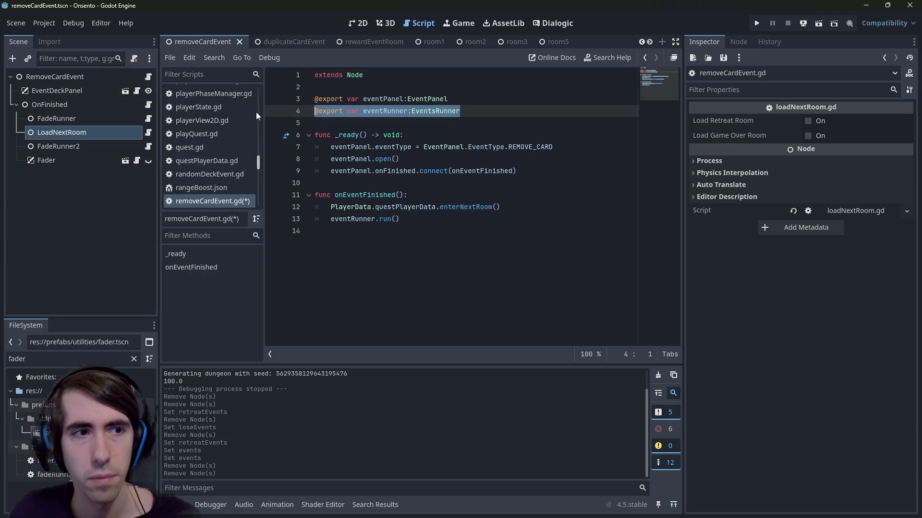
{"action": "key", "text": "BackSpace"}
{"action": "key", "text": "BackSpace"}
{"action": "left_click", "coordinate": [514, 252]}
{"action": "triple_click", "coordinate": [529, 207]}
{"action": "key", "text": "BackSpace"}
{"action": "key", "text": "BackSpace"}
{"action": "key", "text": "ctrl+s"}
{"action": "key", "text": "shift+Up"}
{"action": "key", "text": "ctrl+c"}
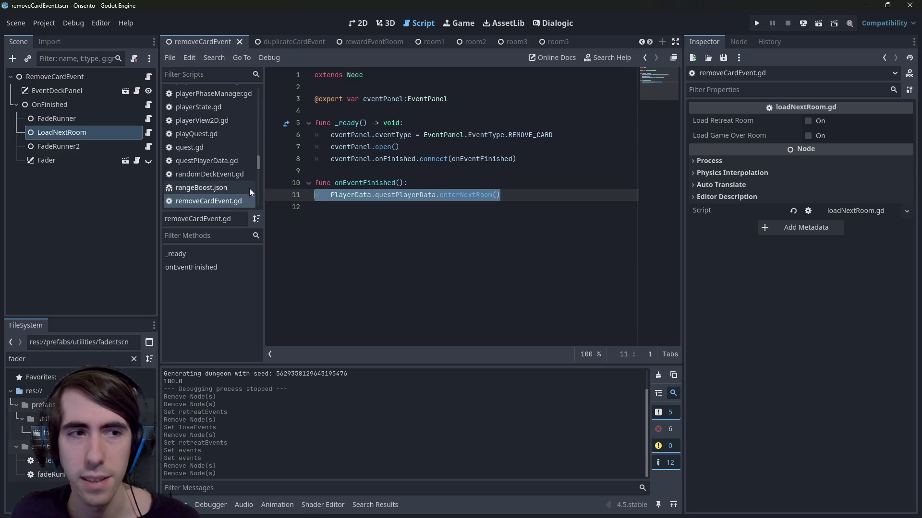
- Delete FadeRunner, FadeRunner2, Fader, LoadNextRoom and OnFinished, then save the scene
{"action": "left_click", "coordinate": [80, 143]}
{"action": "left_click", "coordinate": [70, 124], "text": "ctrl"}
{"action": "left_click", "coordinate": [65, 160], "text": "ctrl"}
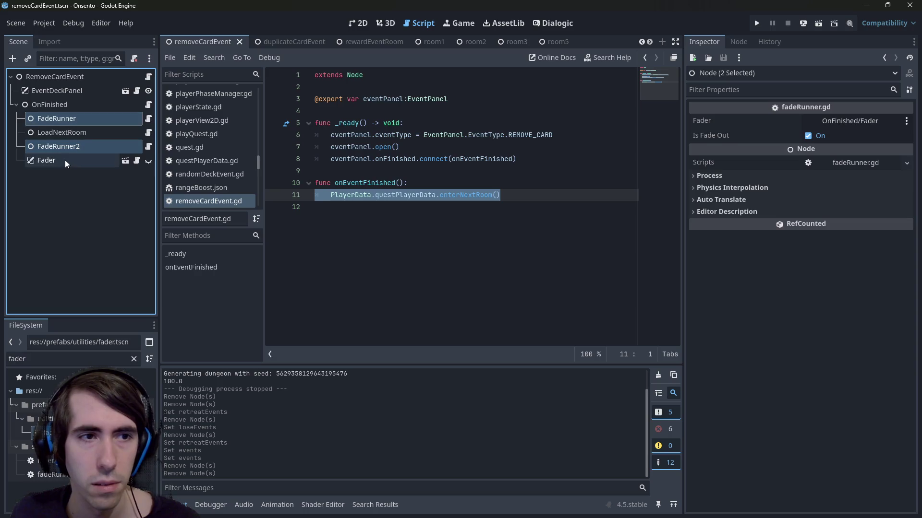
{"action": "key", "text": "Delete"}
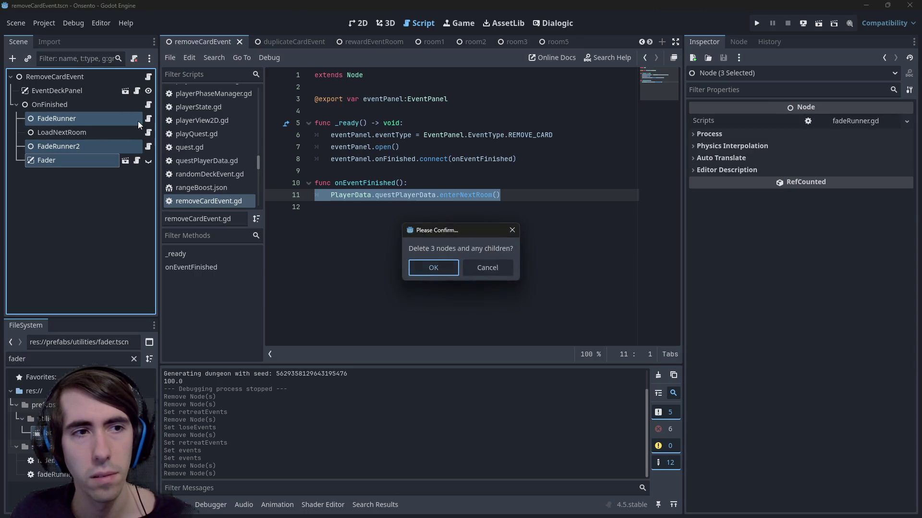
{"action": "key", "text": "Return"}
{"action": "left_click", "coordinate": [71, 119]}
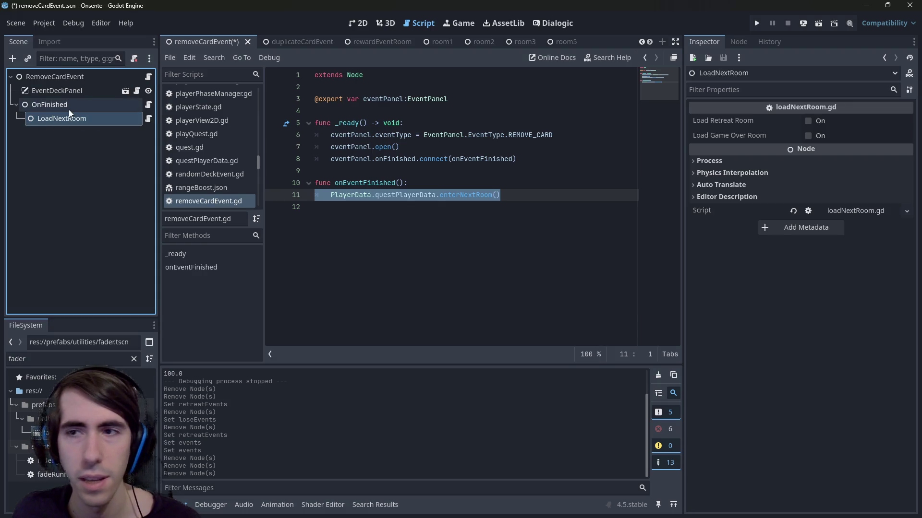
{"action": "left_click", "coordinate": [68, 109], "text": "ctrl"}
{"action": "key", "text": "Delete"}
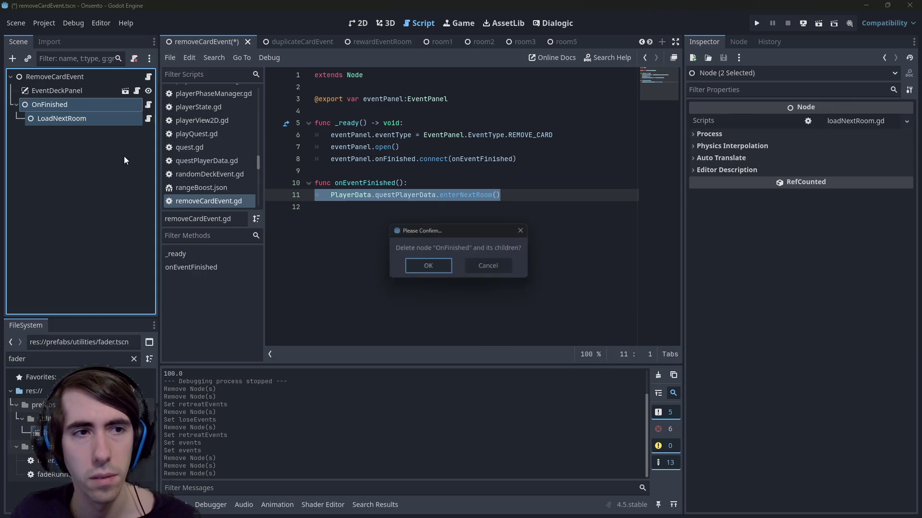
{"action": "key", "text": "Return"}
{"action": "left_click", "coordinate": [348, 207]}
{"action": "key", "text": "ctrl+s"}
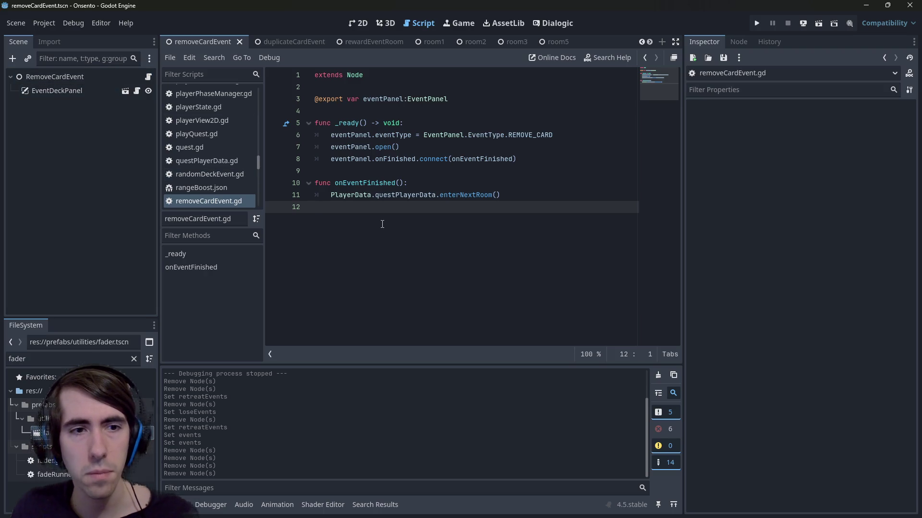
{"action": "key", "text": "alt+shift+o"}
- Open duplicateCardEvent and delete OnFinished with its four fade and room children
{"action": "type", "text": "duplicate"}
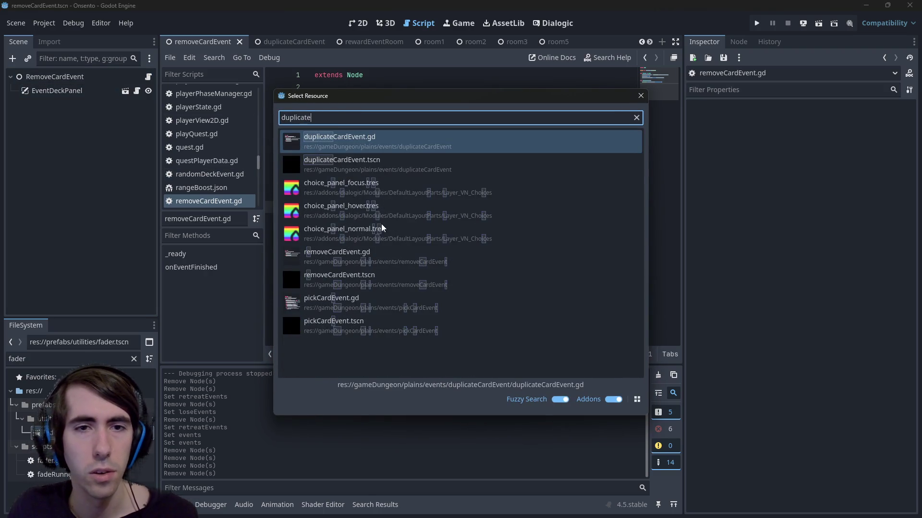
{"action": "key", "text": "Down"}
{"action": "key", "text": "Return"}
{"action": "left_click", "coordinate": [61, 161]}
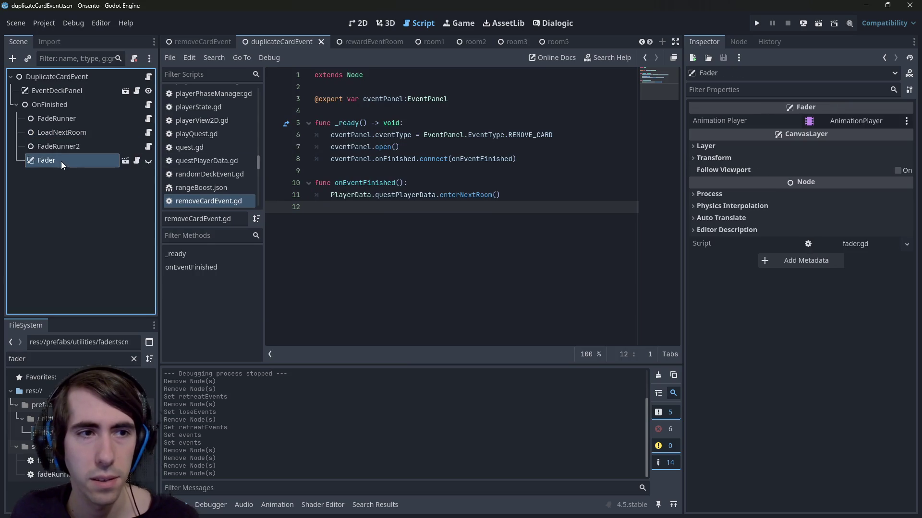
{"action": "left_click", "coordinate": [59, 146], "text": "ctrl"}
{"action": "left_click", "coordinate": [59, 132], "text": "ctrl"}
{"action": "left_click", "coordinate": [57, 119], "text": "ctrl"}
{"action": "left_click", "coordinate": [53, 105], "text": "ctrl"}
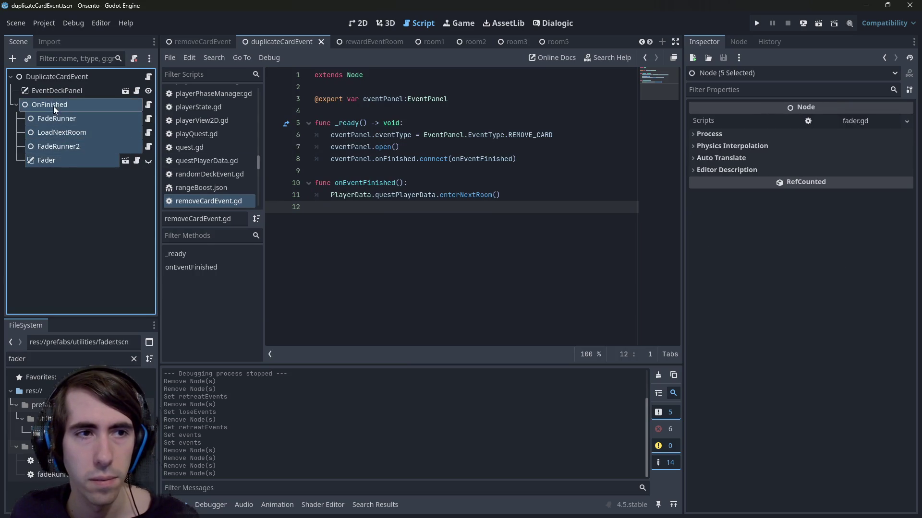
{"action": "key", "text": "Delete"}
{"action": "key", "text": "Return"}
- Replace endEventsRunner.run() with enterNextRoom(), remove the export line, and save duplicateCardEvent
{"action": "left_click", "coordinate": [126, 77]}
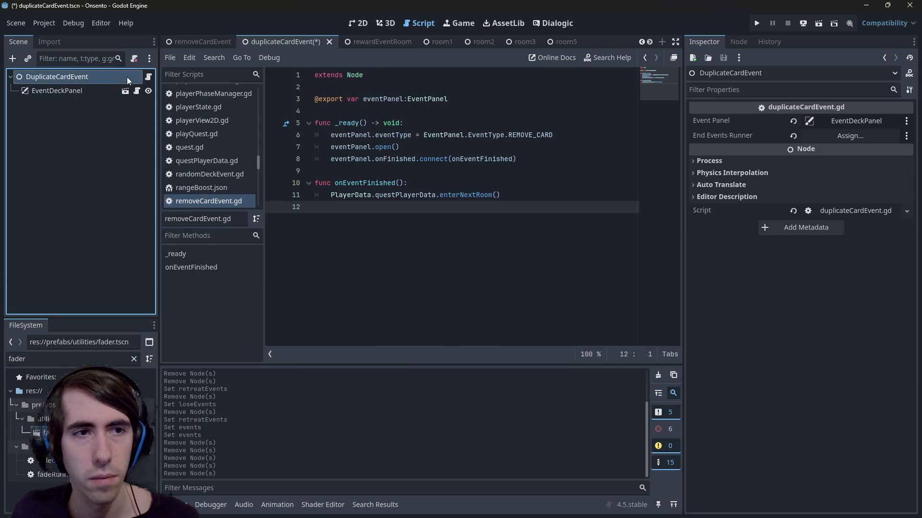
{"action": "left_click", "coordinate": [148, 77]}
{"action": "key", "text": "shift+Up"}
{"action": "key", "text": "shift+Up"}
{"action": "key", "text": "shift+Down"}
{"action": "key", "text": "ctrl+v"}
{"action": "left_click_drag", "start_coordinate": [478, 111], "coordinate": [303, 114]}
{"action": "key", "text": "BackSpace"}
{"action": "key", "text": "BackSpace"}
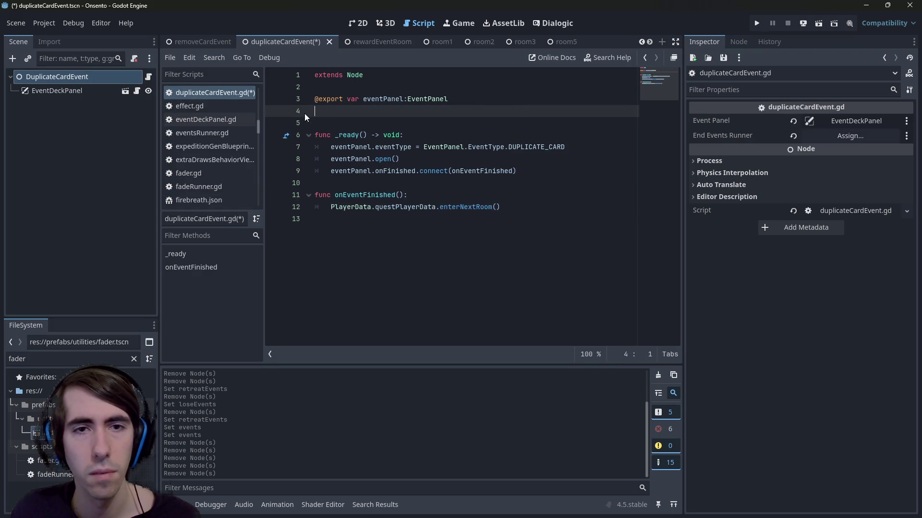
{"action": "key", "text": "ctrl+s"}
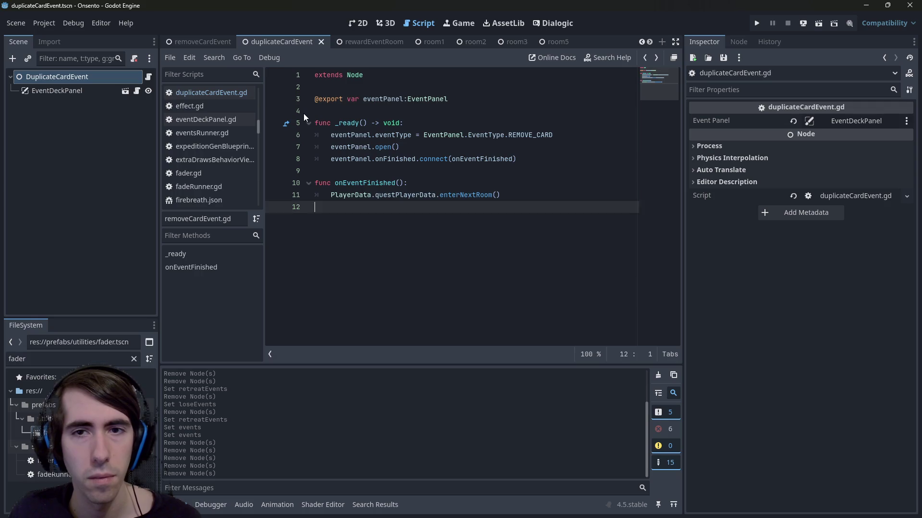
- Open pickCardEvent and delete the Fader and OnFinished subtree
{"action": "key", "text": "alt+shift+o"}
{"action": "type", "text": "pickcar"}
{"action": "key", "text": "Return"}
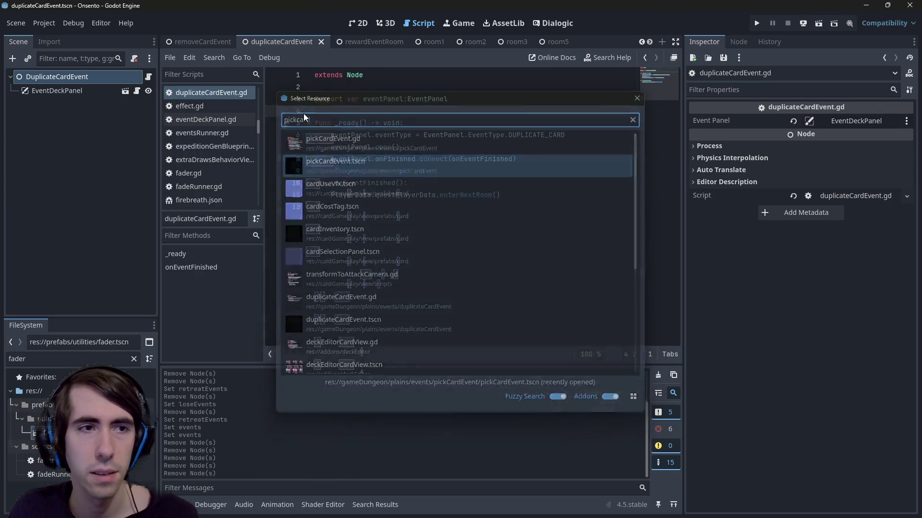
{"action": "left_click", "coordinate": [38, 159]}
{"action": "left_click", "coordinate": [55, 109], "text": "shift"}
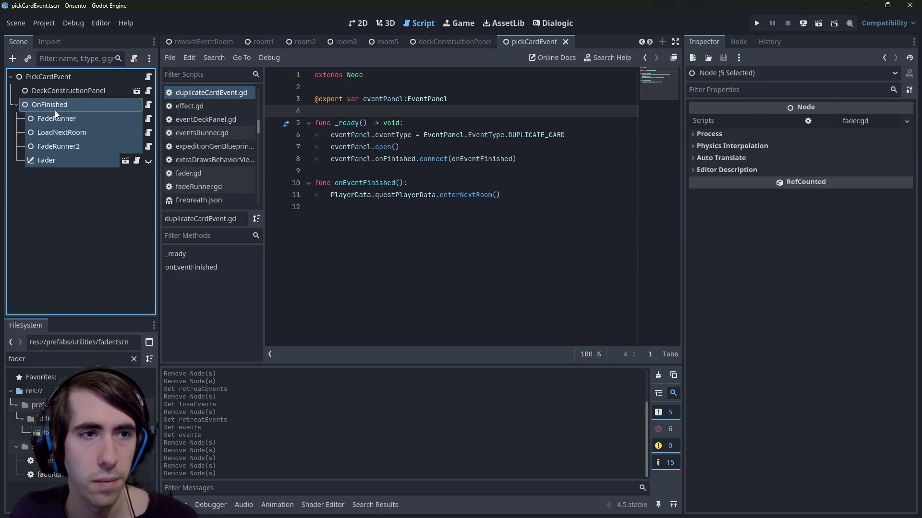
{"action": "key", "text": "Delete"}
{"action": "key", "text": "Return"}
- Swap pickCardEvent's runner call for enterNextRoom(), drop the export, save, and open deckEditorEvent
{"action": "left_click", "coordinate": [102, 77]}
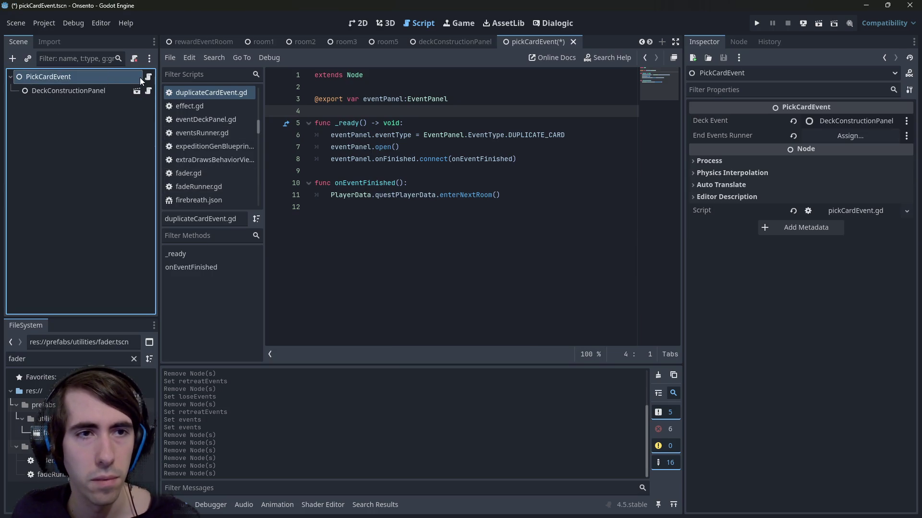
{"action": "left_click", "coordinate": [148, 77]}
{"action": "triple_click", "coordinate": [438, 318]}
{"action": "key", "text": "ctrl+v"}
{"action": "scroll", "coordinate": [433, 180], "scroll_direction": "up", "scroll_amount": 6}
{"action": "triple_click", "coordinate": [498, 124]}
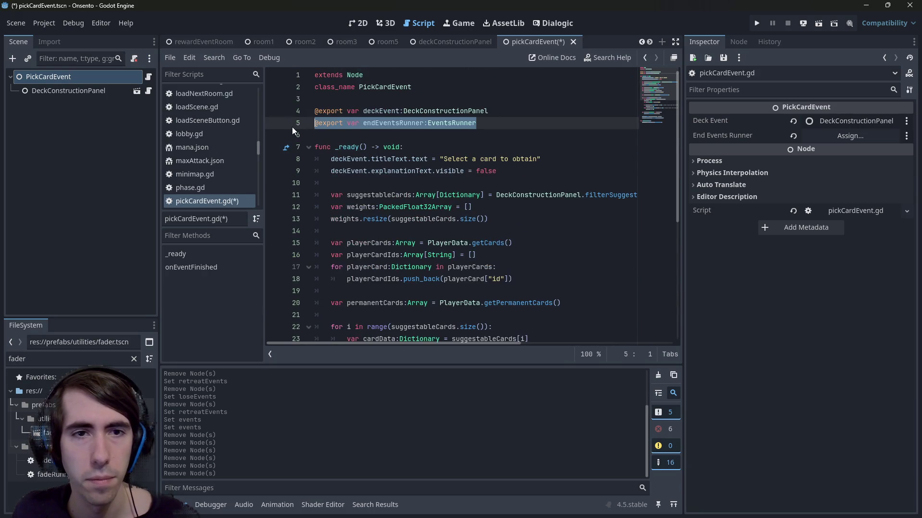
{"action": "key", "text": "BackSpace"}
{"action": "key", "text": "ctrl+s"}
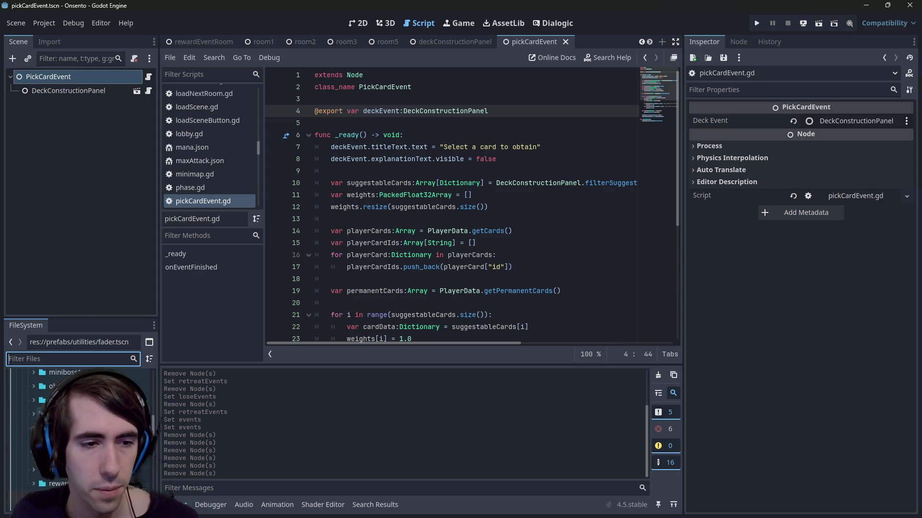
{"action": "left_click", "coordinate": [57, 484]}
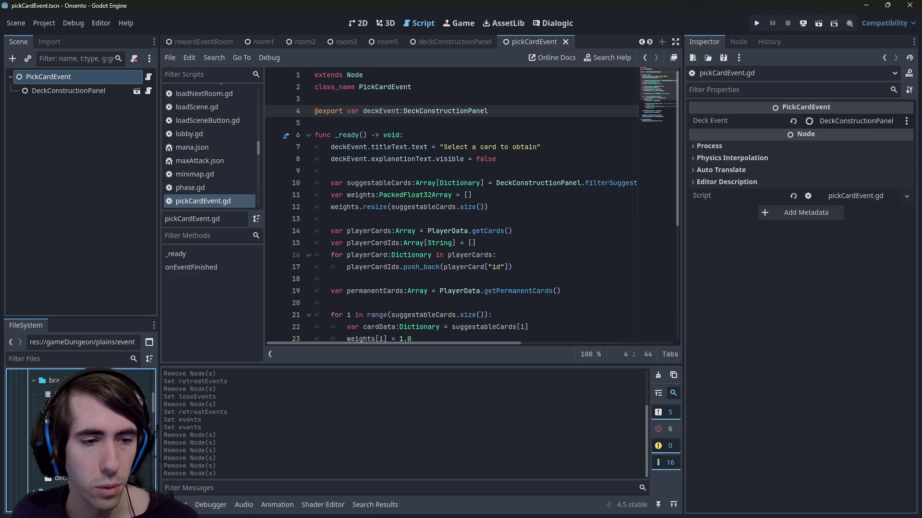
{"action": "double_click", "coordinate": [60, 478]}
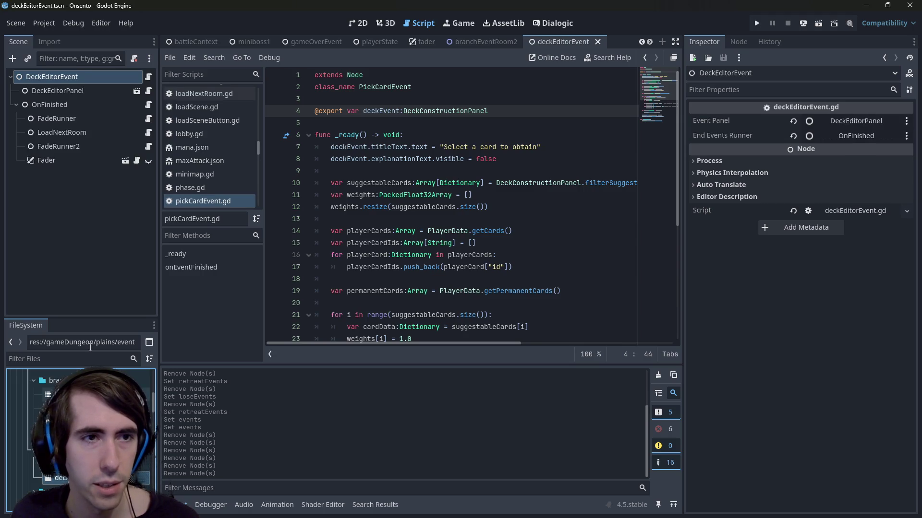
- In deckEditorEvent, delete the OnFinished nodes, replace endEventsRunner with enterNextRoom(), and save
{"action": "left_click", "coordinate": [82, 104], "text": "shift"}
{"action": "key", "text": "Delete"}
{"action": "key", "text": "Return"}
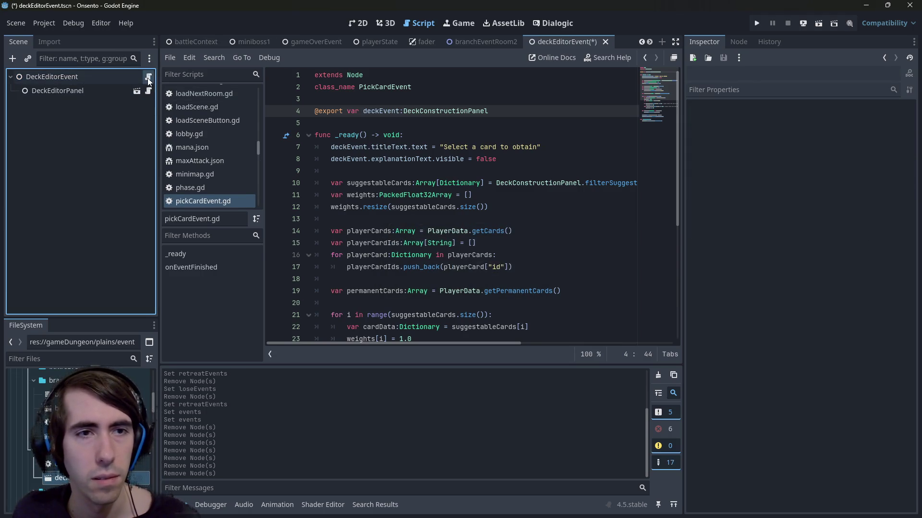
{"action": "left_click", "coordinate": [149, 77]}
{"action": "left_click_drag", "start_coordinate": [475, 110], "coordinate": [289, 109]}
{"action": "key", "text": "BackSpace"}
{"action": "key", "text": "BackSpace"}
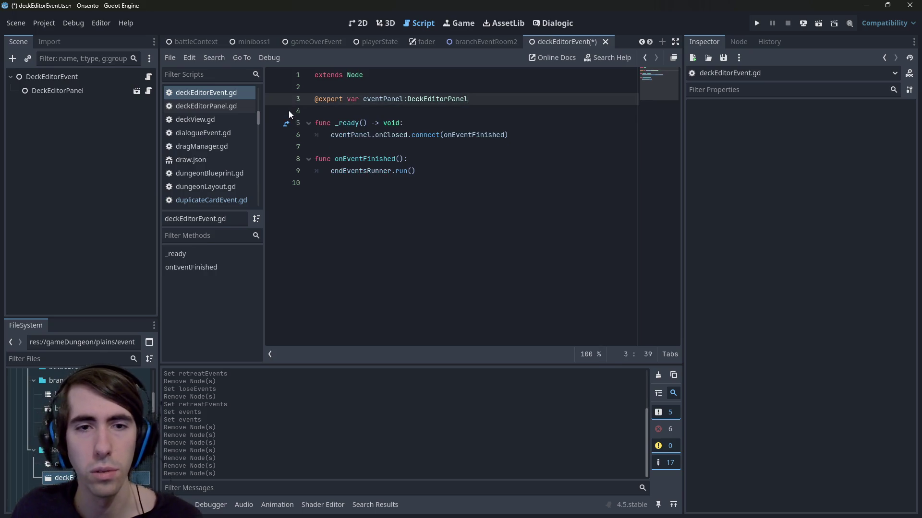
{"action": "left_click_drag", "start_coordinate": [476, 173], "coordinate": [326, 172]}
{"action": "key", "text": "ctrl+v"}
{"action": "key", "text": "ctrl+s"}
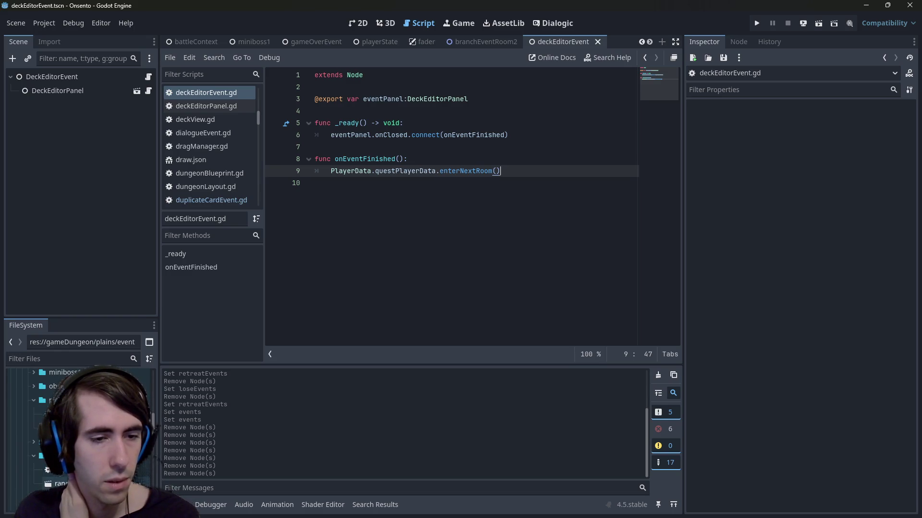
- Open randomDeckEvent and delete the Fader, OnFinished and other fade-related nodes
{"action": "double_click", "coordinate": [62, 484]}
{"action": "left_click", "coordinate": [68, 163]}
{"action": "left_click", "coordinate": [51, 104], "text": "shift"}
{"action": "key", "text": "Delete"}
{"action": "key", "text": "Return"}
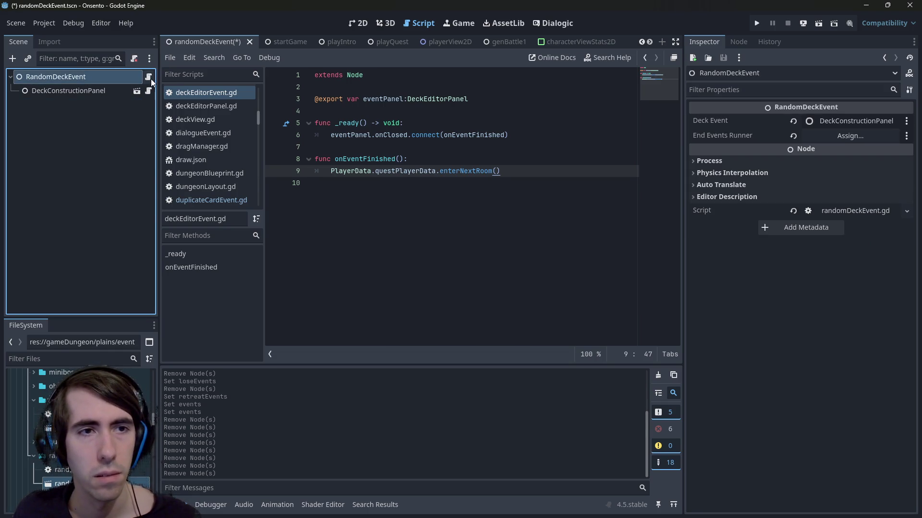
- Replace randomDeckEvent's endEventsRunner code with enterNextRoom(), save, and run the playQuest scene
{"action": "left_click", "coordinate": [148, 77]}
{"action": "left_click", "coordinate": [415, 267]}
{"action": "left_click_drag", "start_coordinate": [415, 267], "coordinate": [324, 268]}
{"action": "key", "text": "ctrl+v"}
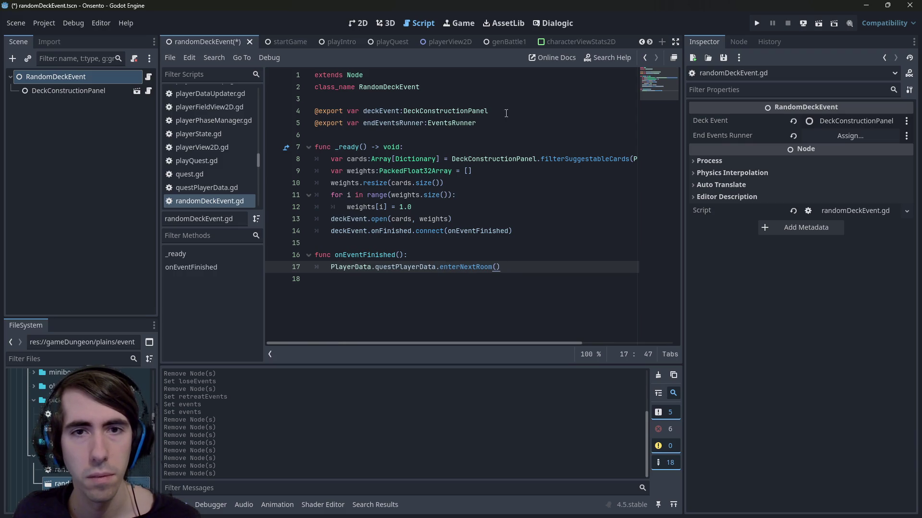
{"action": "left_click_drag", "start_coordinate": [499, 123], "coordinate": [259, 123]}
{"action": "key", "text": "BackSpace"}
{"action": "key", "text": "BackSpace"}
{"action": "key", "text": "ctrl+s"}
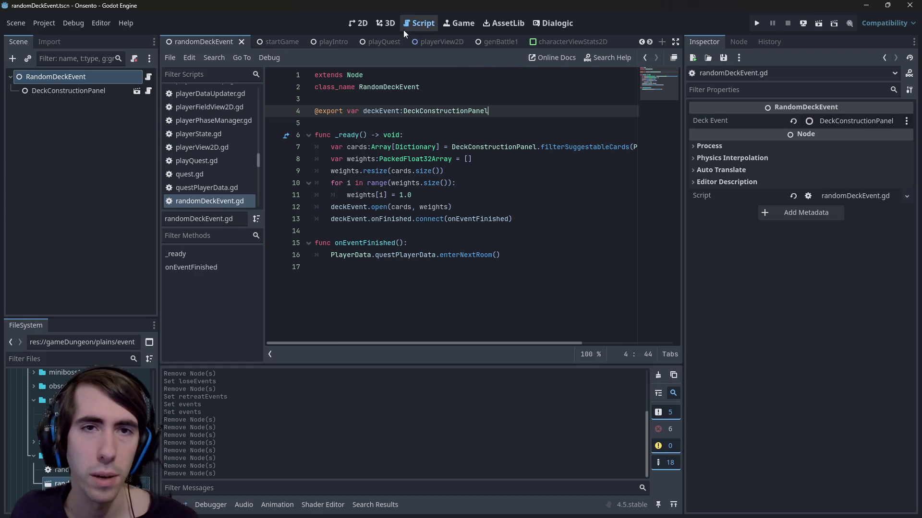
{"action": "left_click", "coordinate": [372, 41]}
{"action": "left_click", "coordinate": [818, 23]}
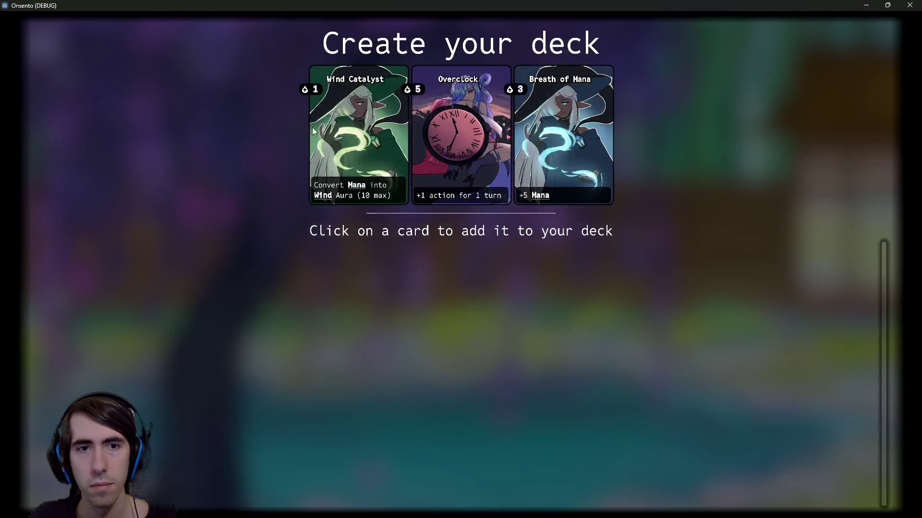
- Add Wind Catalyst to the deck, play the pink bunny card, enter the green map node, then close the game
{"action": "left_click", "coordinate": [342, 138]}
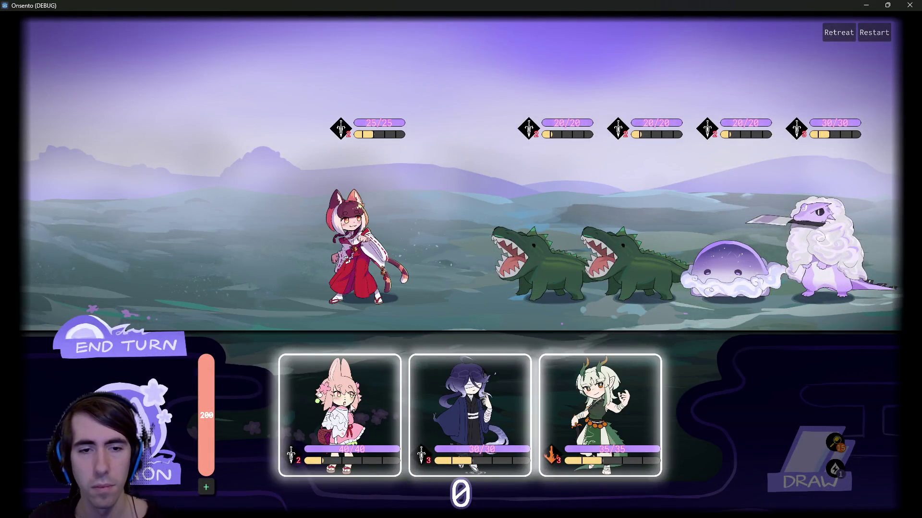
{"action": "left_click", "coordinate": [357, 221]}
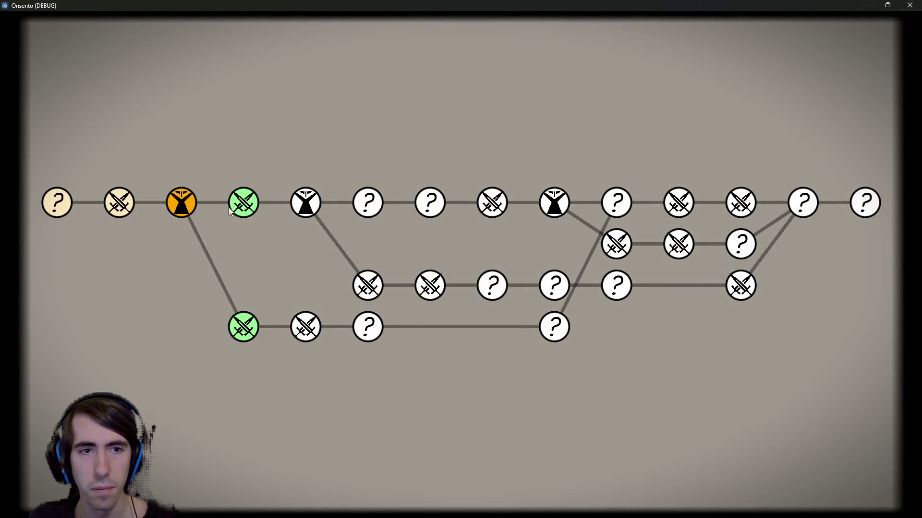
{"action": "left_click", "coordinate": [242, 202]}
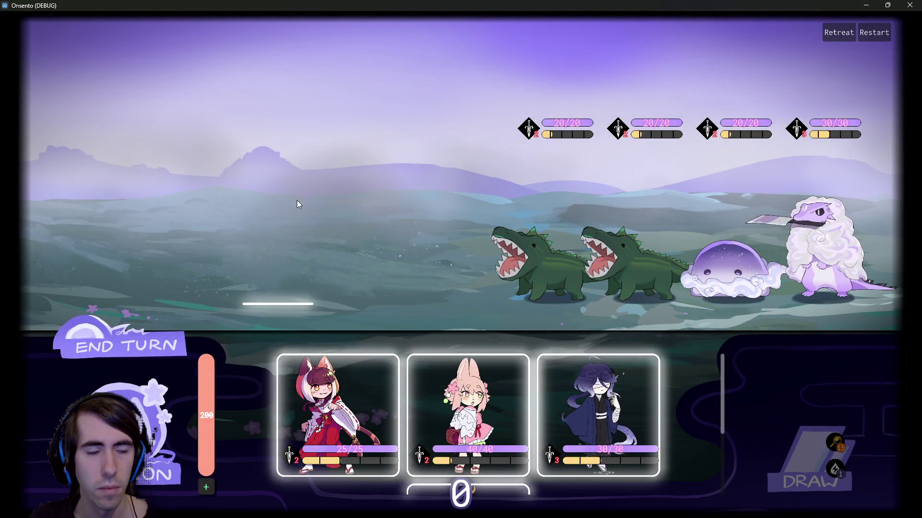
{"action": "left_click", "coordinate": [909, 5]}
{"action": "key", "text": "alt+shift+o"}
- Quick-open branchEventRoom2.tscn and delete its Fader node
{"action": "type", "text": "branch2"}
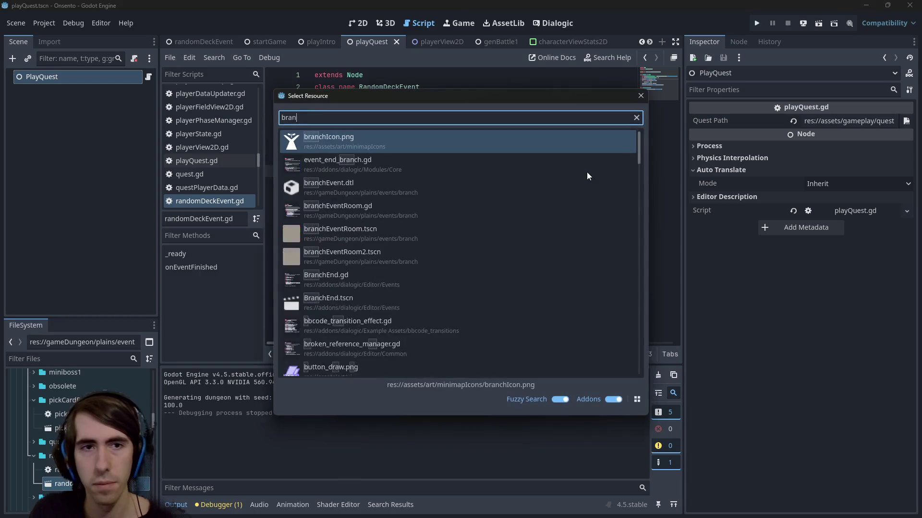
{"action": "key", "text": "Down"}
{"action": "key", "text": "Down"}
{"action": "key", "text": "Down"}
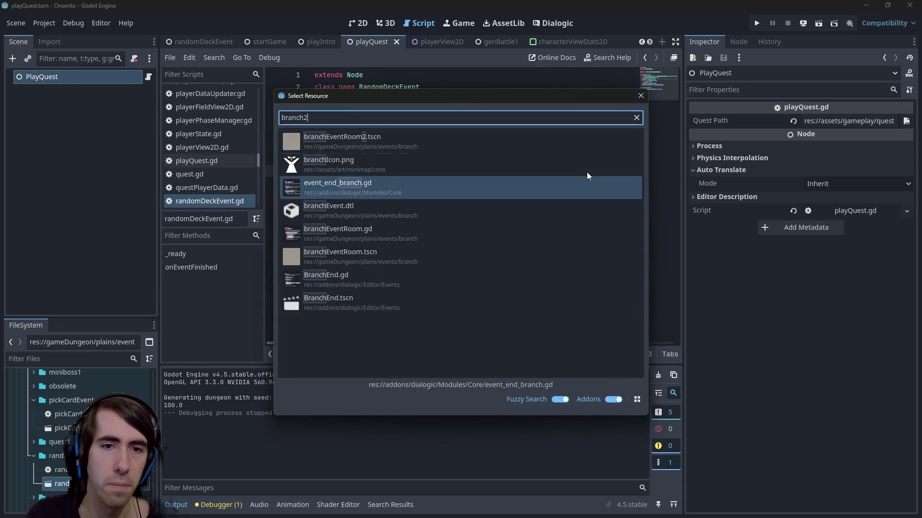
{"action": "key", "text": "Up"}
{"action": "key", "text": "Up"}
{"action": "key", "text": "Up"}
{"action": "key", "text": "Up"}
{"action": "key", "text": "Up"}
{"action": "key", "text": "Return"}
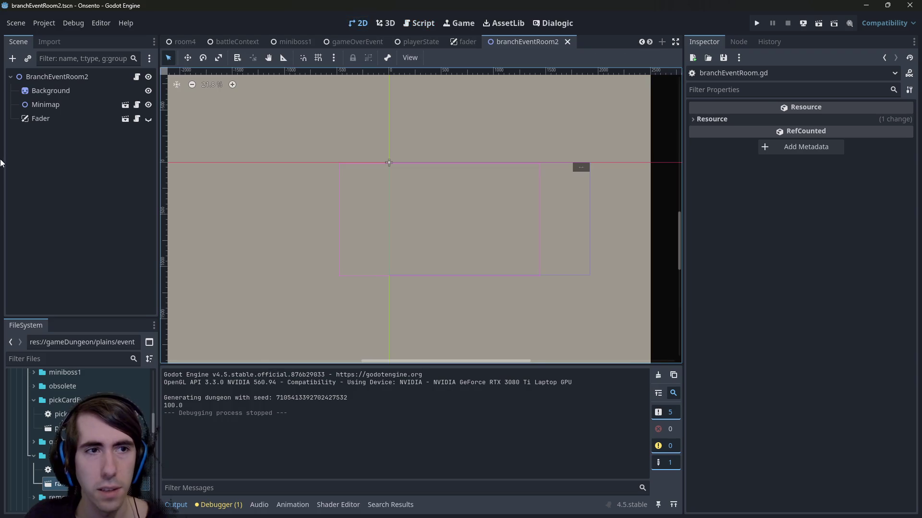
{"action": "left_click", "coordinate": [86, 118]}
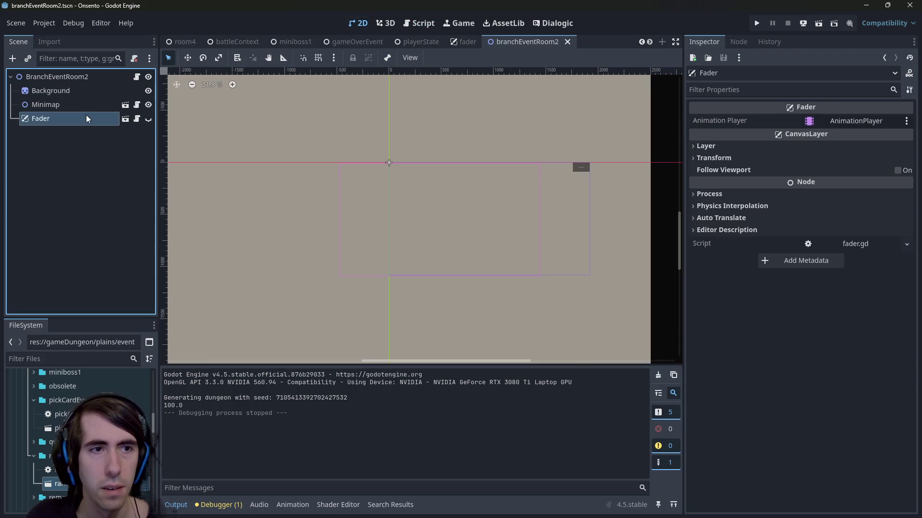
{"action": "key", "text": "Delete"}
{"action": "key", "text": "Return"}
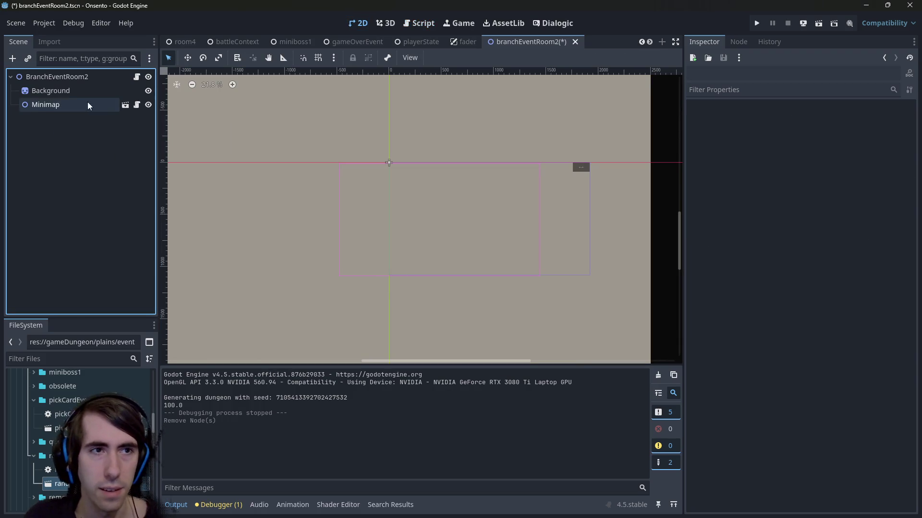
- Remove the fader variable declaration from branchEventRoom.gd, save, and locate remaining fader references
{"action": "left_click", "coordinate": [137, 76]}
{"action": "left_click_drag", "start_coordinate": [440, 108], "coordinate": [247, 104]}
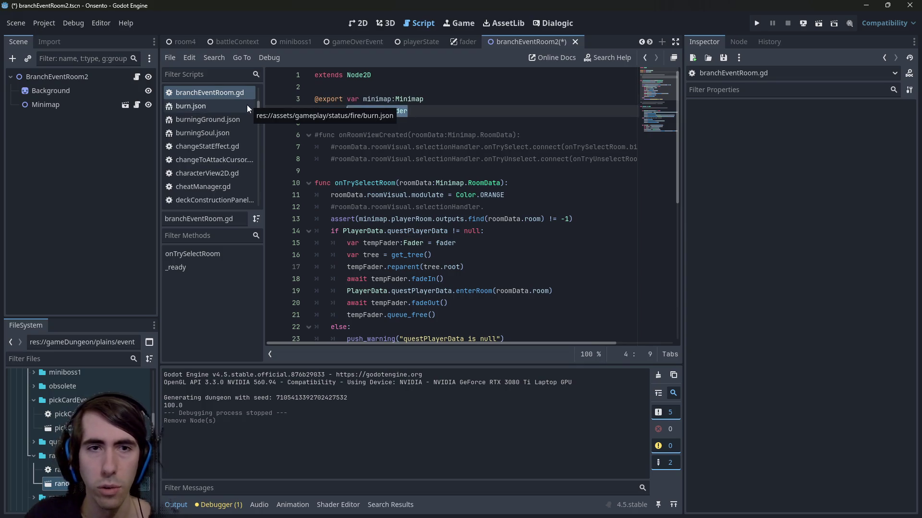
{"action": "key", "text": "BackSpace"}
{"action": "key", "text": "ctrl+s"}
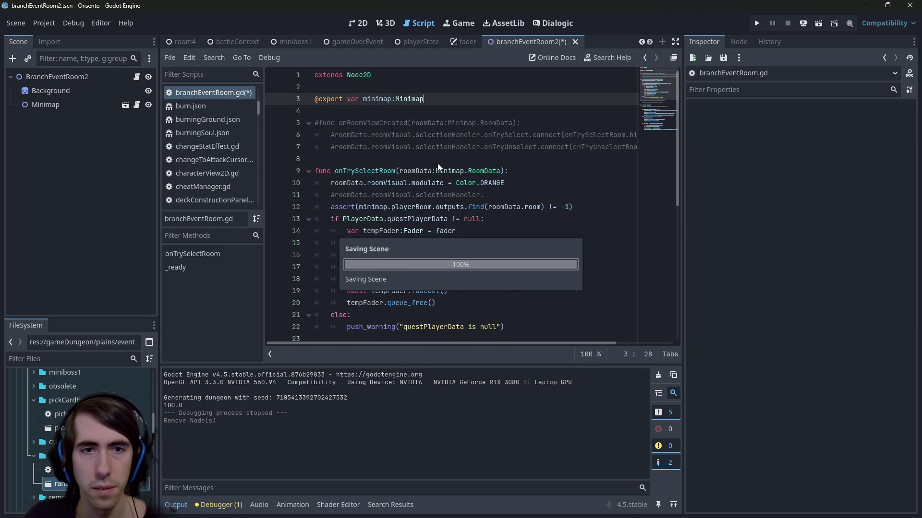
{"action": "key", "text": "ctrl+f"}
{"action": "type", "text": "da"}
{"action": "scroll", "coordinate": [438, 164], "scroll_direction": "down", "scroll_amount": 1}
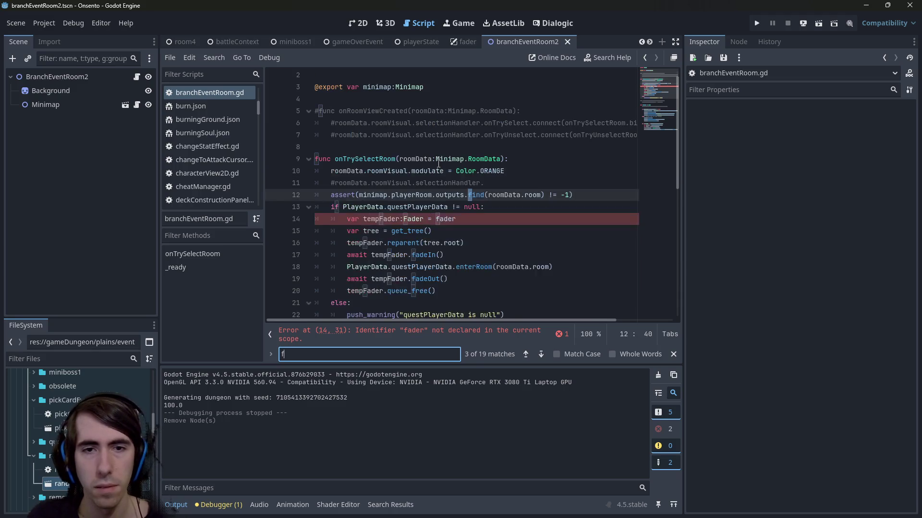
{"action": "left_click", "coordinate": [489, 195]}
{"action": "key", "text": "ctrl+f"}
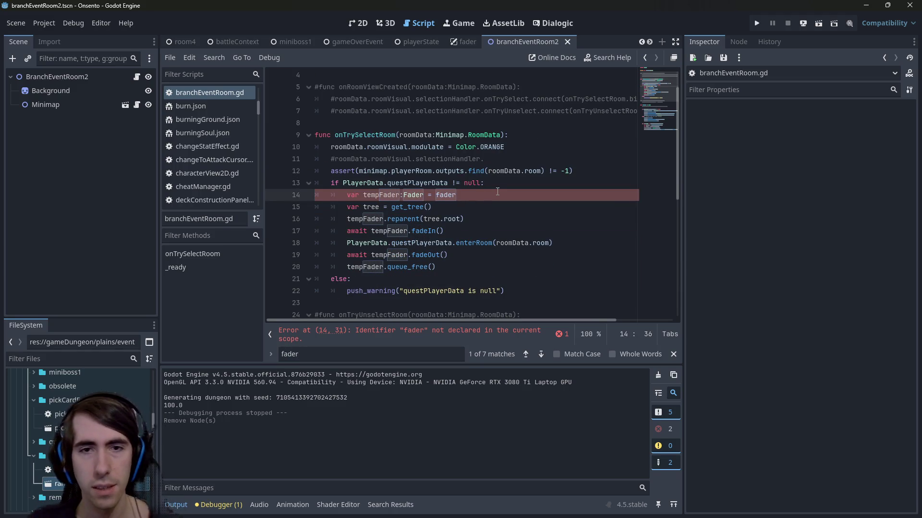
- Put the enterRoom(roomData.room) call directly inside onTrySelectRoom's if block
{"action": "key", "text": "Up"}
{"action": "key", "text": "Return"}
{"action": "type", "text": "PlayerData.questPlayerData.enterNextRoom()"}
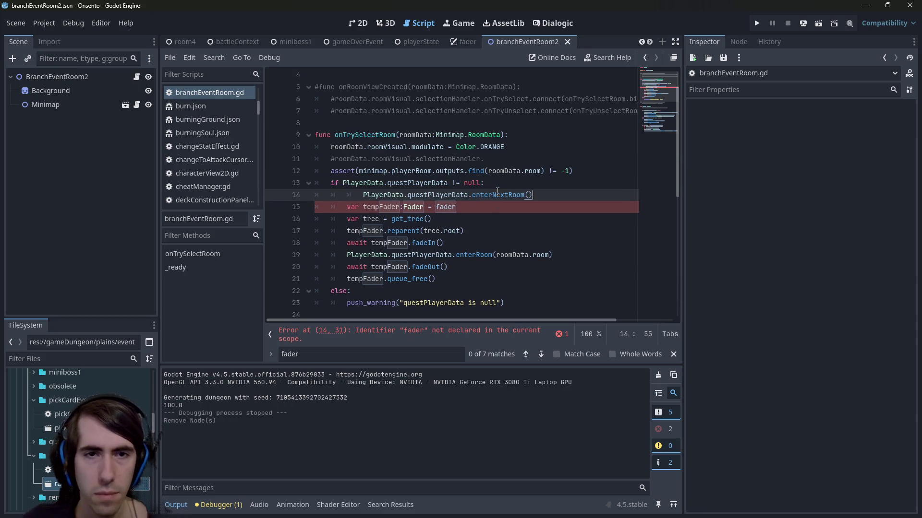
{"action": "mouse_move", "coordinate": [452, 279]}
{"action": "left_mouse_down"}
{"action": "mouse_move", "coordinate": [294, 219]}
{"action": "mouse_move", "coordinate": [299, 211]}
{"action": "left_mouse_up"}
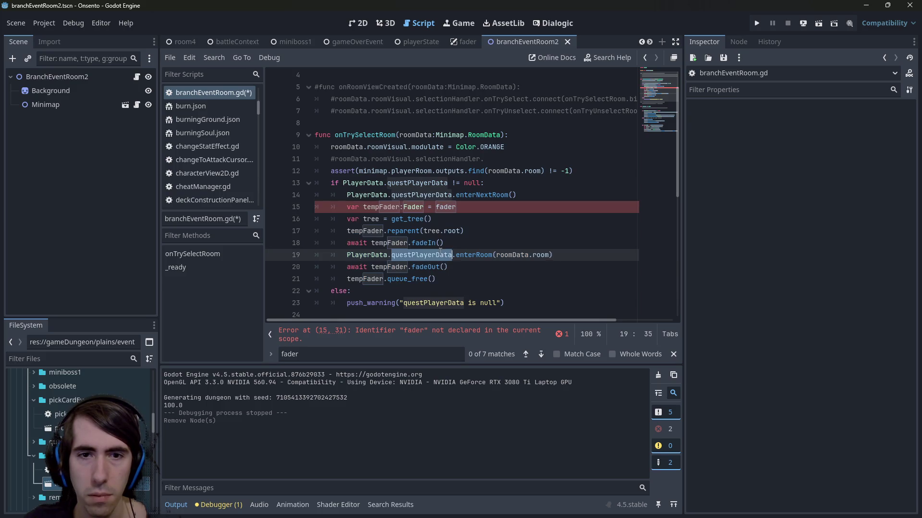
{"action": "left_click", "coordinate": [528, 183]}
{"action": "mouse_move", "coordinate": [560, 253]}
{"action": "left_mouse_down"}
{"action": "mouse_move", "coordinate": [365, 244]}
{"action": "mouse_move", "coordinate": [346, 255]}
{"action": "left_mouse_up"}
{"action": "key", "text": "ctrl+c"}
{"action": "left_click", "coordinate": [495, 186]}
{"action": "key", "text": "Return"}
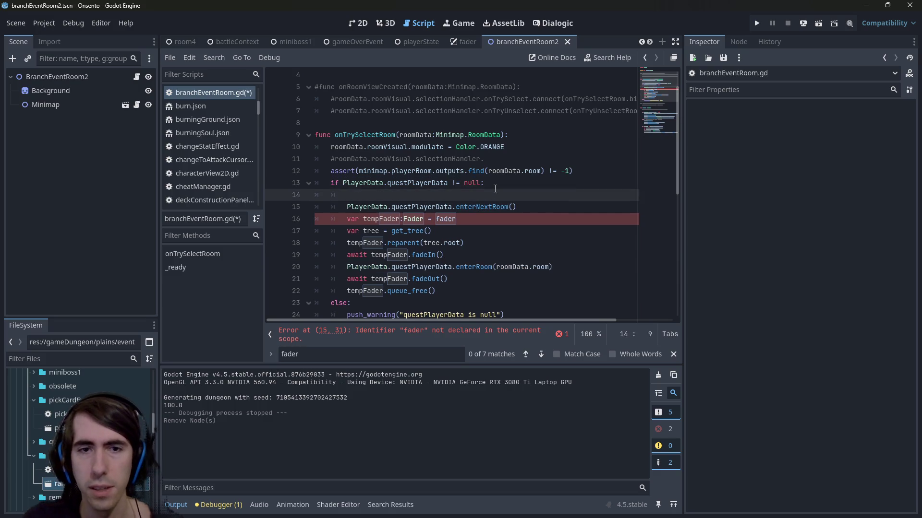
{"action": "key", "text": "Return"}
{"action": "key", "text": "Up"}
{"action": "key", "text": "ctrl+v"}
- Delete the leftover fader transition block and save the script
{"action": "scroll", "coordinate": [494, 190], "scroll_direction": "down", "scroll_amount": 1}
{"action": "mouse_move", "coordinate": [436, 267]}
{"action": "left_mouse_down"}
{"action": "mouse_move", "coordinate": [336, 182]}
{"action": "mouse_move", "coordinate": [293, 173]}
{"action": "left_mouse_up"}
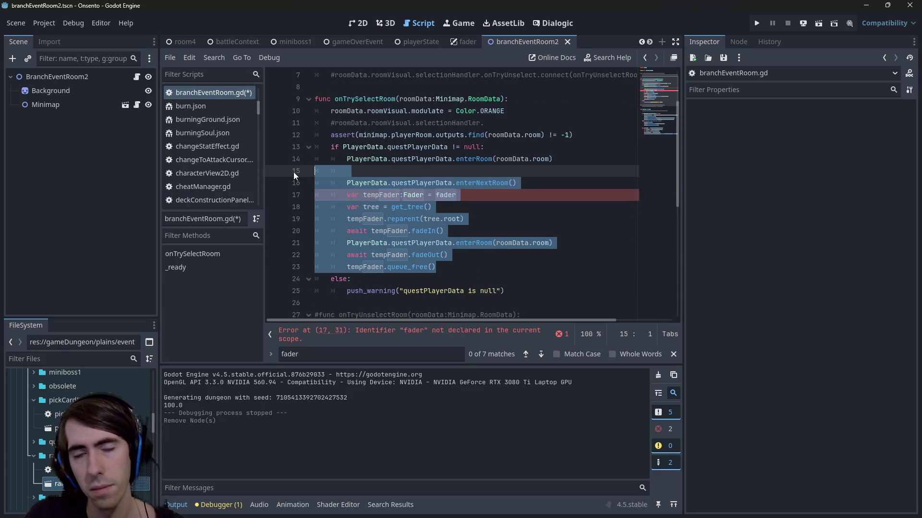
{"action": "key", "text": "BackSpace"}
{"action": "key", "text": "BackSpace"}
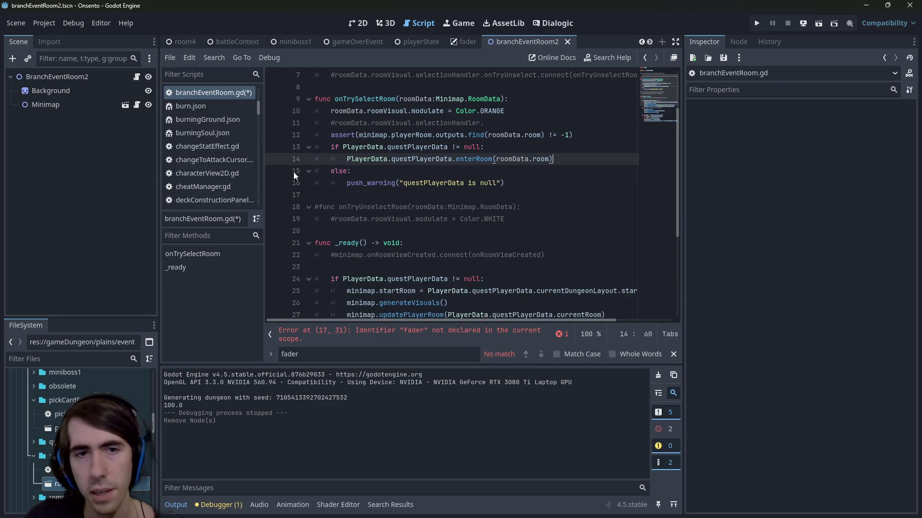
{"action": "key", "text": "ctrl+s"}
{"action": "scroll", "coordinate": [545, 243], "scroll_direction": "up", "scroll_amount": 1}
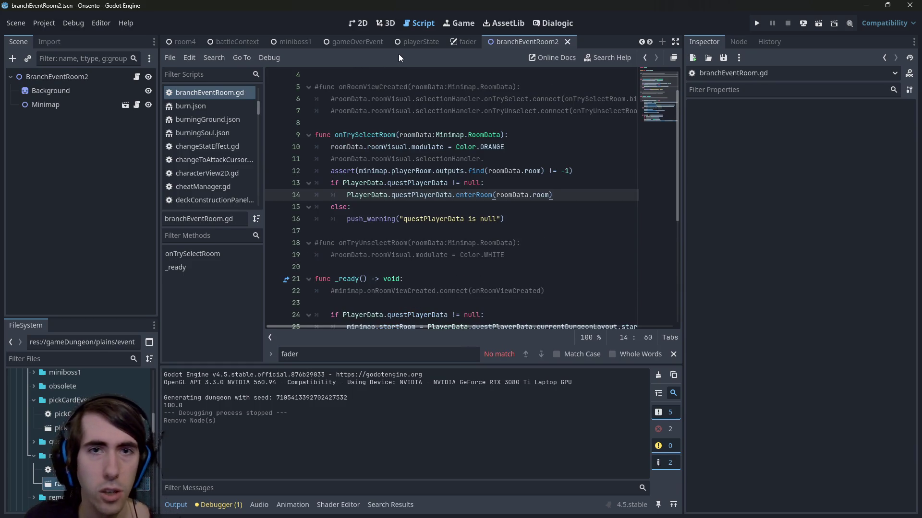
- Quick-open playQuest.tscn and run it to playtest
{"action": "key", "text": "shift+alt+o"}
{"action": "type", "text": "playquest"}
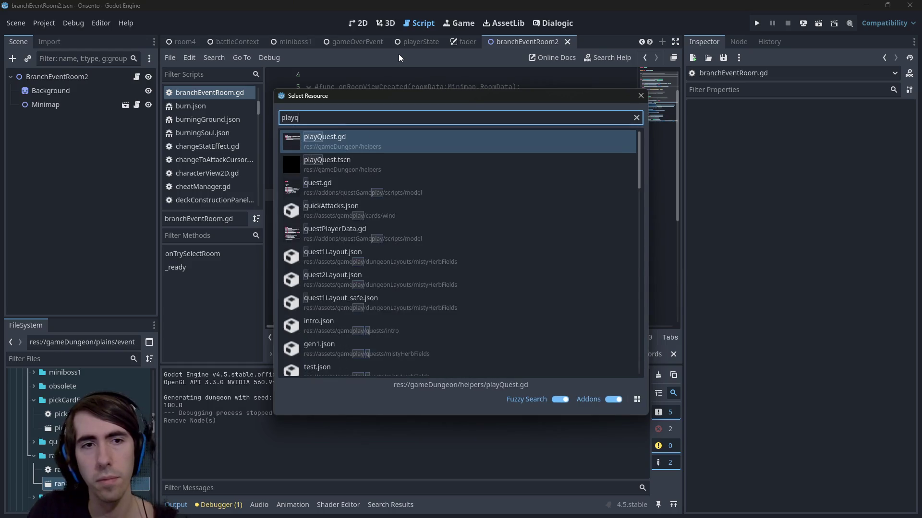
{"action": "key", "text": "Down"}
{"action": "key", "text": "Return"}
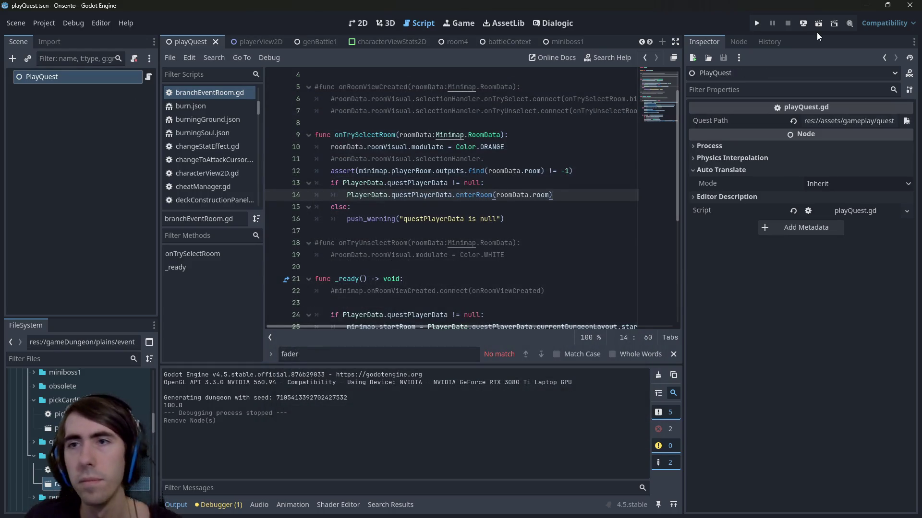
{"action": "left_click", "coordinate": [818, 24]}
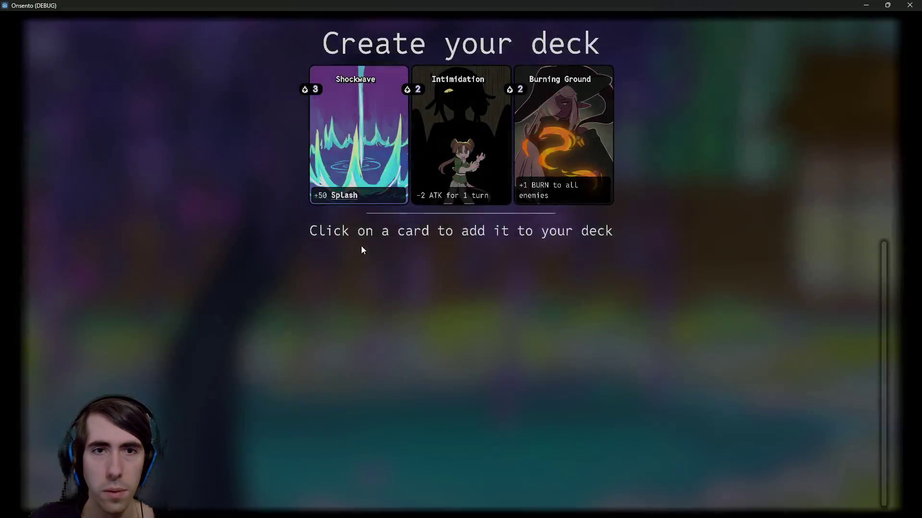
- Fill the deck with offered cards, deploy the fox girl, and pick up the bunny card
{"action": "left_click", "coordinate": [360, 192]}
{"action": "left_click", "coordinate": [360, 188]}
{"action": "left_click", "coordinate": [359, 186]}
{"action": "left_click", "coordinate": [360, 185]}
{"action": "left_click", "coordinate": [361, 185]}
{"action": "left_click", "coordinate": [360, 185]}
{"action": "left_click", "coordinate": [361, 184]}
{"action": "left_click", "coordinate": [361, 185]}
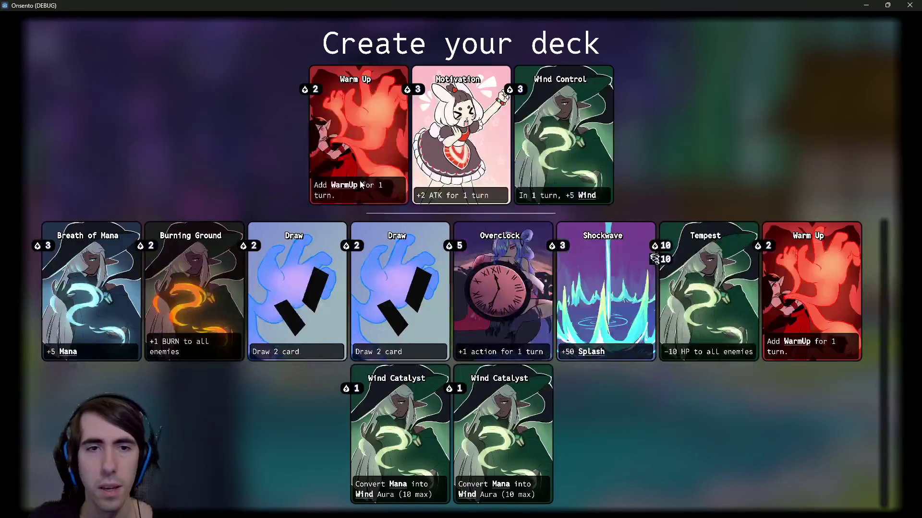
{"action": "left_click", "coordinate": [361, 185]}
{"action": "left_click", "coordinate": [361, 185]}
{"action": "left_click", "coordinate": [361, 185]}
{"action": "left_click", "coordinate": [361, 185]}
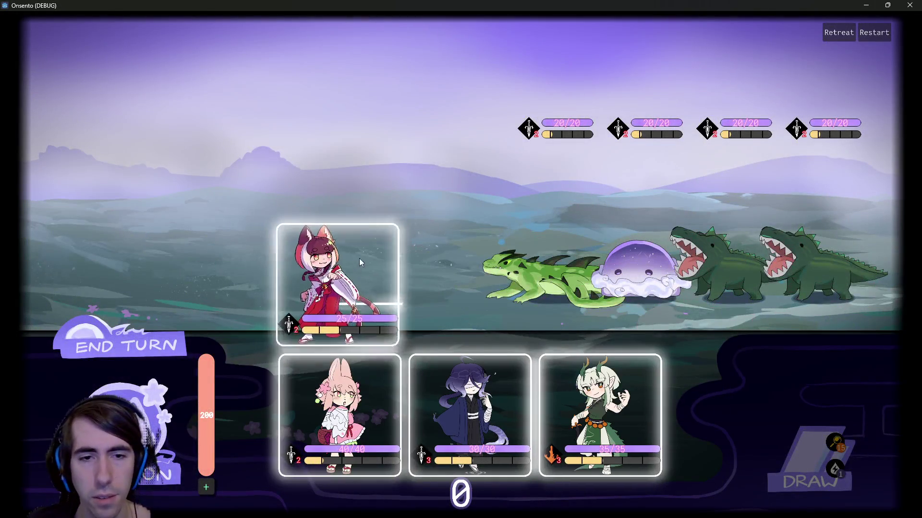
{"action": "left_click", "coordinate": [361, 262]}
{"action": "left_click", "coordinate": [339, 413]}
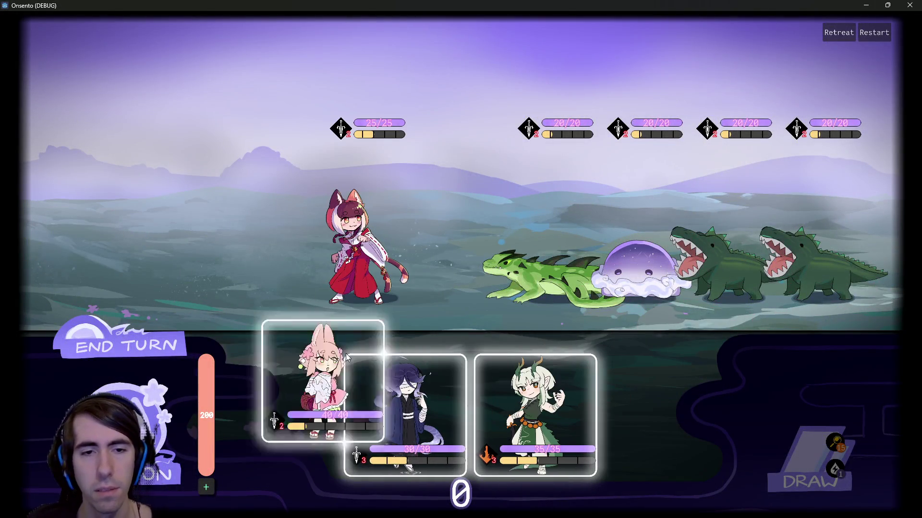
- Travel to the next map room, take the reward, remove and duplicate Wind Catalyst, and finish the battle
{"action": "left_click", "coordinate": [284, 248]}
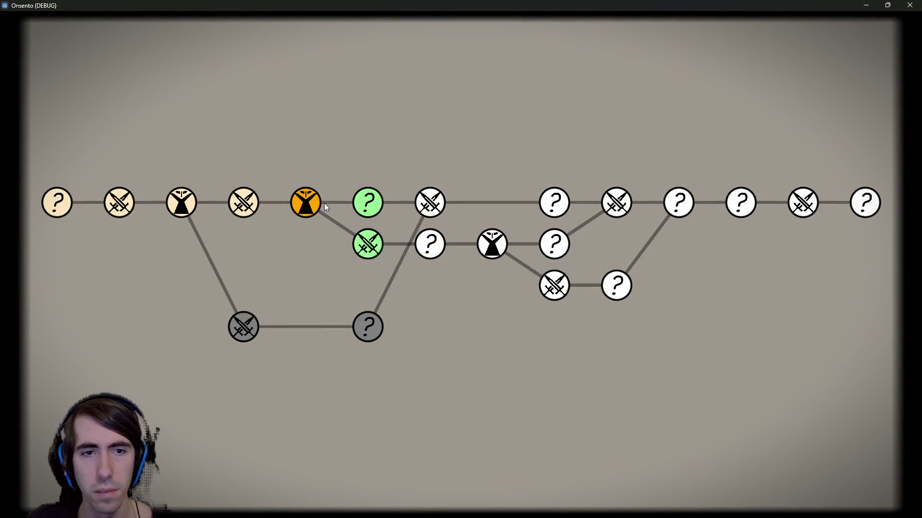
{"action": "left_click", "coordinate": [364, 200]}
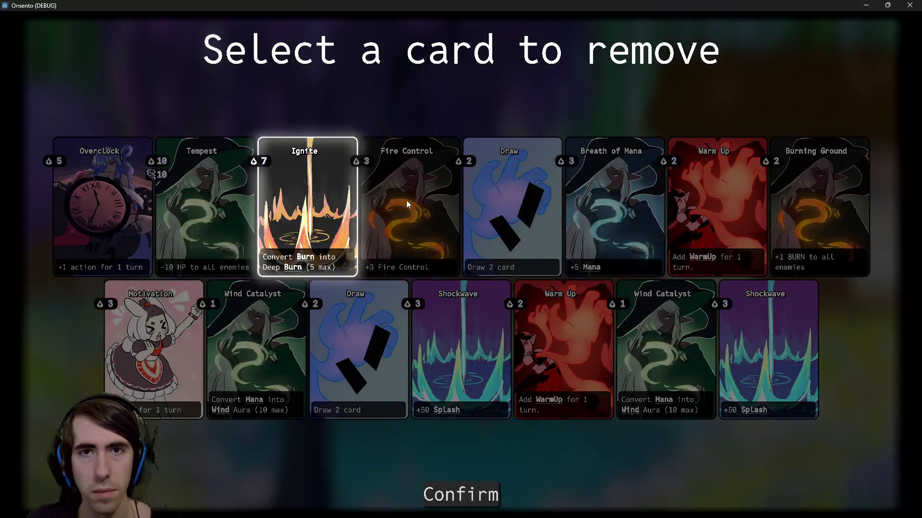
{"action": "left_click", "coordinate": [426, 315]}
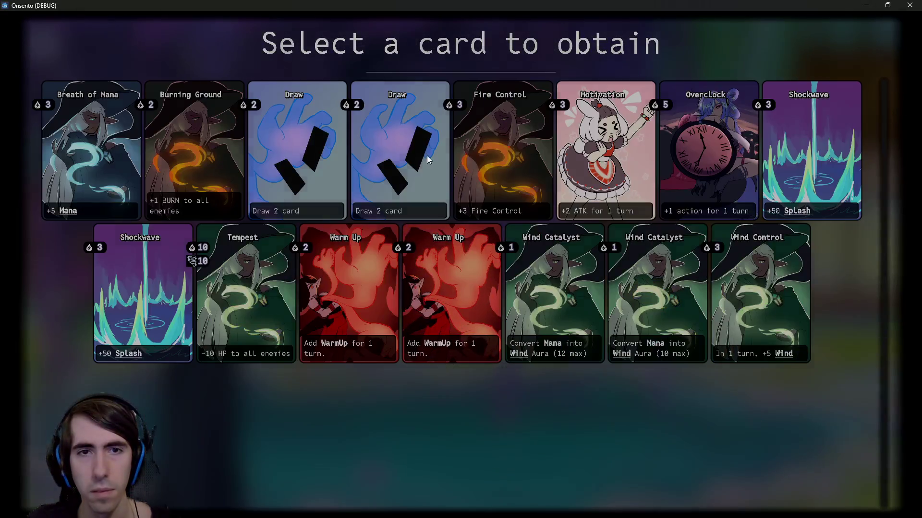
{"action": "left_click", "coordinate": [427, 155]}
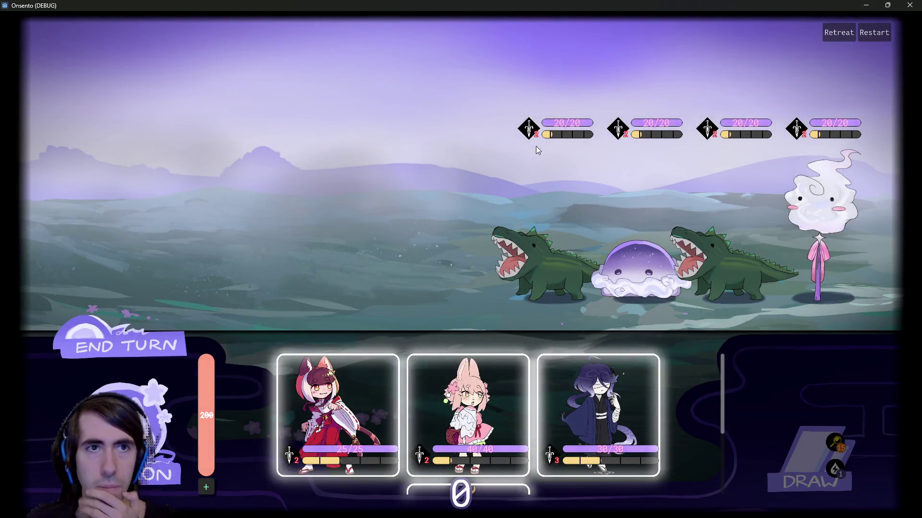
{"action": "left_click", "coordinate": [329, 399]}
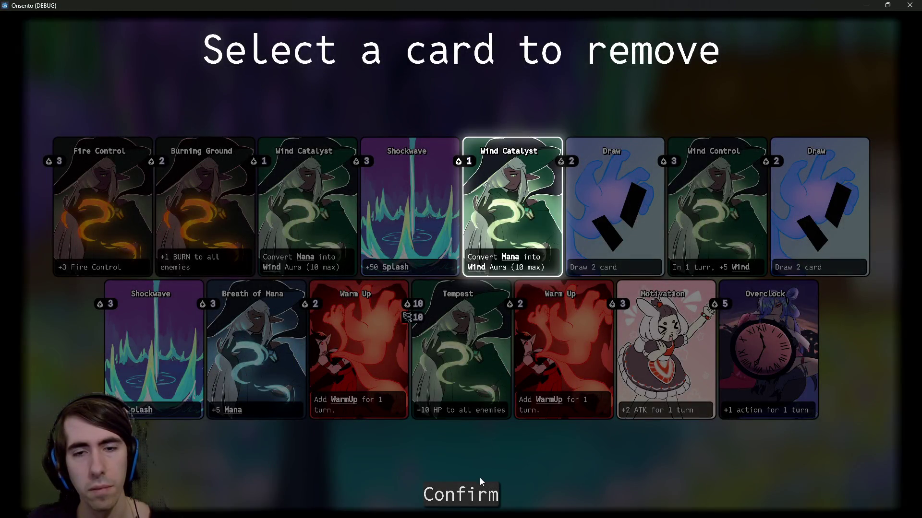
{"action": "left_click", "coordinate": [476, 492]}
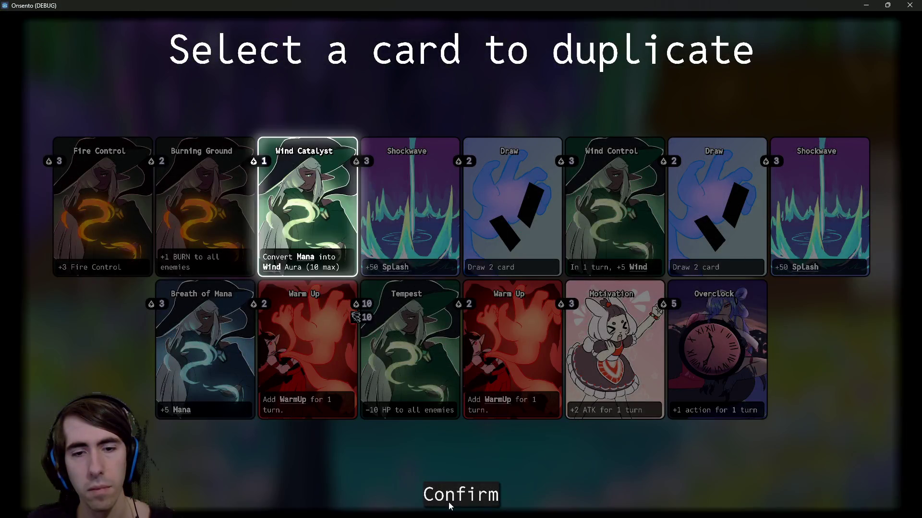
{"action": "left_click", "coordinate": [450, 503]}
{"action": "left_click", "coordinate": [358, 394]}
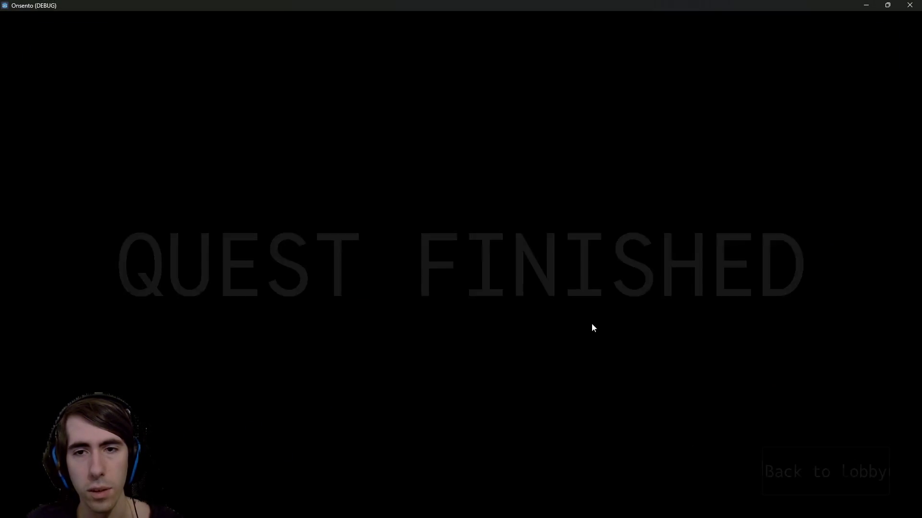
- From the lobby, build a new deck starting with Fire Control and start the battle
{"action": "left_click", "coordinate": [799, 473]}
{"action": "left_click", "coordinate": [795, 473]}
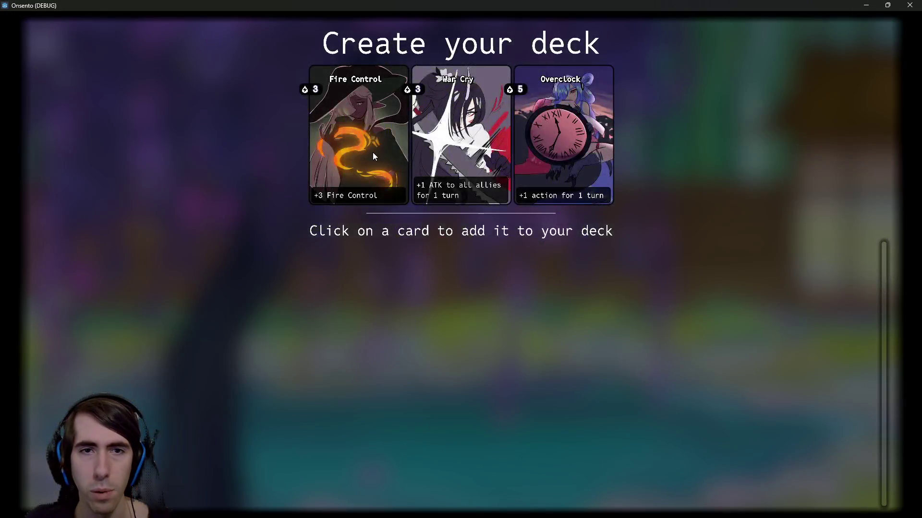
{"action": "left_click", "coordinate": [372, 151]}
{"action": "triple_click", "coordinate": [367, 96]}
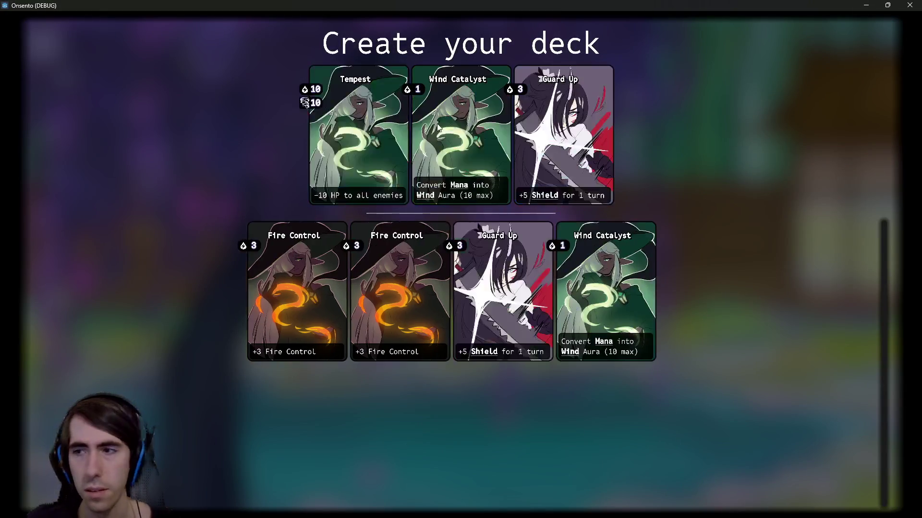
{"action": "triple_click", "coordinate": [351, 128]}
{"action": "double_click", "coordinate": [444, 122]}
{"action": "triple_click", "coordinate": [444, 122]}
{"action": "triple_click", "coordinate": [458, 136]}
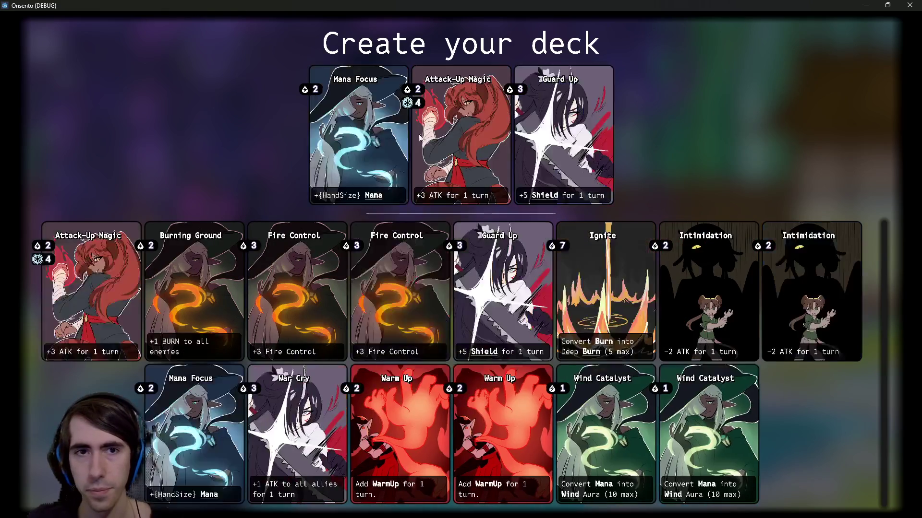
{"action": "left_click", "coordinate": [458, 136]}
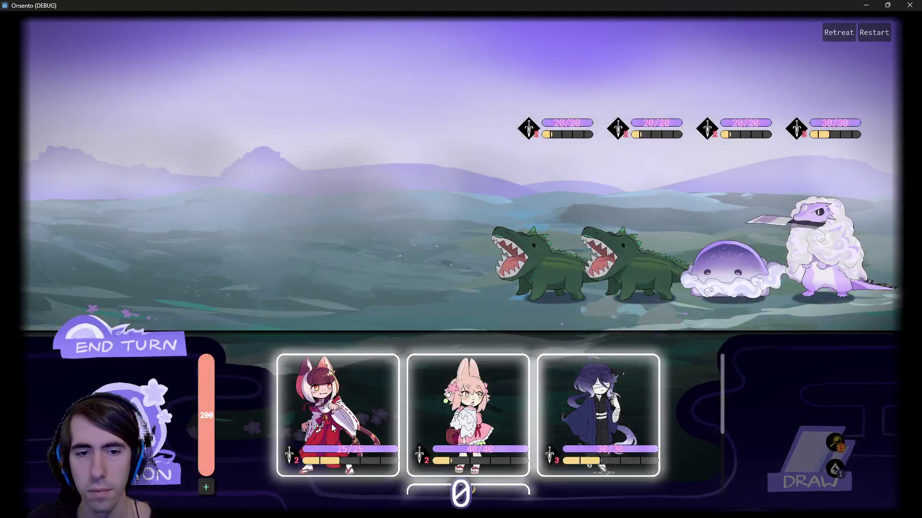
- Place three characters and the dragon, end turns past the draw warning, and close the game at GAME OVER
{"action": "left_click_drag", "start_coordinate": [332, 427], "coordinate": [360, 269]}
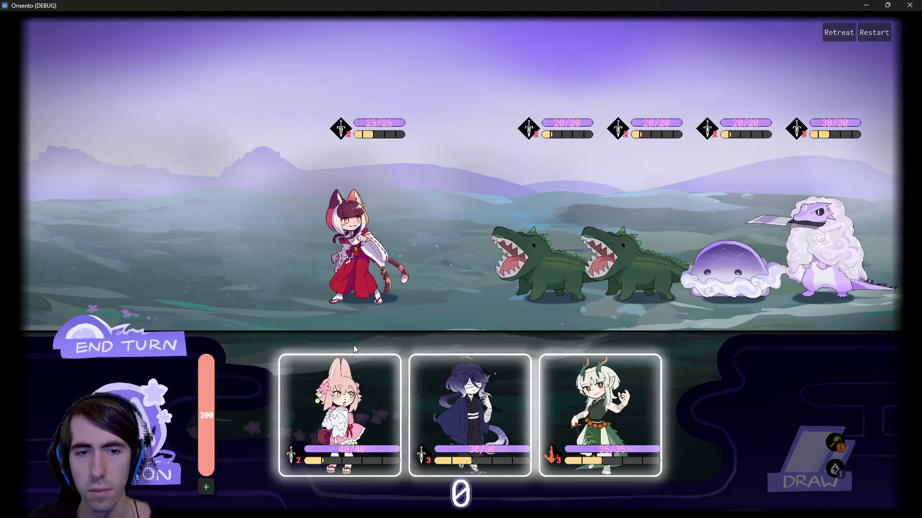
{"action": "left_click_drag", "start_coordinate": [360, 399], "coordinate": [278, 269]}
{"action": "mouse_move", "coordinate": [422, 398]}
{"action": "left_mouse_down"}
{"action": "mouse_move", "coordinate": [220, 249]}
{"action": "mouse_move", "coordinate": [187, 259]}
{"action": "left_mouse_up"}
{"action": "left_click", "coordinate": [147, 321]}
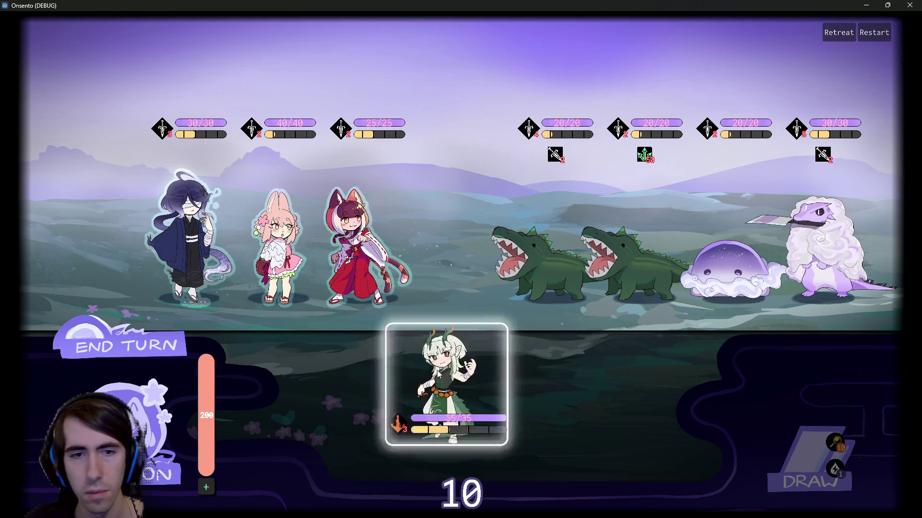
{"action": "left_click_drag", "start_coordinate": [470, 415], "coordinate": [91, 240]}
{"action": "left_click", "coordinate": [128, 356]}
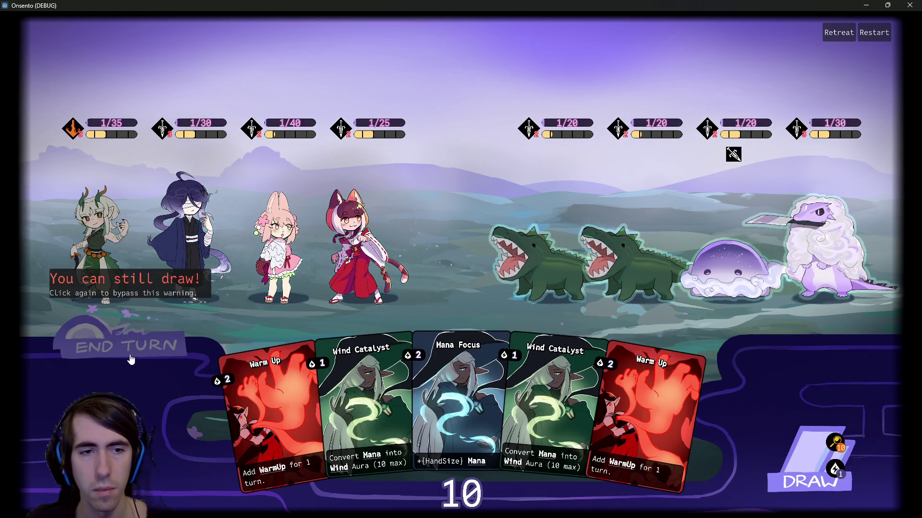
{"action": "left_click", "coordinate": [130, 357]}
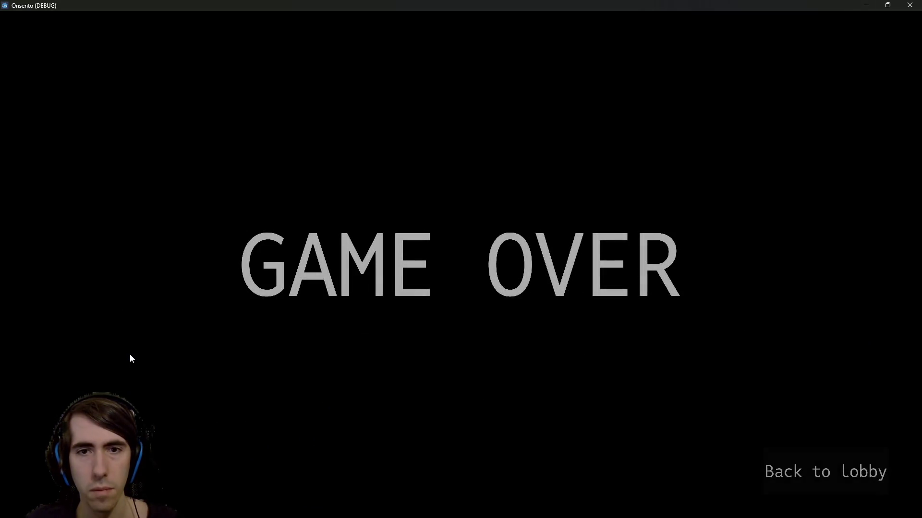
{"action": "left_click", "coordinate": [818, 470]}
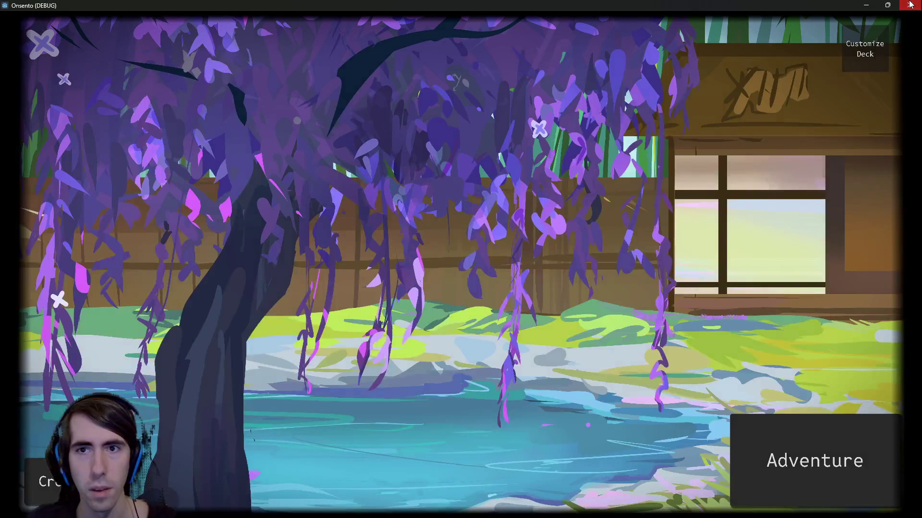
{"action": "left_click", "coordinate": [910, 5]}
{"action": "key", "text": "alt+shift+o"}
- Search 'rewards' and open the rewardEventRoom scene to view its QUEST FINISHED layout
{"action": "type", "text": "questfinis"}
{"action": "key", "text": "ctrl+a"}
{"action": "type", "text": "rewards"}
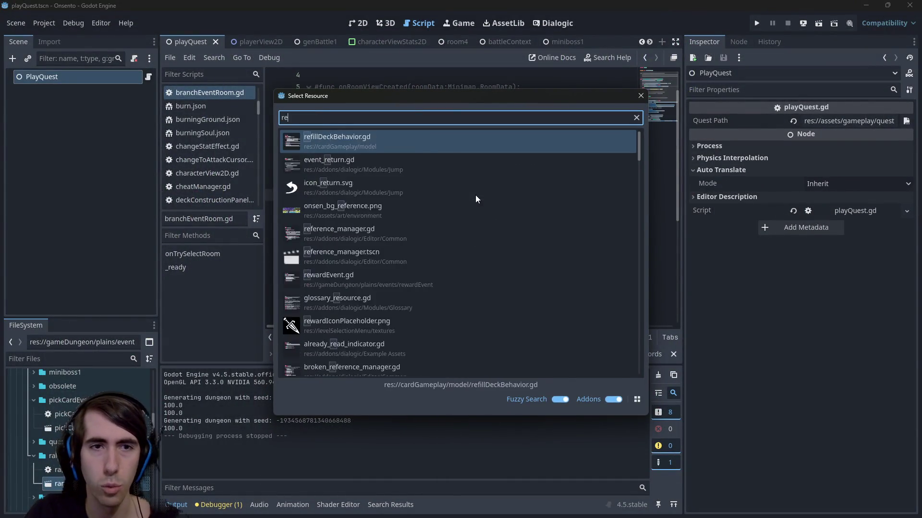
{"action": "key", "text": "Down"}
{"action": "key", "text": "Up"}
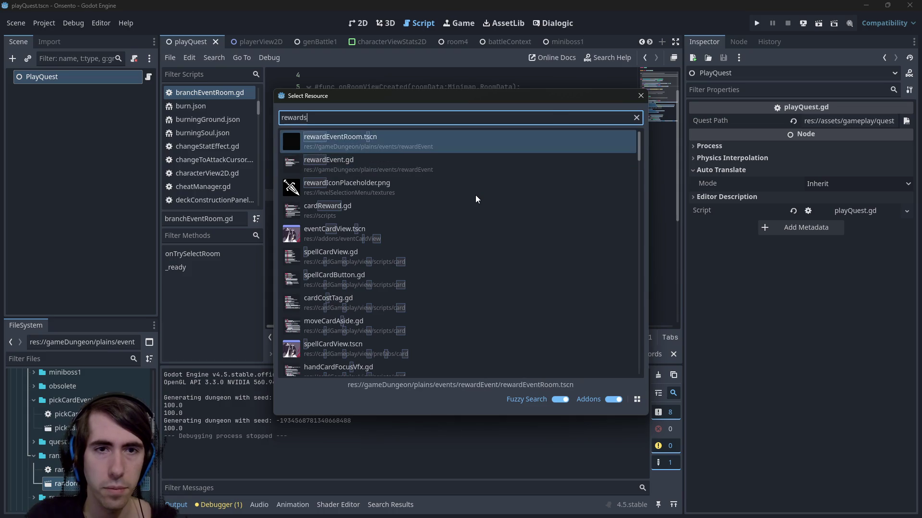
{"action": "key", "text": "Return"}
{"action": "left_click", "coordinate": [359, 23]}
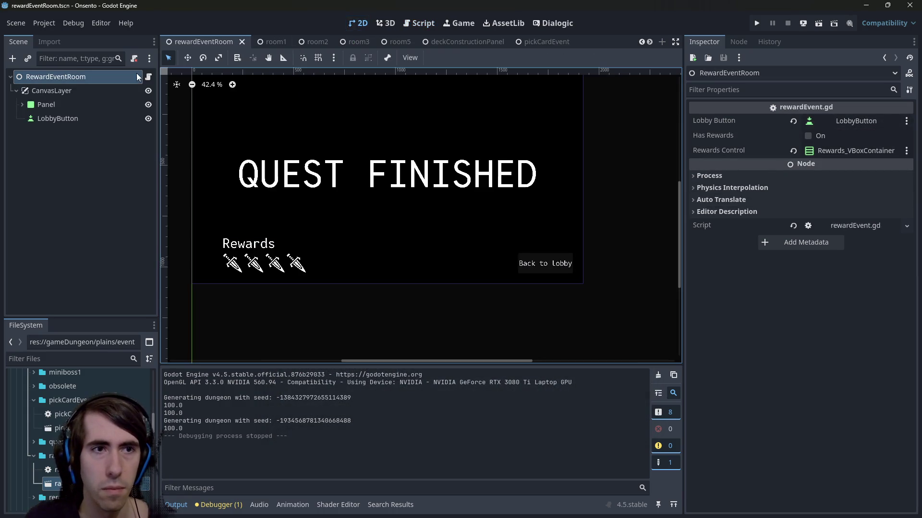
- Review rewardEvent.gd's onQuestSuccess, prepareLobbyScene and finishQuest calls
{"action": "left_click", "coordinate": [149, 77]}
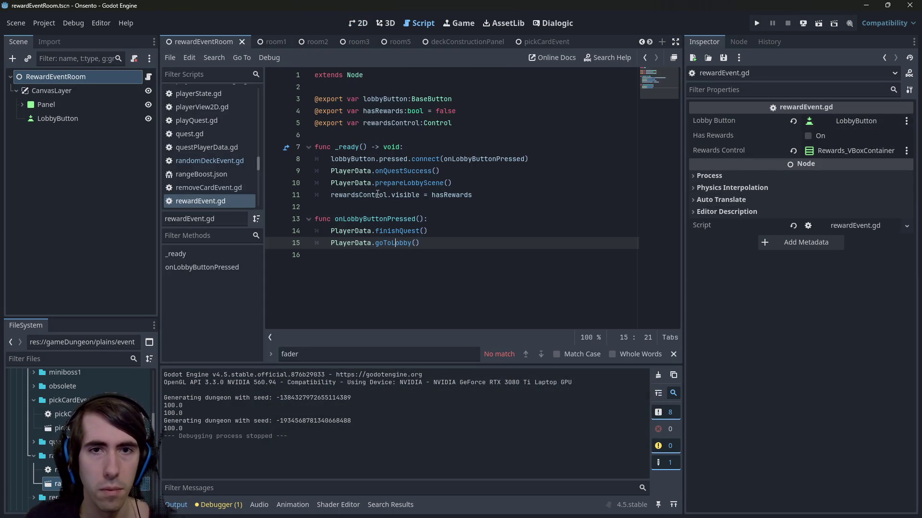
{"action": "left_click", "coordinate": [420, 173]}
{"action": "left_click", "coordinate": [426, 181]}
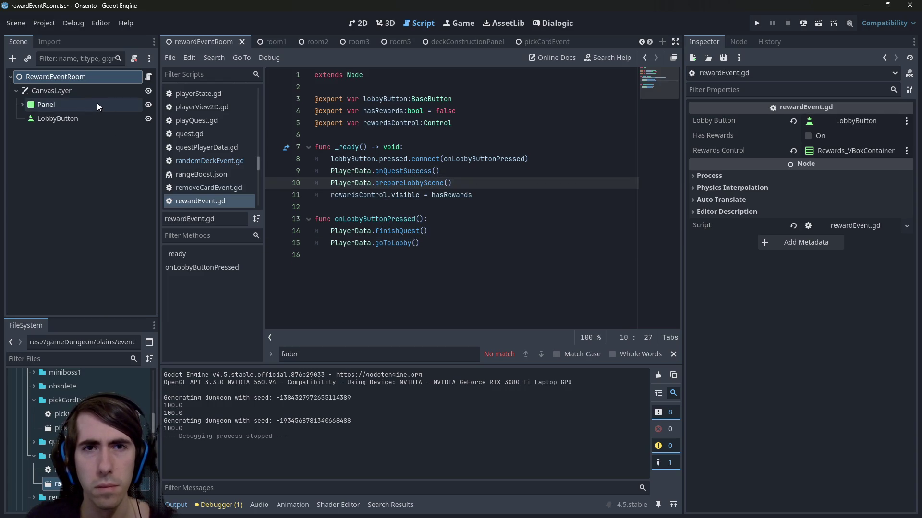
{"action": "left_click", "coordinate": [431, 259]}
{"action": "scroll", "coordinate": [192, 169], "scroll_direction": "down", "scroll_amount": 1}
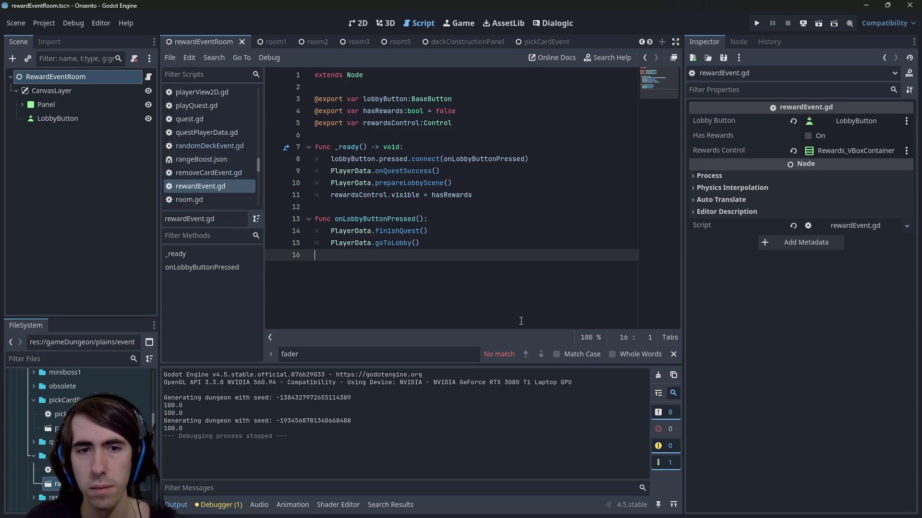
{"action": "left_click", "coordinate": [402, 232]}
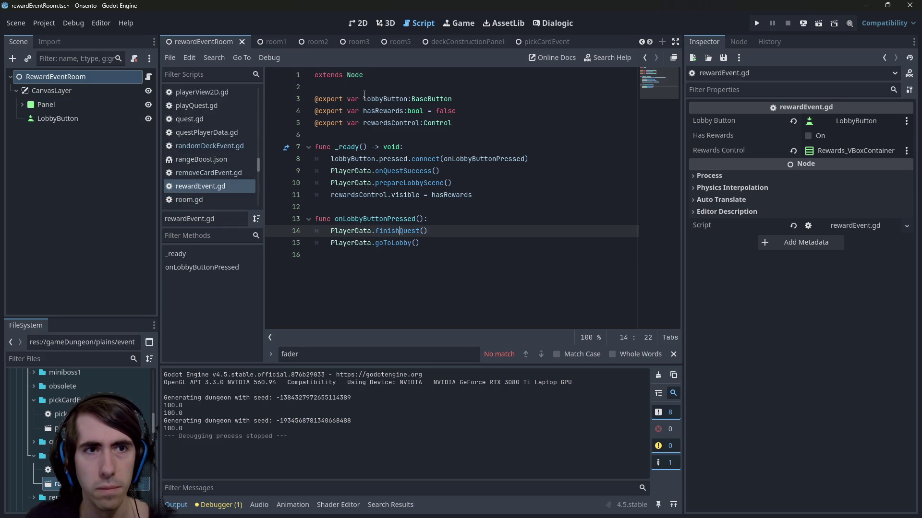
{"action": "left_click", "coordinate": [417, 264]}
{"action": "key", "text": "ctrl+shift+o"}
- Open the gameOverEvent scene and select its LobbyButton in the GAME OVER layout
{"action": "type", "text": "gameover"}
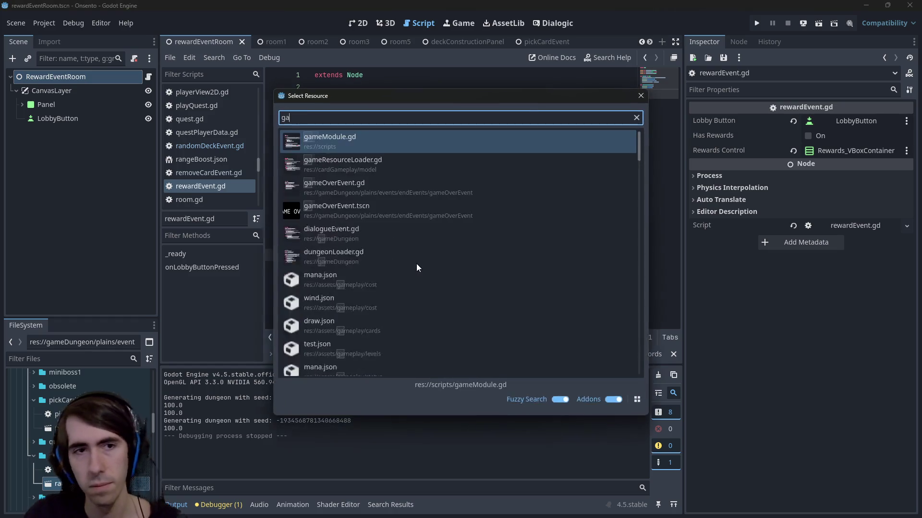
{"action": "key", "text": "Return"}
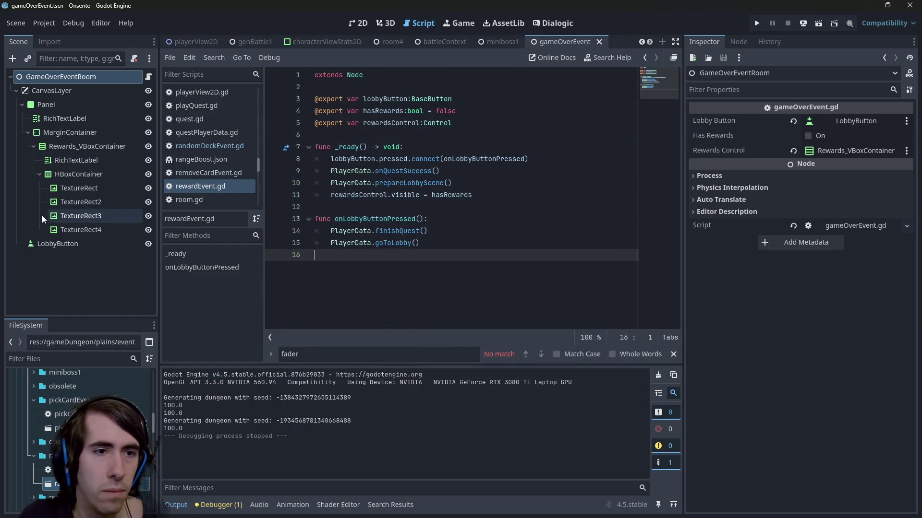
{"action": "left_click", "coordinate": [16, 90]}
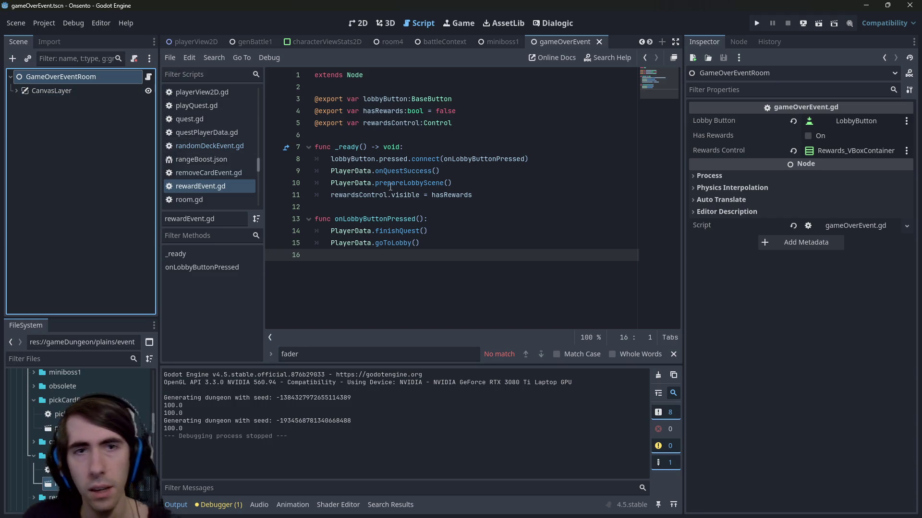
{"action": "mouse_move", "coordinate": [390, 187]}
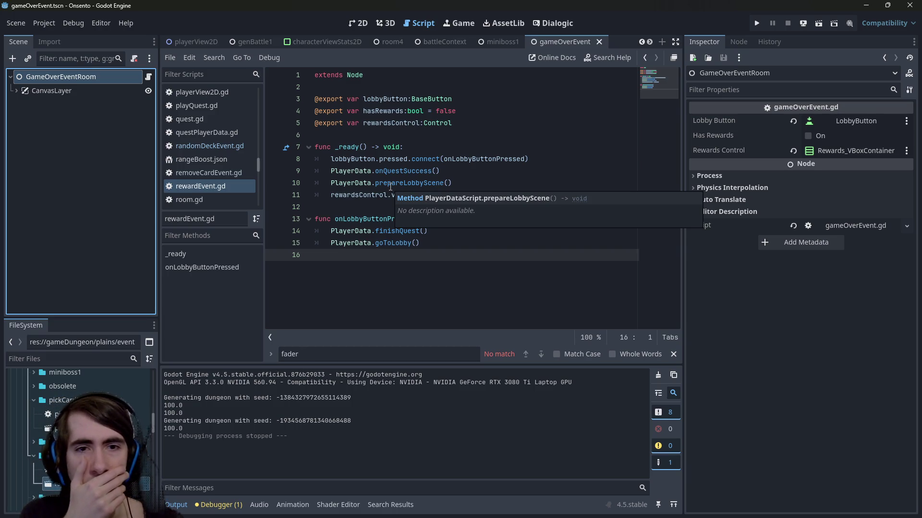
{"action": "left_click", "coordinate": [357, 23]}
{"action": "left_click", "coordinate": [621, 318]}
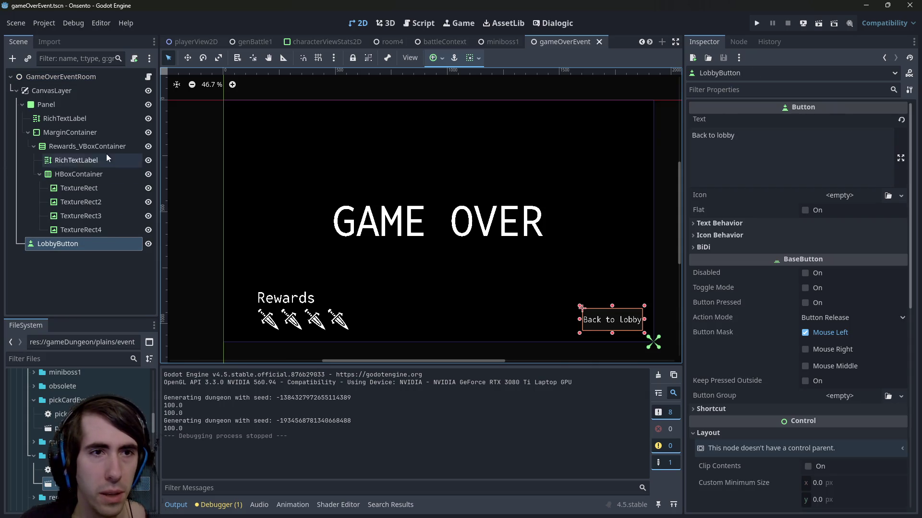
- Inspect gameOverEvent.gd's finishQuest and goToLobby calls, then jump to goToLobby's definition in playerDataScript.gd
{"action": "left_click", "coordinate": [94, 81]}
{"action": "left_click", "coordinate": [148, 77]}
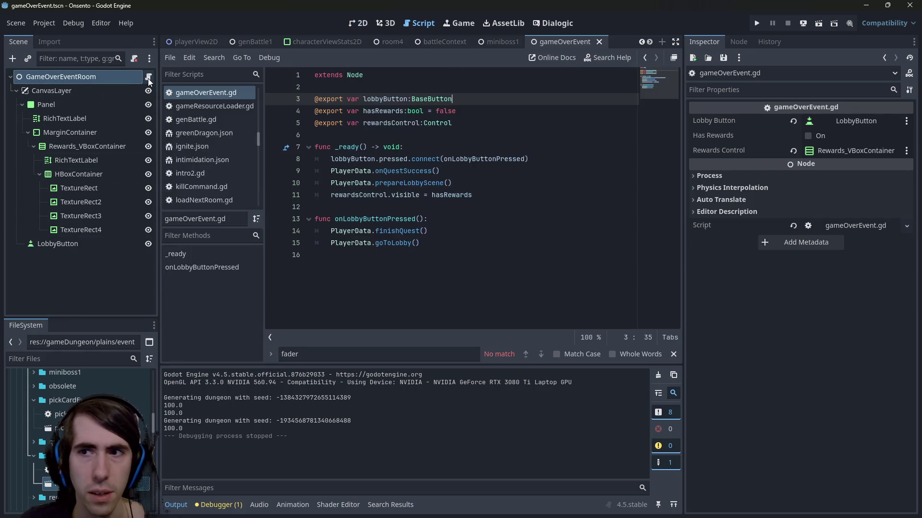
{"action": "left_click", "coordinate": [395, 232]}
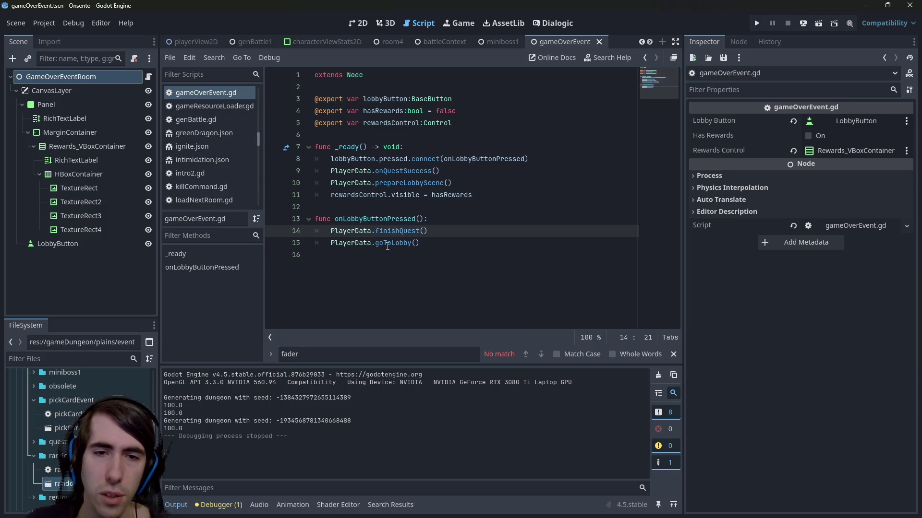
{"action": "double_click", "coordinate": [388, 244]}
{"action": "left_click", "coordinate": [389, 231]}
{"action": "double_click", "coordinate": [397, 188]}
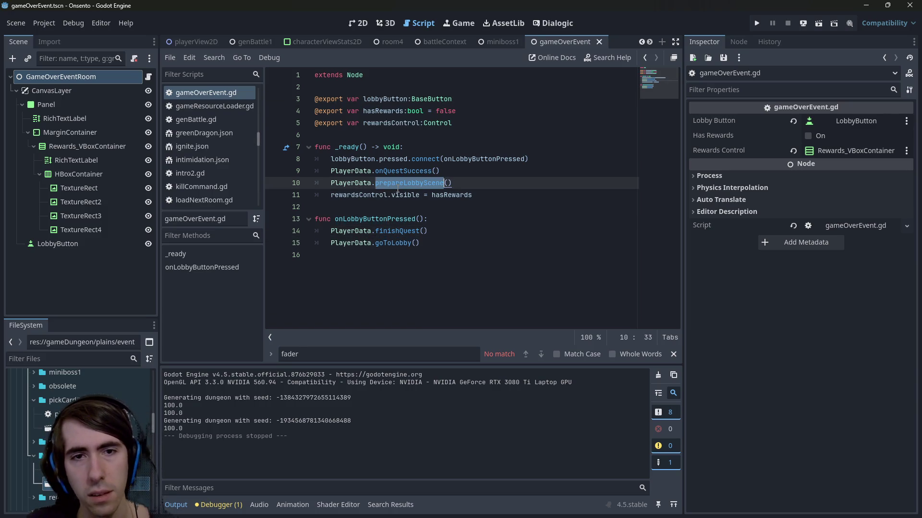
{"action": "left_click", "coordinate": [395, 241]}
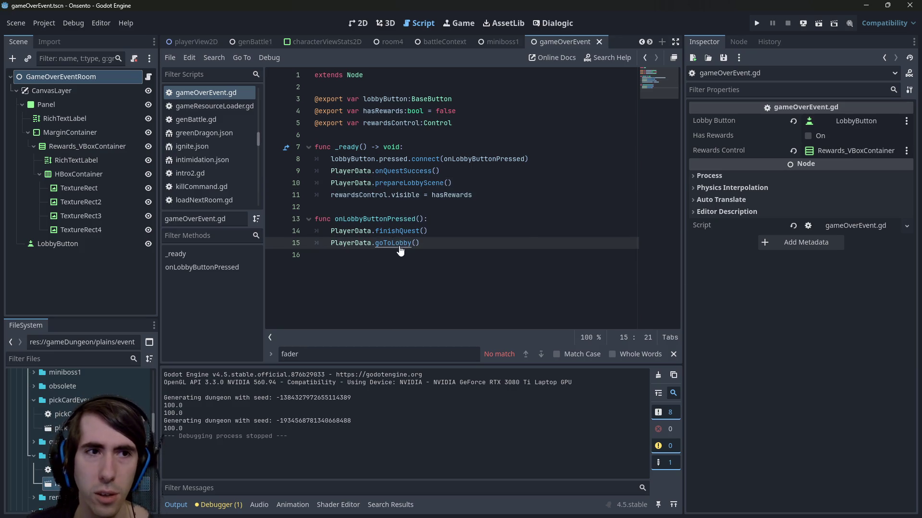
{"action": "left_click", "coordinate": [400, 248], "text": "ctrl"}
- Widen the script editor and review goToLobby's lobbyPath and lobbyPackedScene references
{"action": "scroll", "coordinate": [675, 192], "scroll_direction": "down", "scroll_amount": 1}
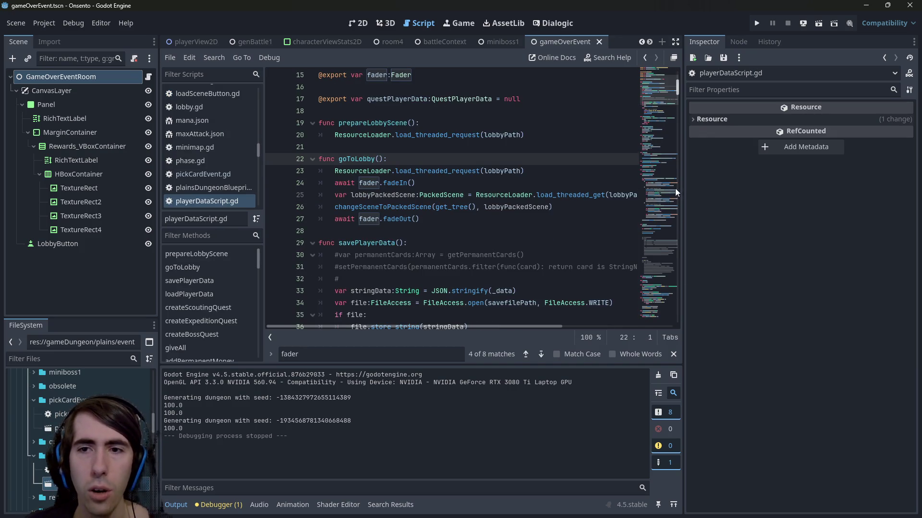
{"action": "left_click_drag", "start_coordinate": [683, 189], "coordinate": [815, 190]}
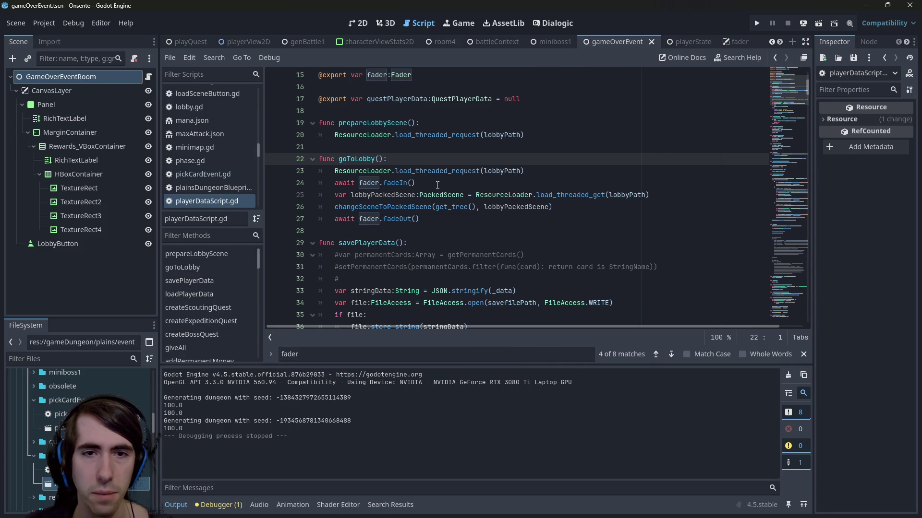
{"action": "left_click_drag", "start_coordinate": [437, 184], "coordinate": [317, 184]}
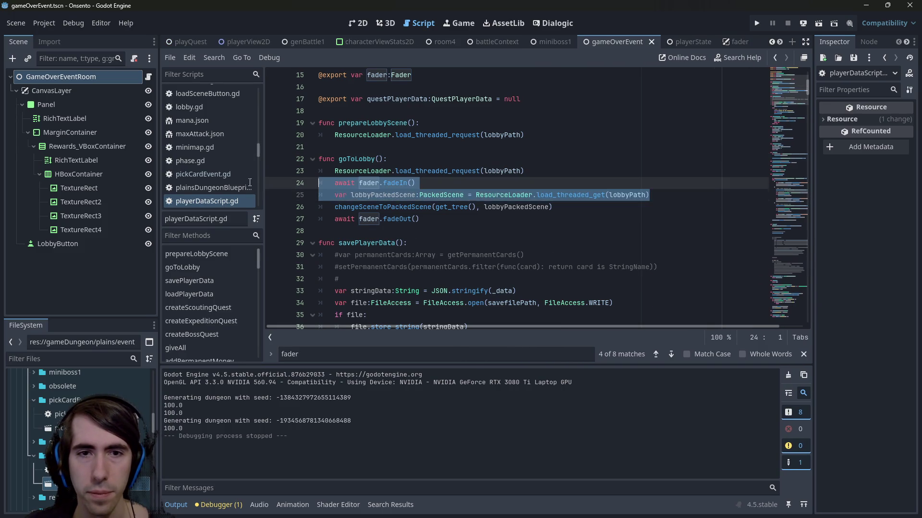
{"action": "double_click", "coordinate": [525, 207]}
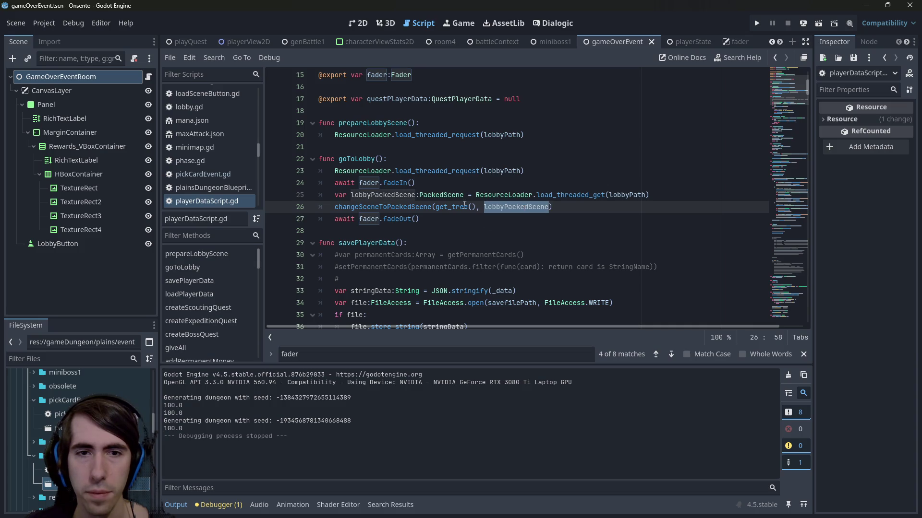
{"action": "double_click", "coordinate": [383, 207]}
{"action": "double_click", "coordinate": [525, 207]}
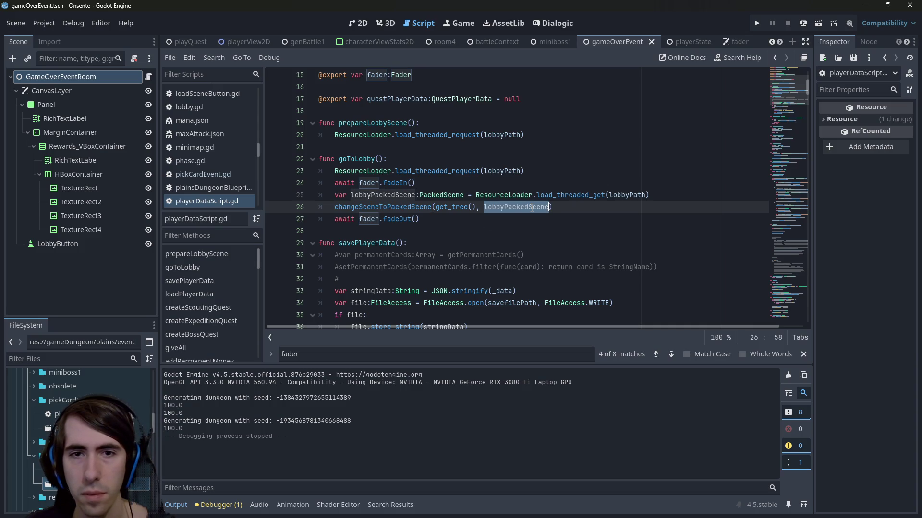
{"action": "left_click", "coordinate": [506, 171]}
{"action": "double_click", "coordinate": [505, 171]}
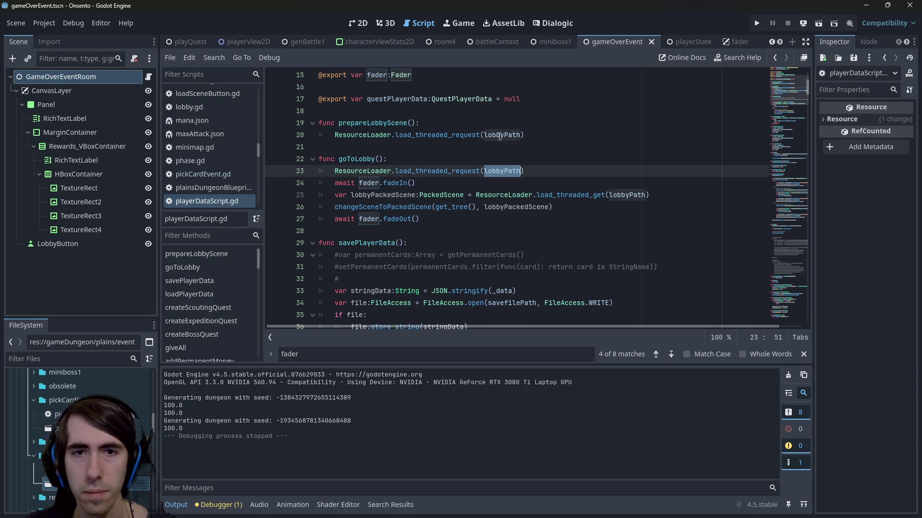
{"action": "scroll", "coordinate": [568, 234], "scroll_direction": "up", "scroll_amount": 1}
- Replace changeSceneToPackedScene with changeSceneToFile(get_tree(), lobbyPath) and save
{"action": "left_click", "coordinate": [685, 230]}
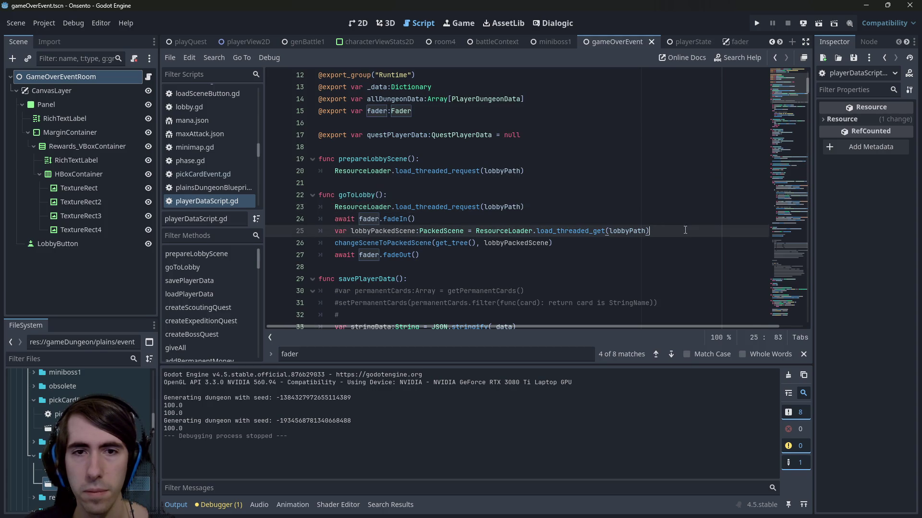
{"action": "double_click", "coordinate": [418, 243]}
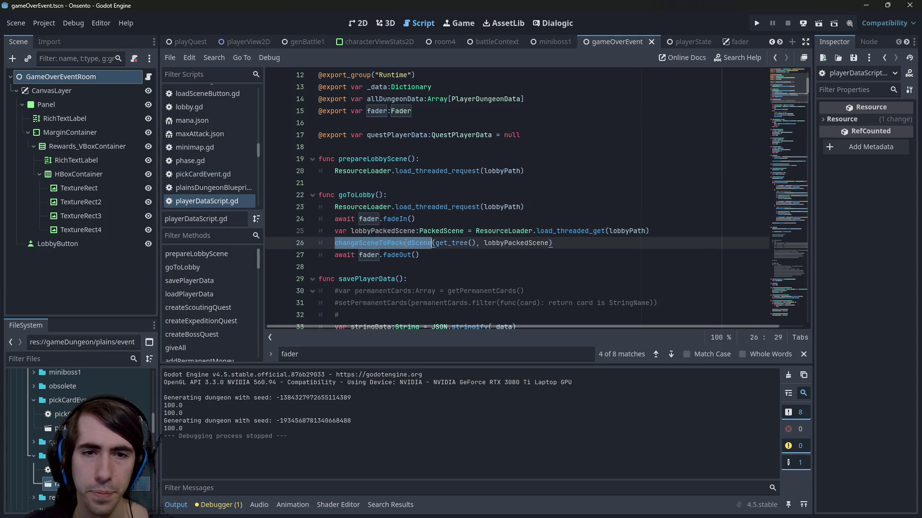
{"action": "type", "text": "changeScene"}
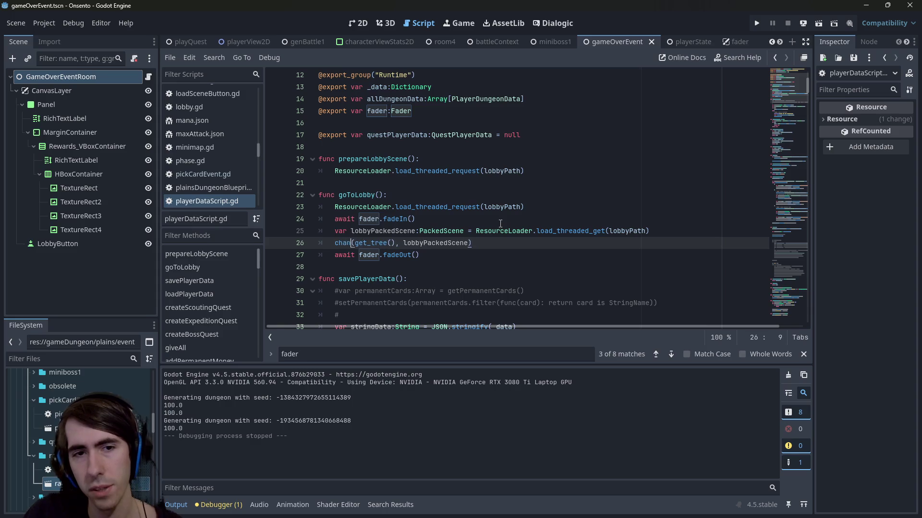
{"action": "key", "text": "Return"}
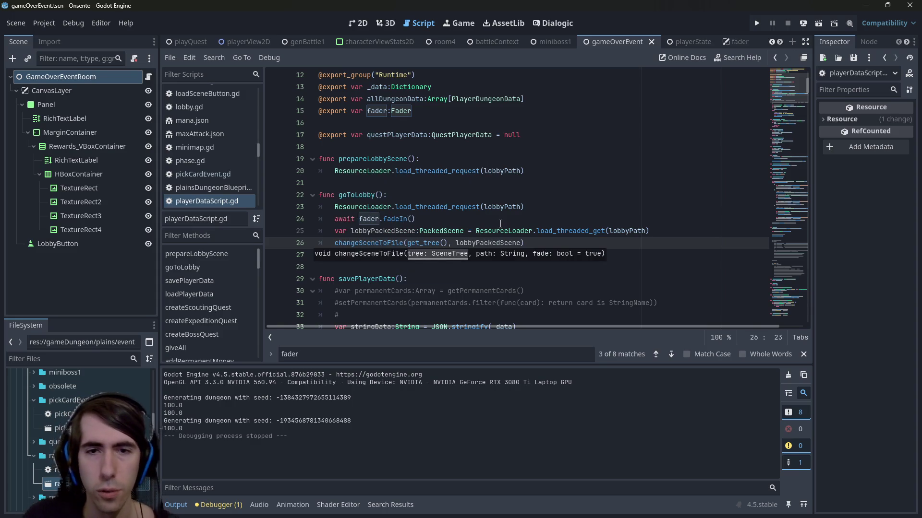
{"action": "double_click", "coordinate": [629, 231]}
{"action": "key", "text": "ctrl+c"}
{"action": "double_click", "coordinate": [499, 243]}
{"action": "key", "text": "ctrl+v"}
{"action": "key", "text": "ctrl+s"}
- Delete the load, fader.fadeIn and fader.fadeOut lines from goToLobby and save
{"action": "left_click_drag", "start_coordinate": [687, 236], "coordinate": [290, 210]}
{"action": "key", "text": "Delete"}
{"action": "key", "text": "Delete"}
{"action": "left_click_drag", "start_coordinate": [421, 219], "coordinate": [247, 207]}
{"action": "key", "text": "End"}
{"action": "key", "text": "shift+Down"}
{"action": "key", "text": "Delete"}
{"action": "key", "text": "ctrl+s"}
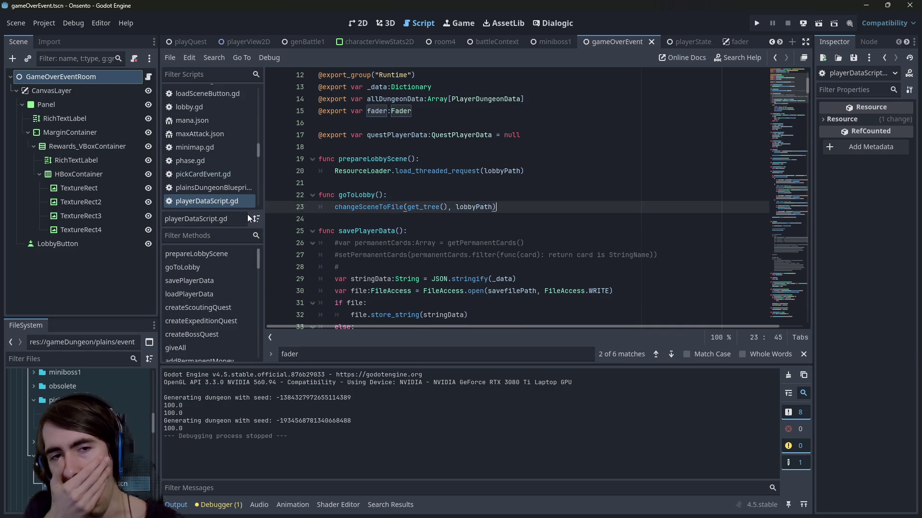
- Check the changeSceneToFile definition, then return to its call in goToLobby
{"action": "left_click", "coordinate": [372, 209]}
{"action": "left_click", "coordinate": [373, 209], "text": "ctrl"}
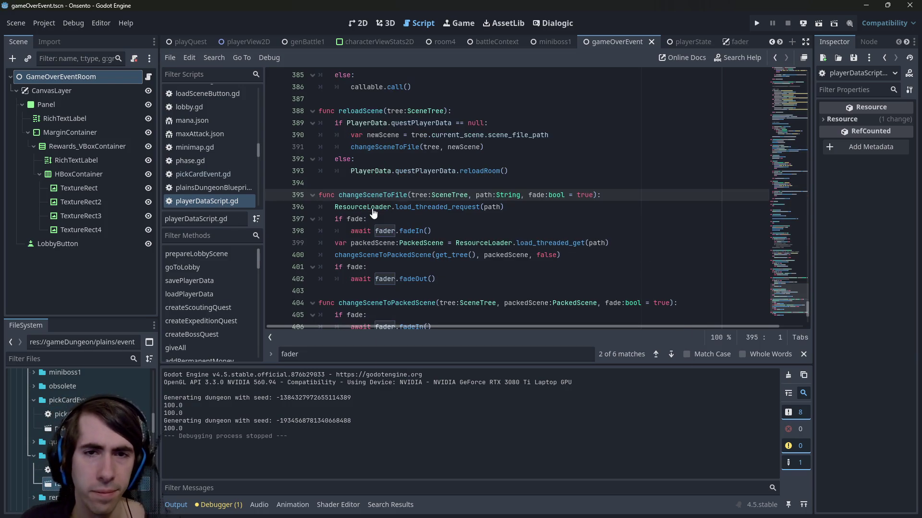
{"action": "key", "text": "alt+Left"}
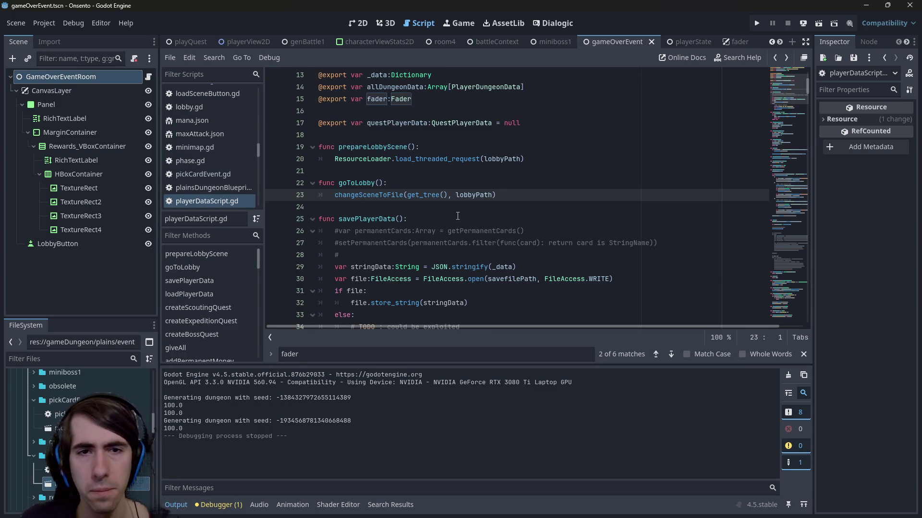
{"action": "scroll", "coordinate": [457, 216], "scroll_direction": "up", "scroll_amount": 1}
{"action": "left_click", "coordinate": [457, 216]}
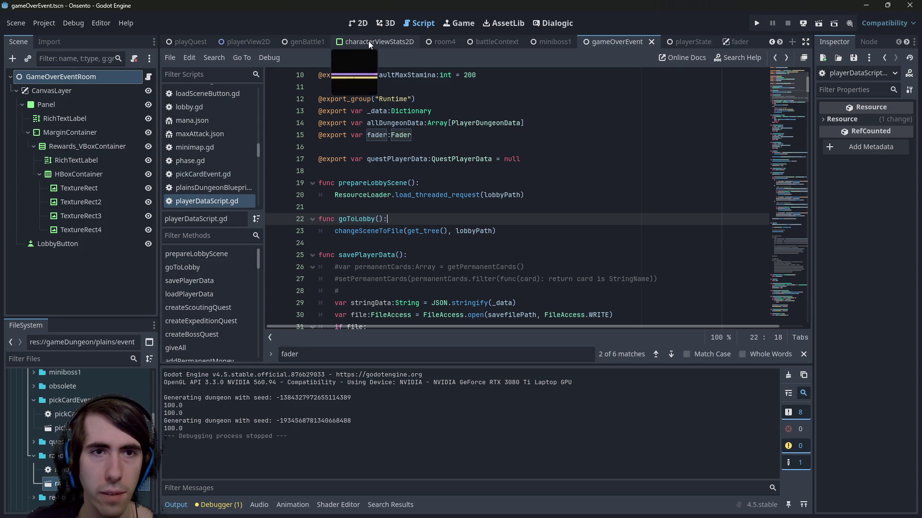
{"action": "left_click", "coordinate": [450, 230]}
- Open playIntro.tscn through the file search and run it as the current scene
{"action": "key", "text": "shift+alt+o"}
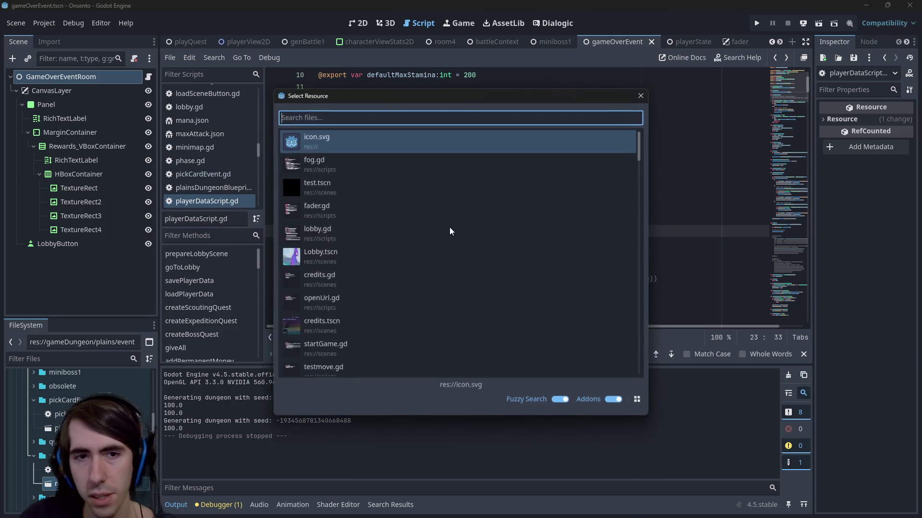
{"action": "type", "text": "playintro"}
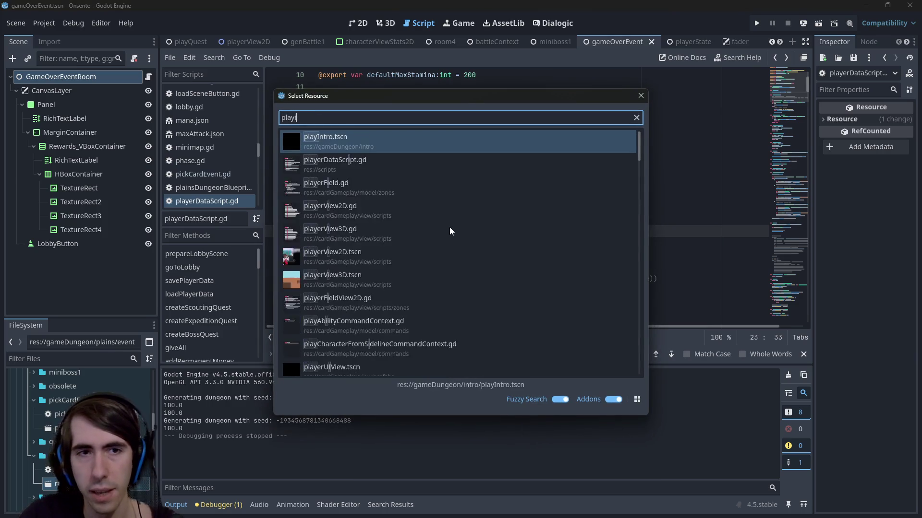
{"action": "key", "text": "Return"}
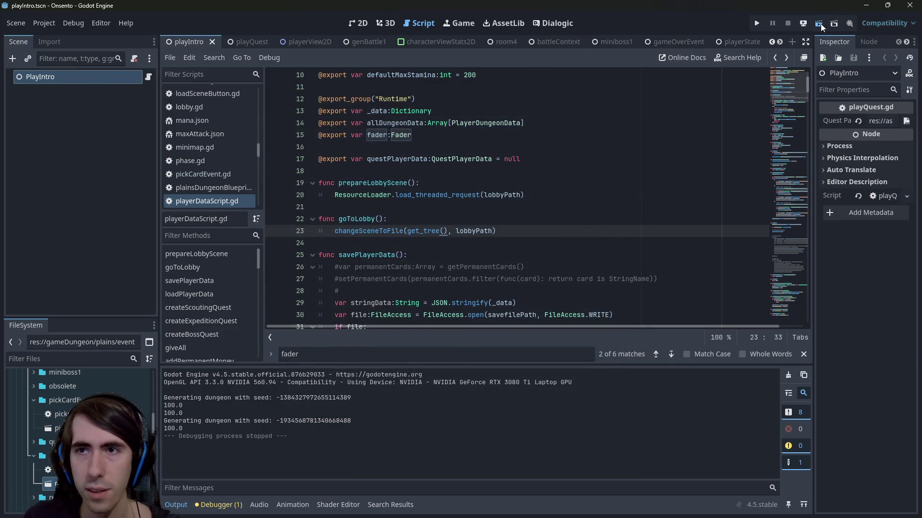
{"action": "left_click", "coordinate": [799, 24]}
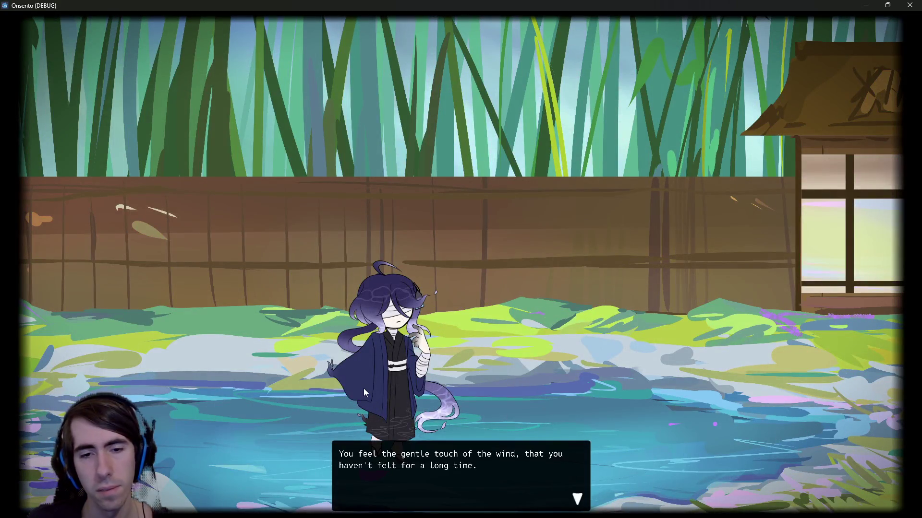
- Advance through the intro dialogue lines until the battleLoader error halts the run
{"action": "left_click", "coordinate": [363, 387]}
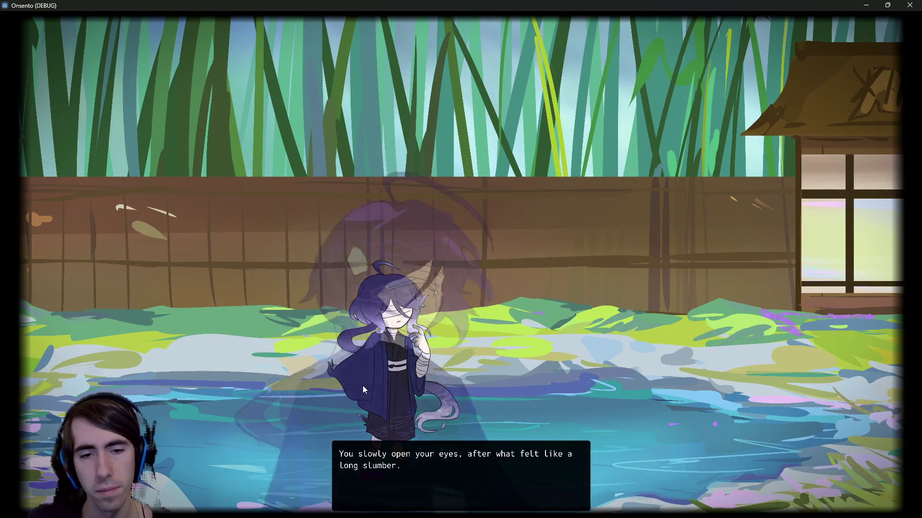
{"action": "left_click", "coordinate": [362, 379]}
{"action": "left_click", "coordinate": [361, 374]}
{"action": "left_click", "coordinate": [360, 374]}
{"action": "left_click", "coordinate": [360, 373]}
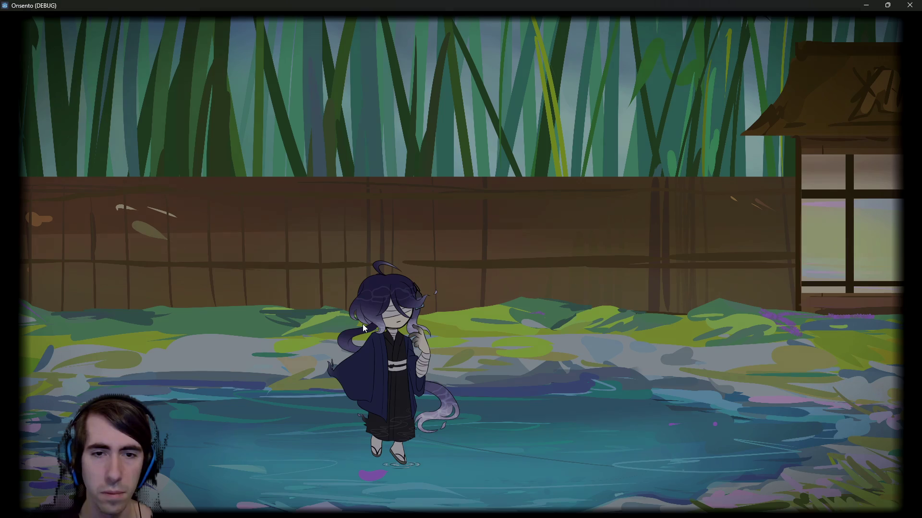
{"action": "scroll", "coordinate": [450, 217], "scroll_direction": "up", "scroll_amount": 3}
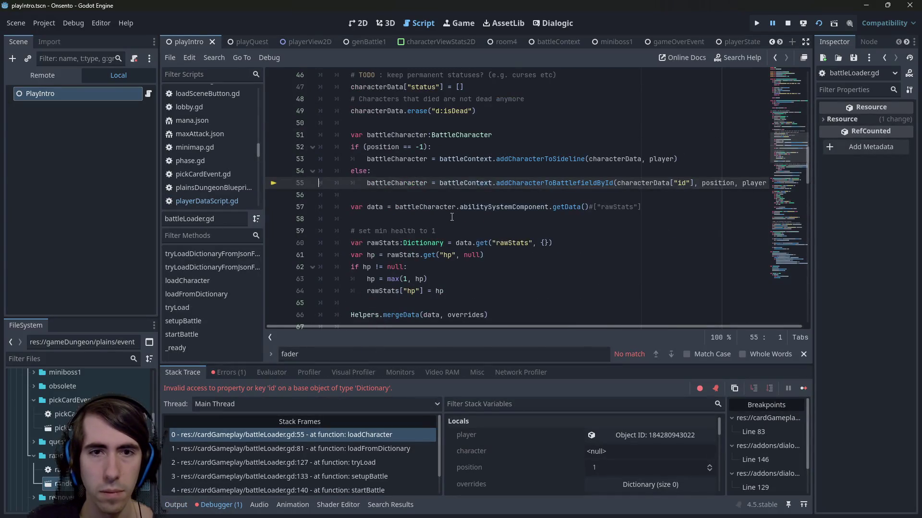
- Inspect addCharacterToBattlefieldById on line 55 and characterData on line 44 in battleLoader.gd
{"action": "scroll", "coordinate": [450, 217], "scroll_direction": "up", "scroll_amount": 1}
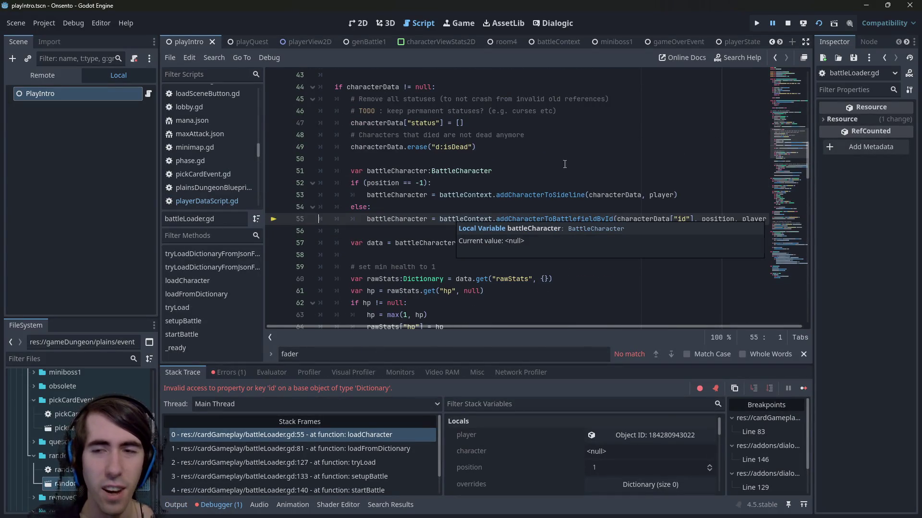
{"action": "mouse_move", "coordinate": [618, 326]}
{"action": "left_mouse_down"}
{"action": "mouse_move", "coordinate": [674, 326]}
{"action": "mouse_move", "coordinate": [536, 329]}
{"action": "left_mouse_up"}
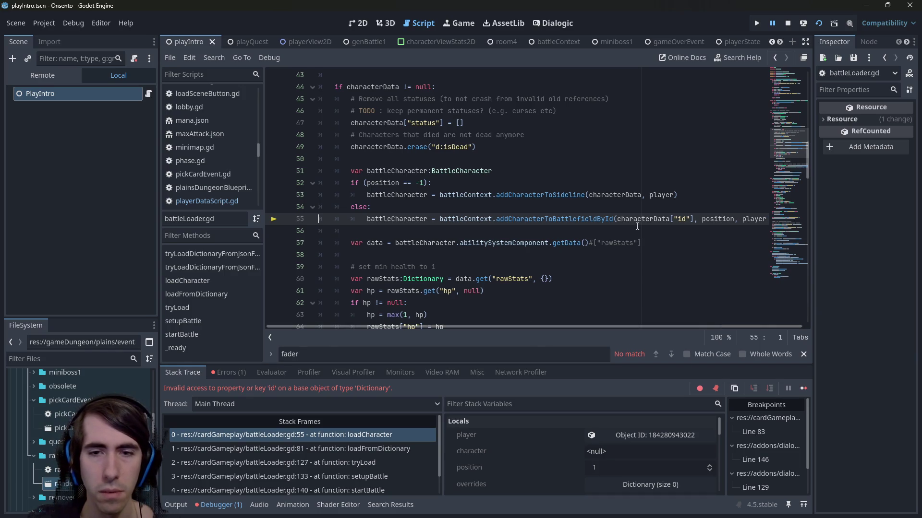
{"action": "mouse_move", "coordinate": [637, 218]}
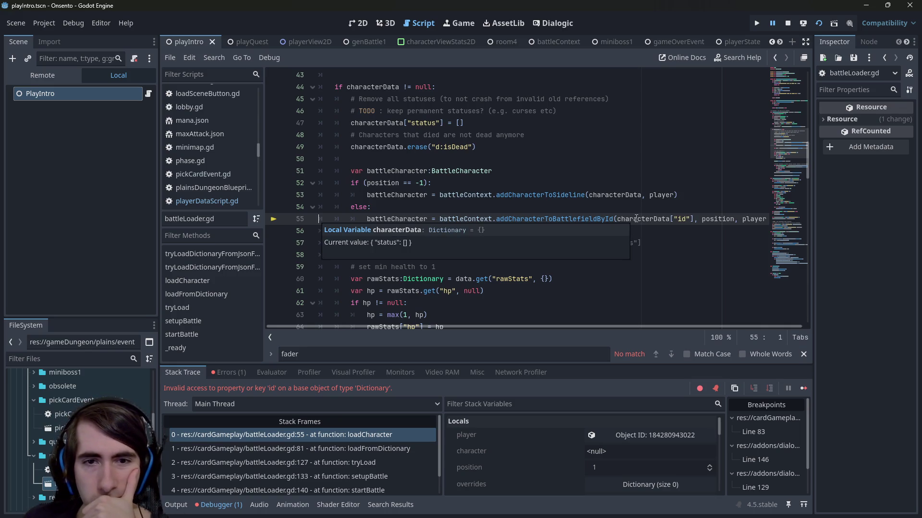
{"action": "double_click", "coordinate": [563, 220]}
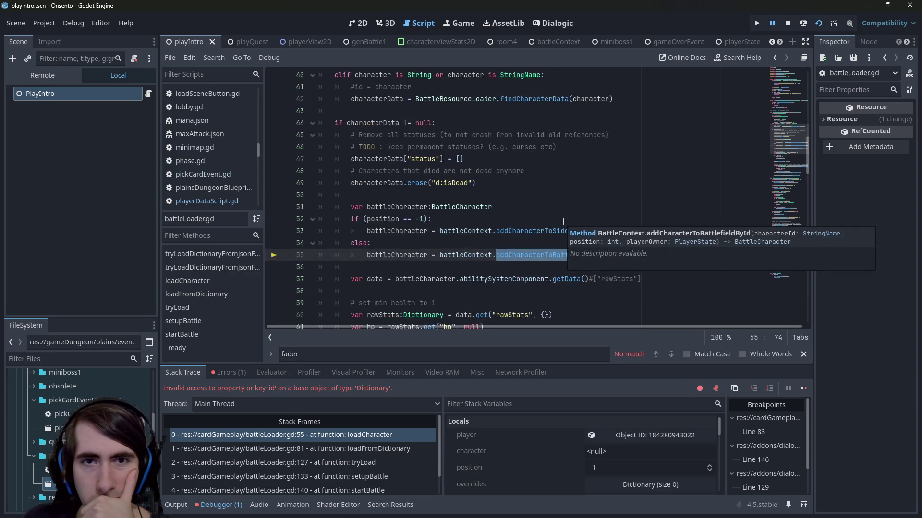
{"action": "scroll", "coordinate": [563, 222], "scroll_direction": "up", "scroll_amount": 2}
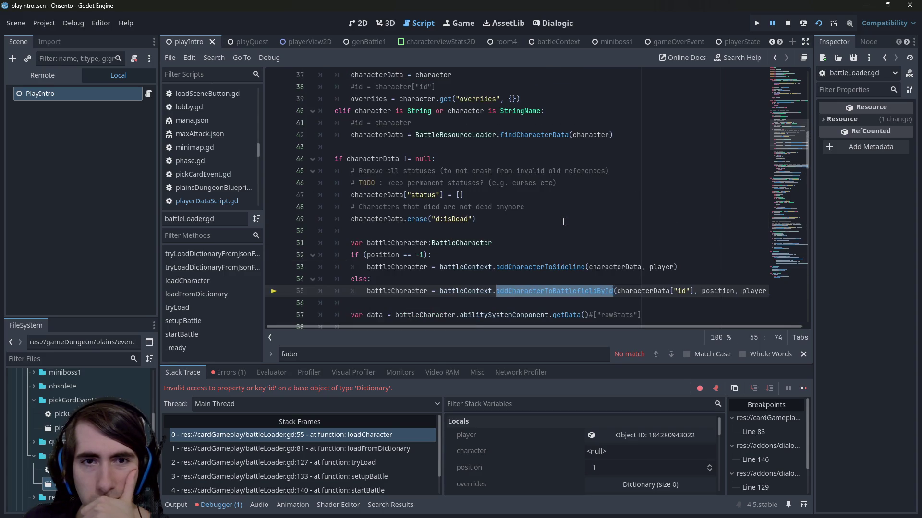
{"action": "double_click", "coordinate": [374, 164]}
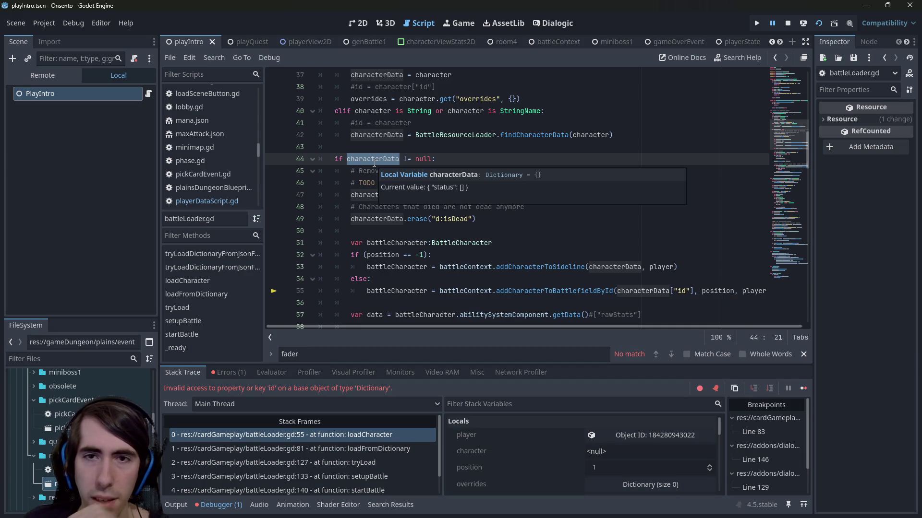
{"action": "scroll", "coordinate": [374, 164], "scroll_direction": "up", "scroll_amount": 2}
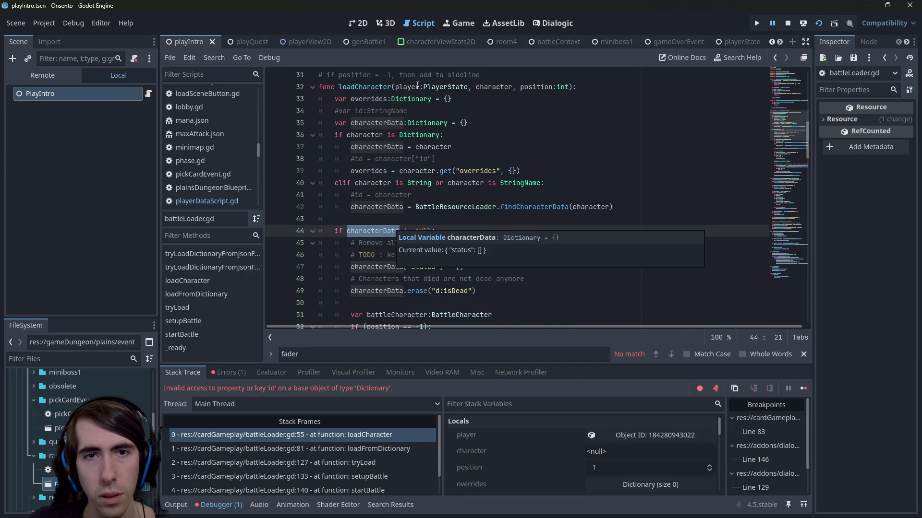
- Step up to the loadFromDictionary and tryLoad frames and show the loader node's properties
{"action": "left_click", "coordinate": [358, 447]}
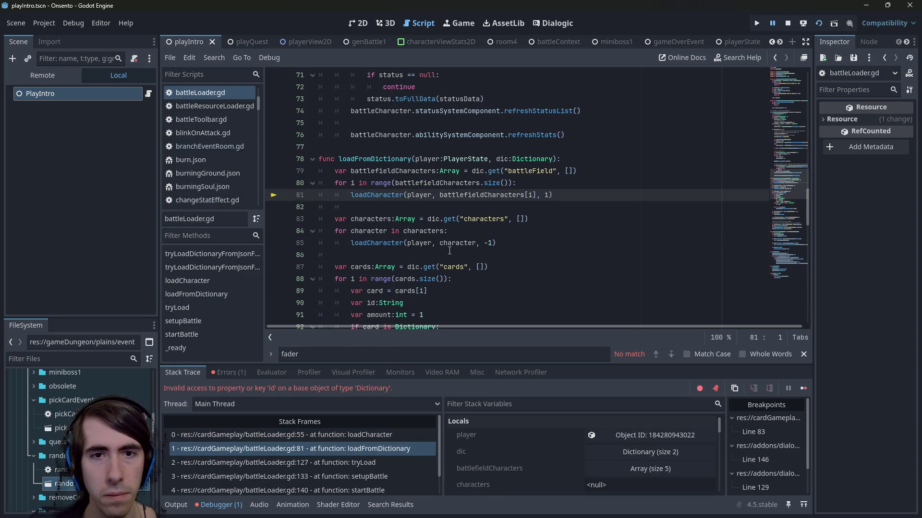
{"action": "left_click", "coordinate": [331, 462]}
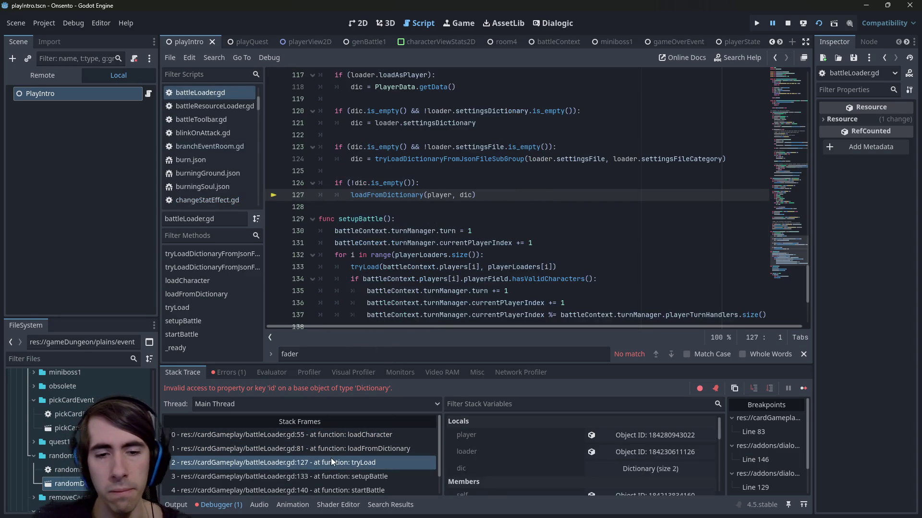
{"action": "scroll", "coordinate": [412, 244], "scroll_direction": "up", "scroll_amount": 4}
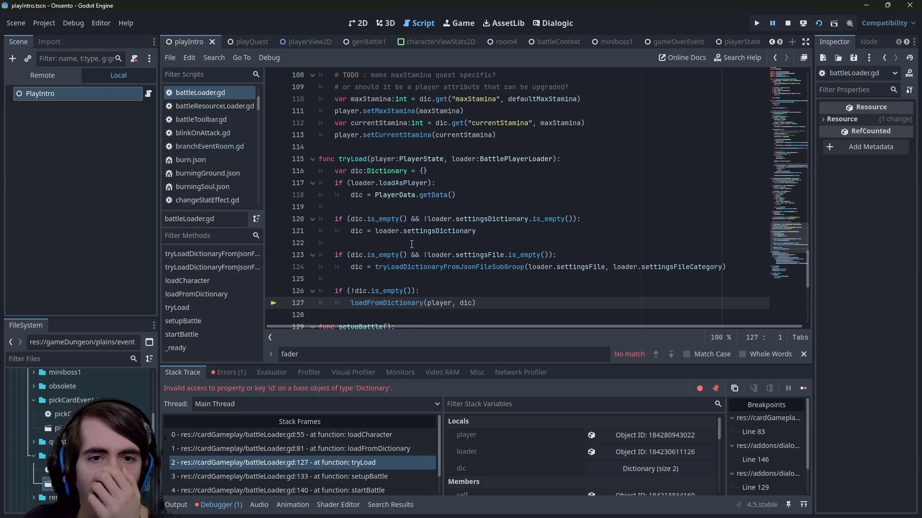
{"action": "scroll", "coordinate": [410, 245], "scroll_direction": "down", "scroll_amount": 1}
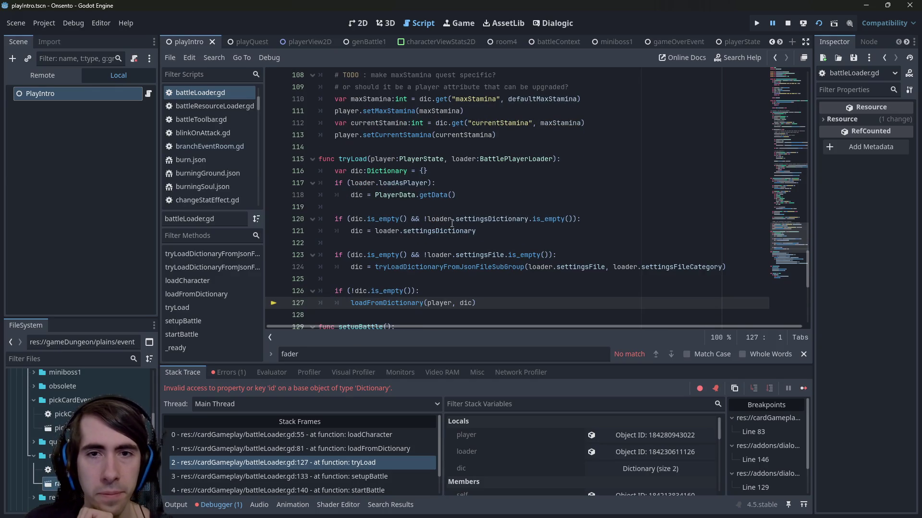
{"action": "mouse_move", "coordinate": [408, 183]}
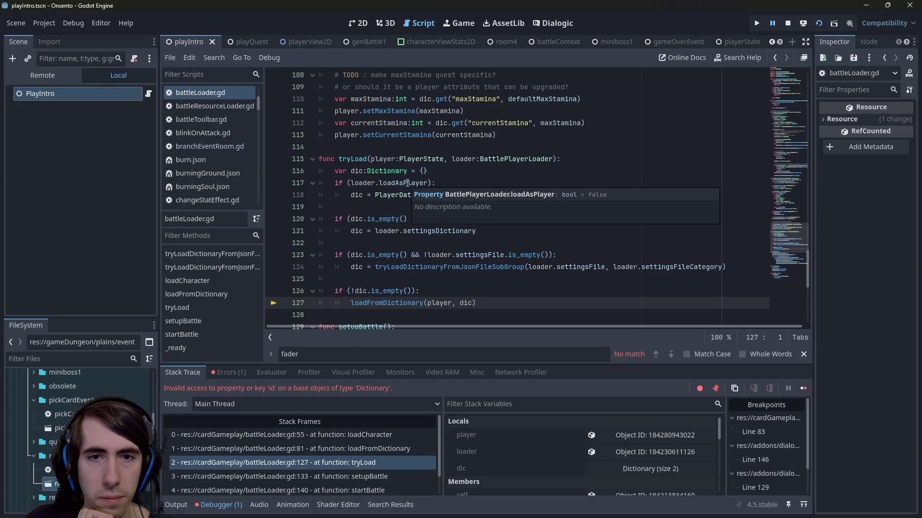
{"action": "left_click", "coordinate": [606, 451]}
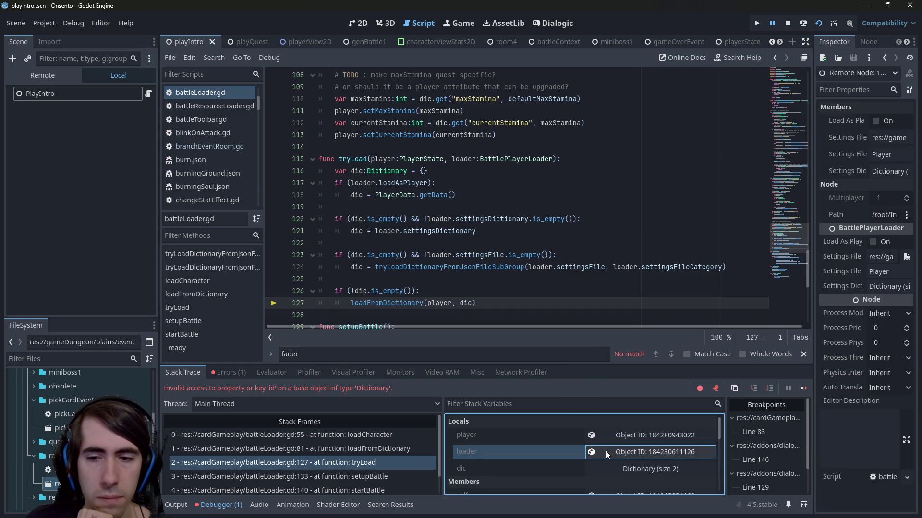
- Widen the Inspector to read the BattlePlayerLoader settings, then check dic in tryLoad
{"action": "mouse_move", "coordinate": [814, 172]}
{"action": "left_mouse_down"}
{"action": "mouse_move", "coordinate": [633, 170]}
{"action": "mouse_move", "coordinate": [557, 185]}
{"action": "mouse_move", "coordinate": [787, 185]}
{"action": "mouse_move", "coordinate": [688, 184]}
{"action": "left_mouse_up"}
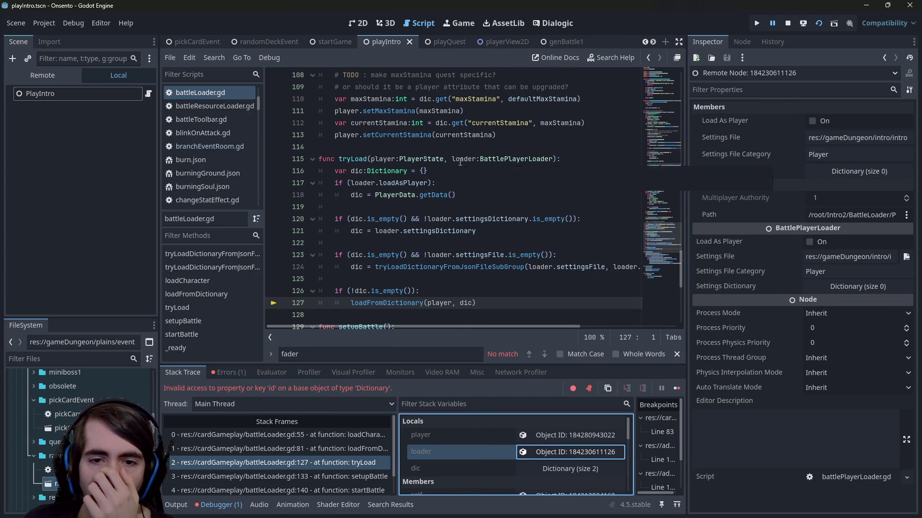
{"action": "left_click", "coordinate": [436, 303]}
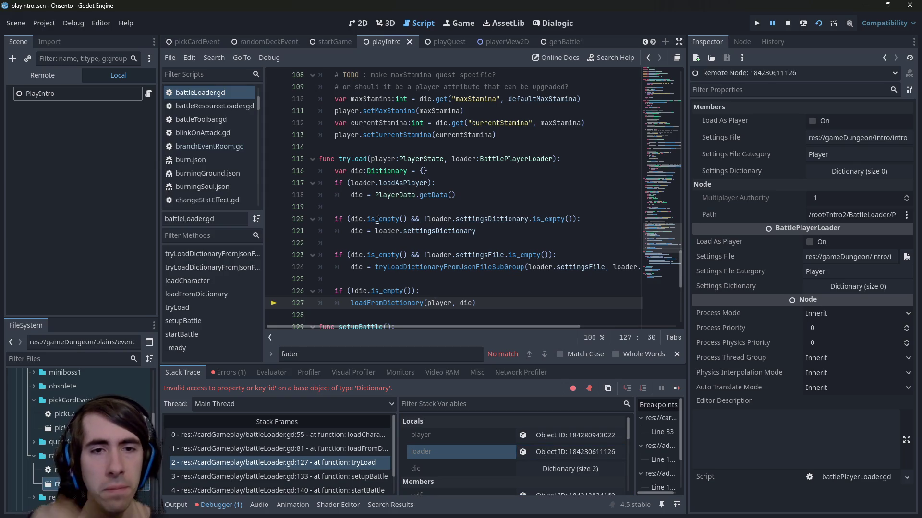
{"action": "mouse_move", "coordinate": [355, 221]}
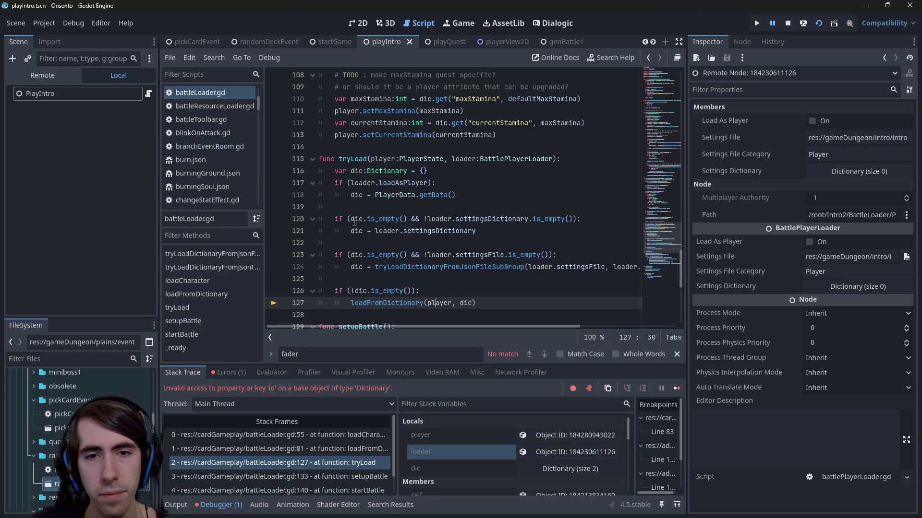
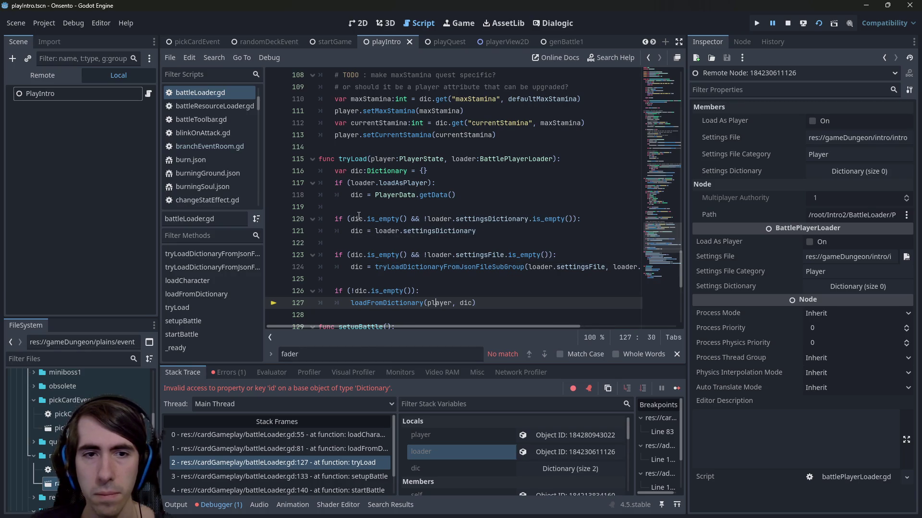
- Inspect the dic value and its declaration around paused line 127 in tryLoad
{"action": "mouse_move", "coordinate": [355, 220]}
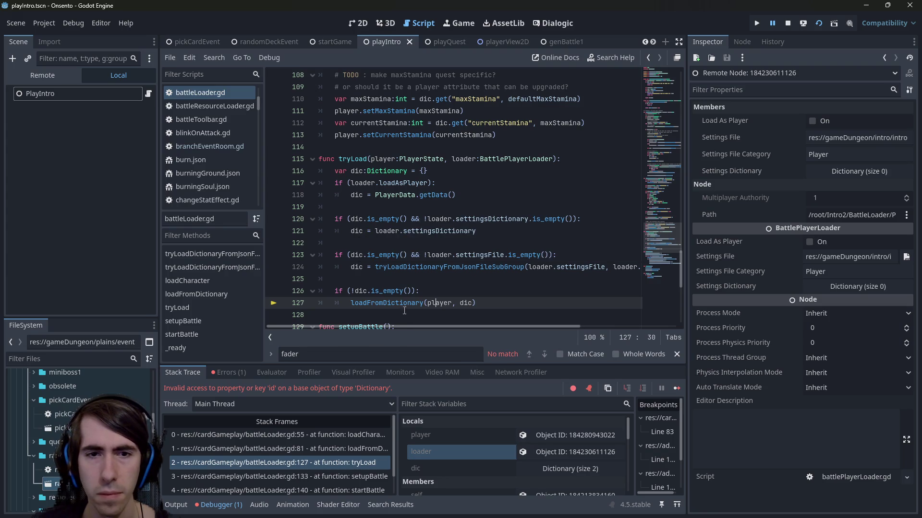
{"action": "mouse_move", "coordinate": [359, 289]}
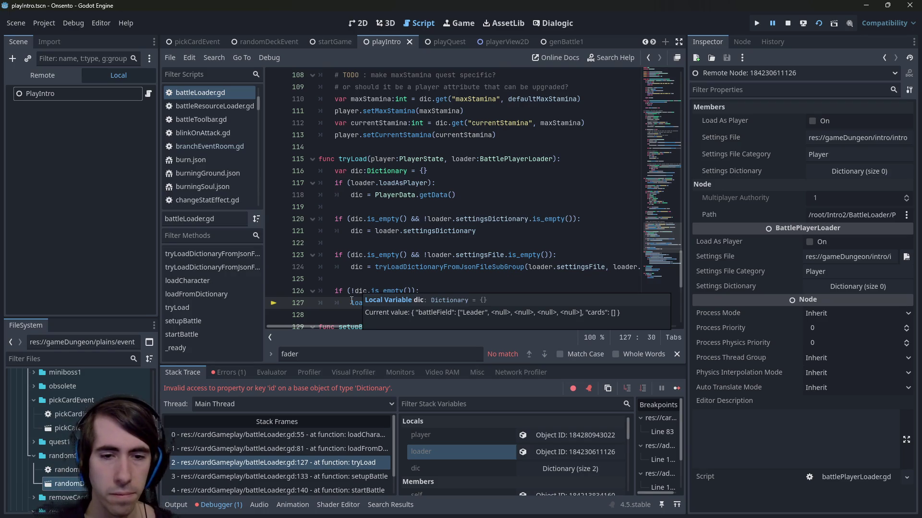
{"action": "left_click", "coordinate": [274, 460]}
{"action": "scroll", "coordinate": [407, 225], "scroll_direction": "up", "scroll_amount": 3}
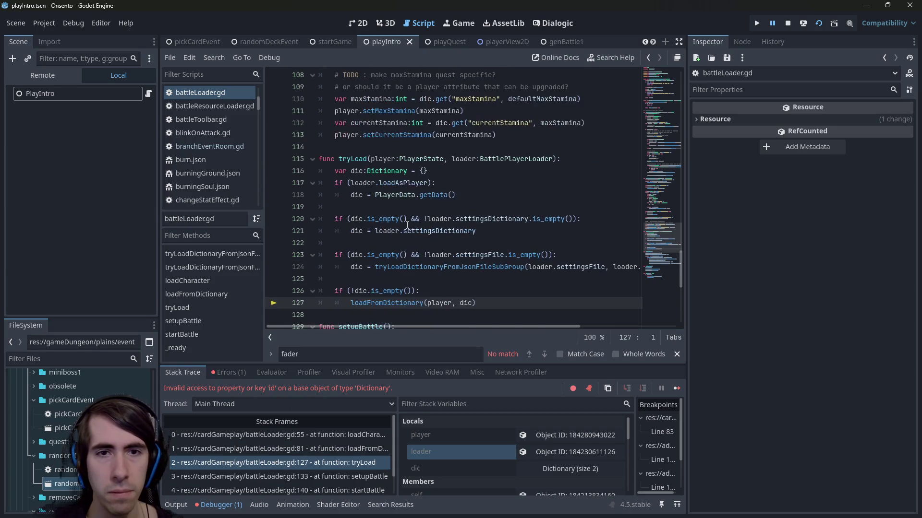
{"action": "mouse_move", "coordinate": [383, 183]}
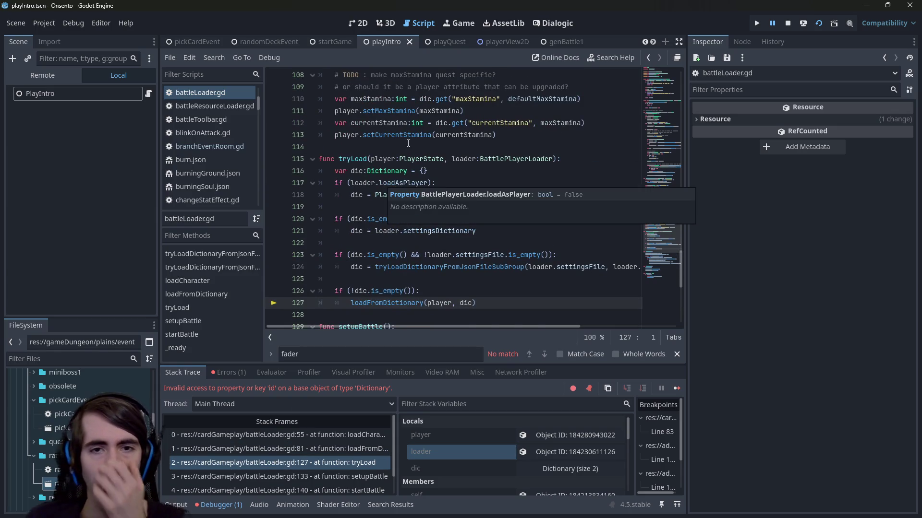
{"action": "left_click", "coordinate": [434, 171]}
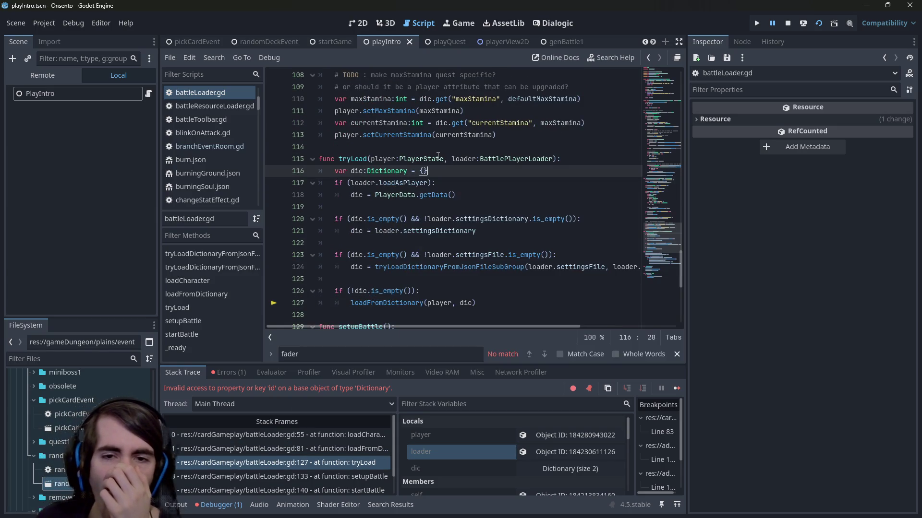
- Select the loadFromDictionary call and narrow the Inspector to widen the script editor
{"action": "mouse_move", "coordinate": [462, 255]}
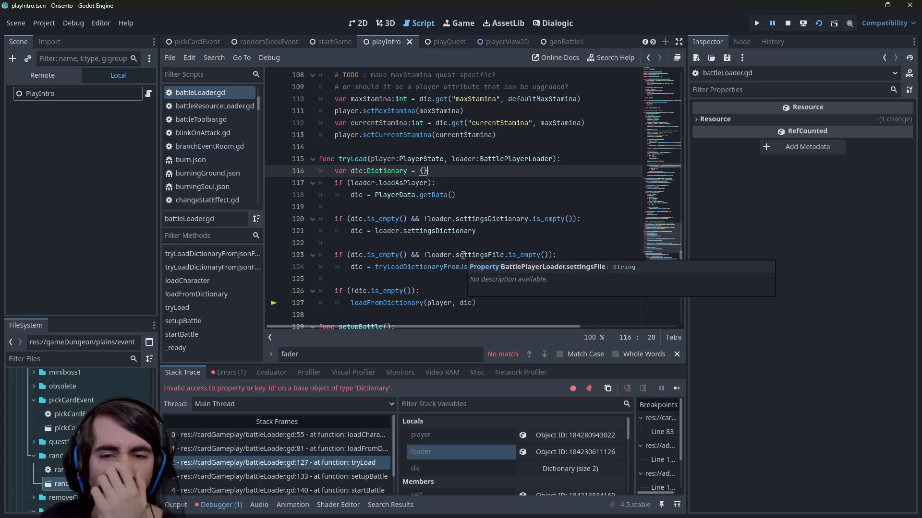
{"action": "left_click", "coordinate": [396, 313]}
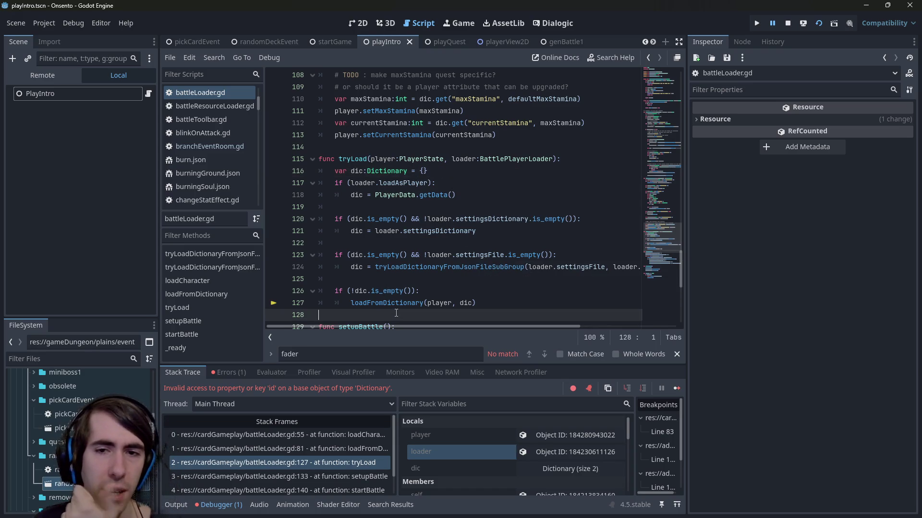
{"action": "double_click", "coordinate": [386, 303]}
{"action": "scroll", "coordinate": [520, 219], "scroll_direction": "down", "scroll_amount": 1}
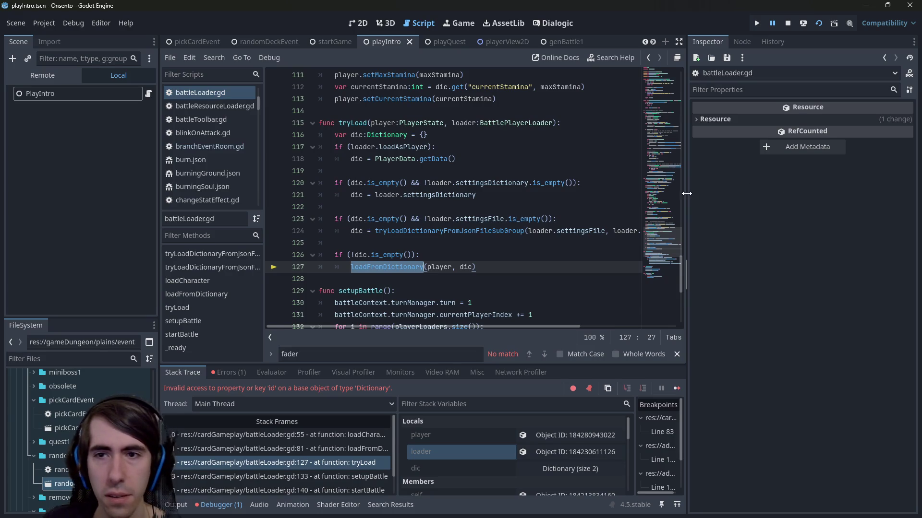
{"action": "left_click_drag", "start_coordinate": [686, 193], "coordinate": [751, 195]}
{"action": "mouse_move", "coordinate": [463, 264]}
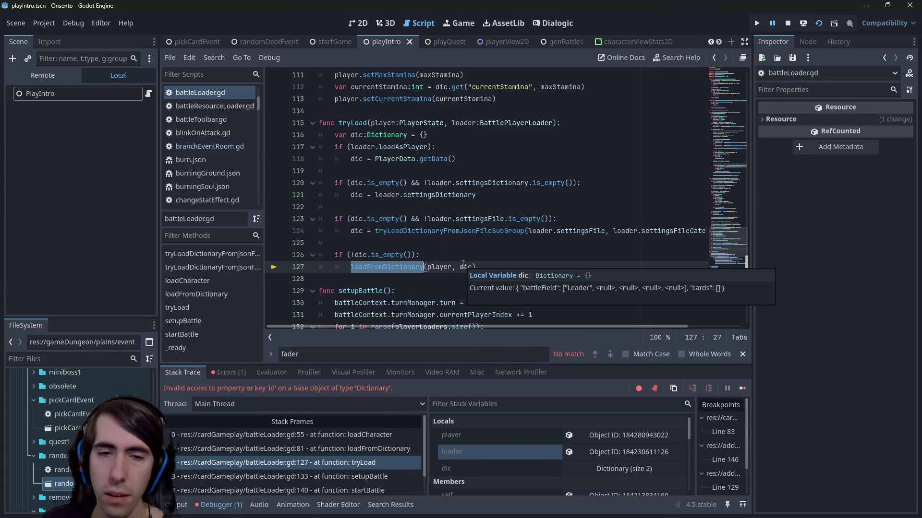
- Step from the loadFromDictionary frame (line 81) to the loadCharacter frame (line 55), highlighting loadCharacter's uses
{"action": "left_click", "coordinate": [338, 453]}
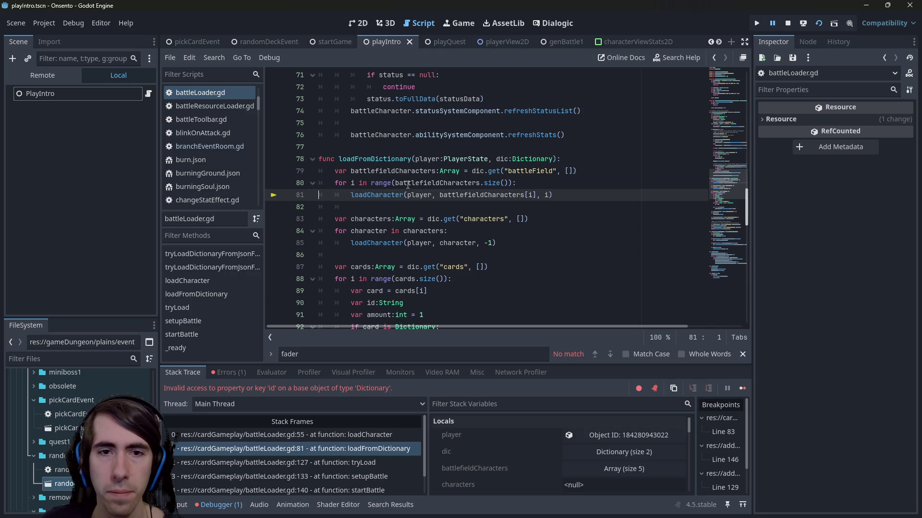
{"action": "mouse_move", "coordinate": [407, 185]}
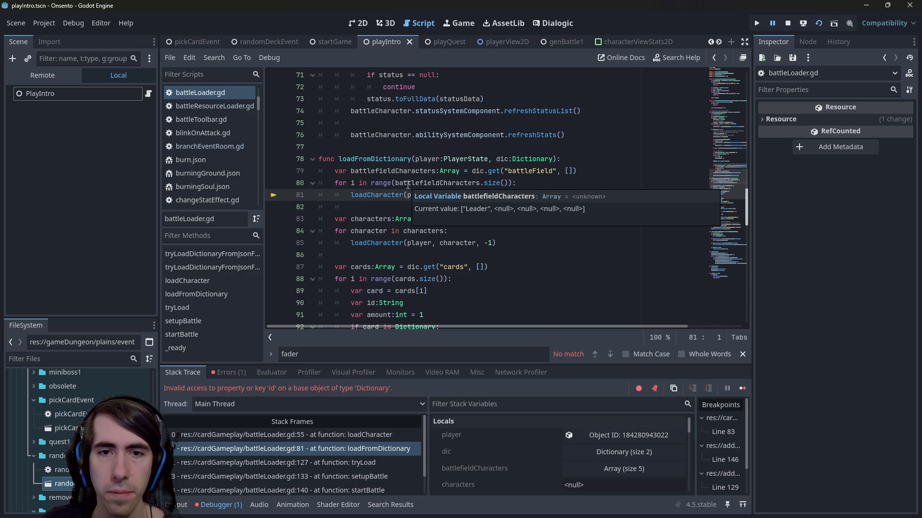
{"action": "double_click", "coordinate": [379, 195]}
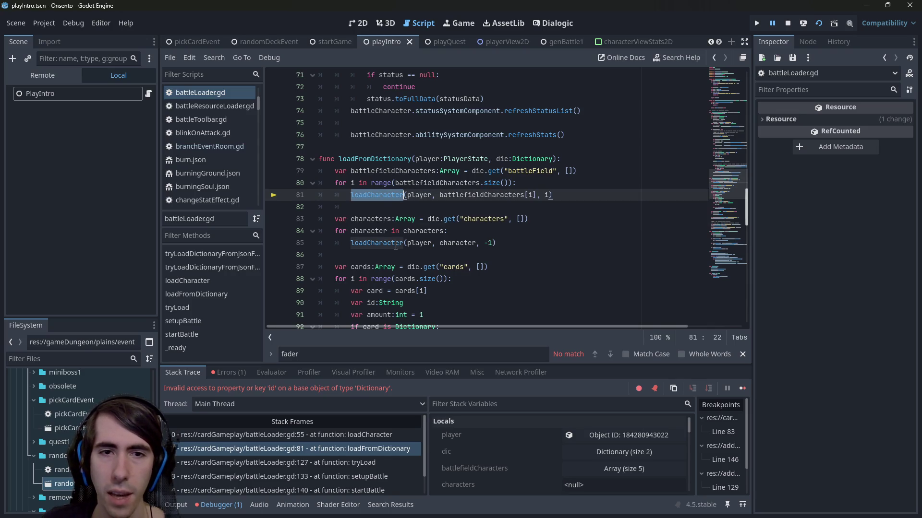
{"action": "left_click", "coordinate": [337, 436]}
{"action": "scroll", "coordinate": [466, 245], "scroll_direction": "up", "scroll_amount": 5}
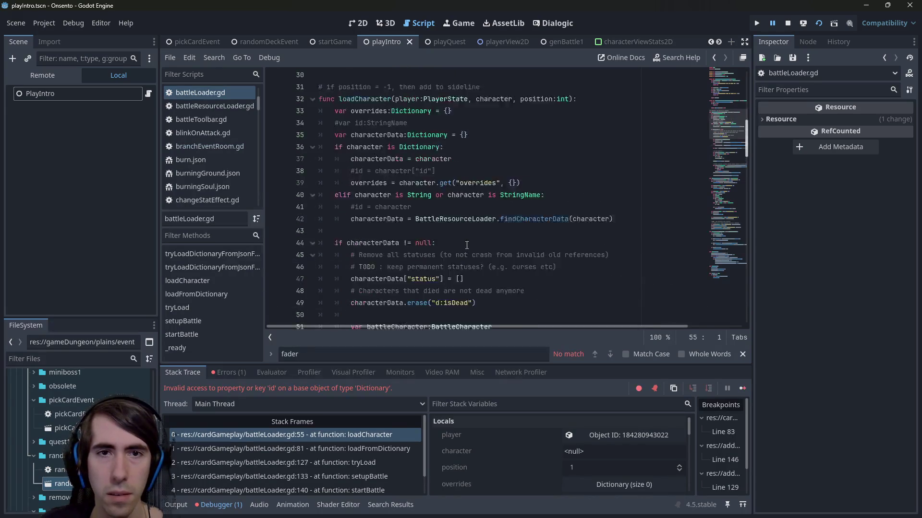
{"action": "mouse_move", "coordinate": [501, 138]}
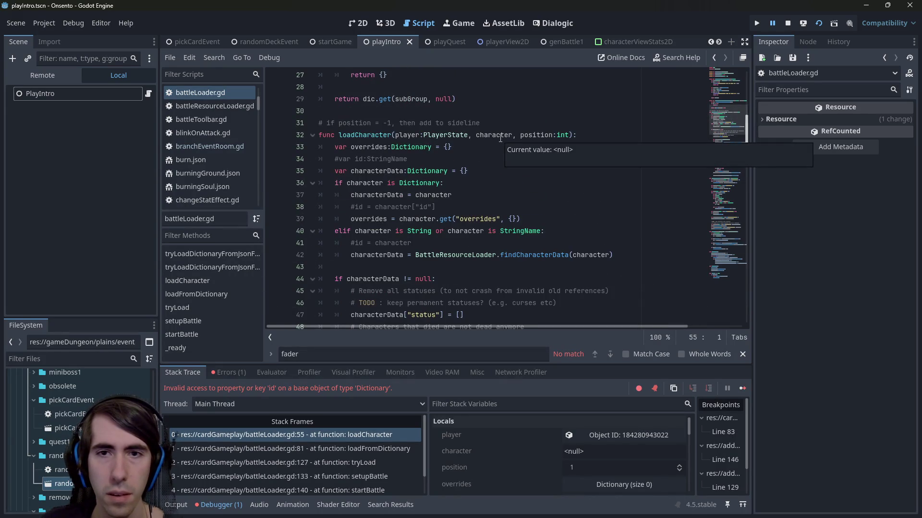
- Switch between the two stack frames and inspect loadCharacter's null character parameter
{"action": "left_click", "coordinate": [326, 447]}
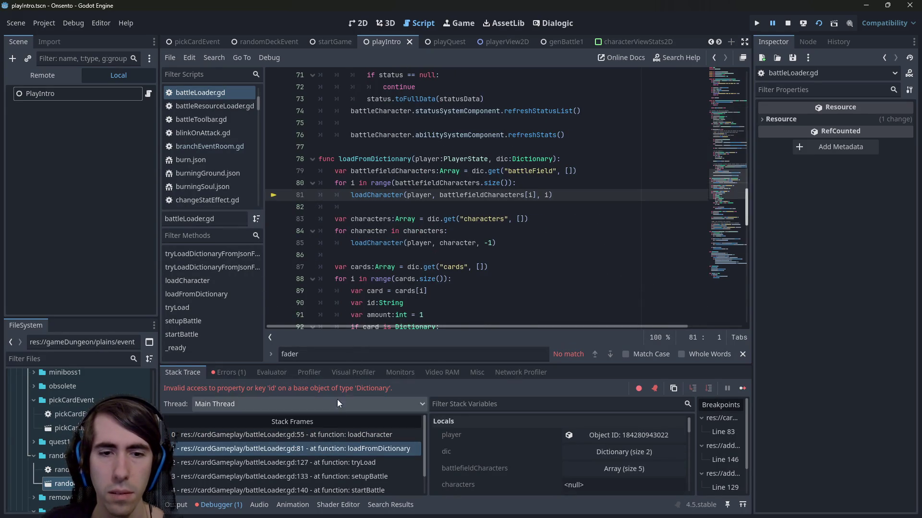
{"action": "left_click", "coordinate": [297, 435]}
{"action": "scroll", "coordinate": [420, 276], "scroll_direction": "up", "scroll_amount": 6}
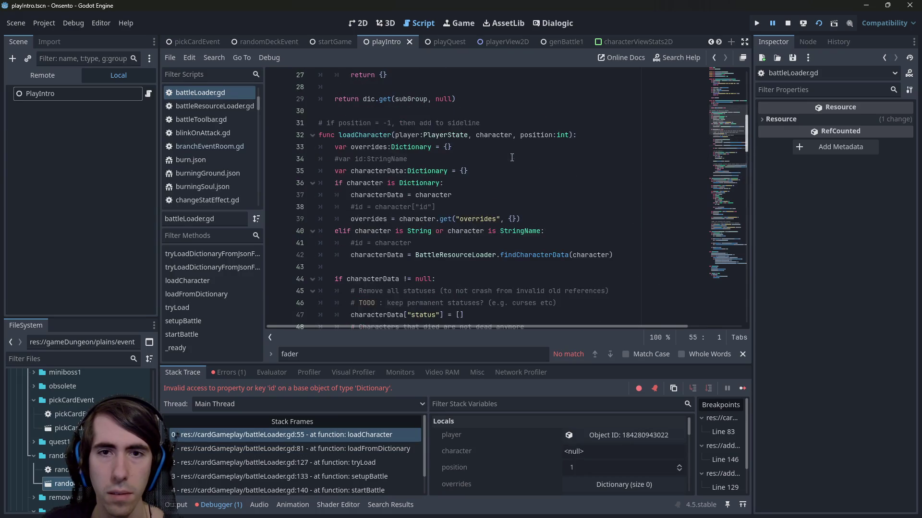
{"action": "left_click", "coordinate": [501, 135]}
{"action": "double_click", "coordinate": [501, 135]}
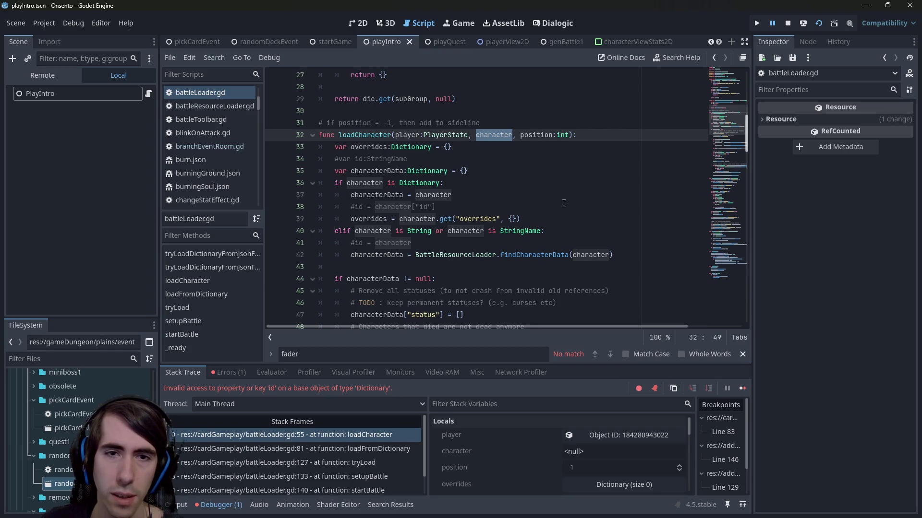
{"action": "left_click", "coordinate": [357, 449]}
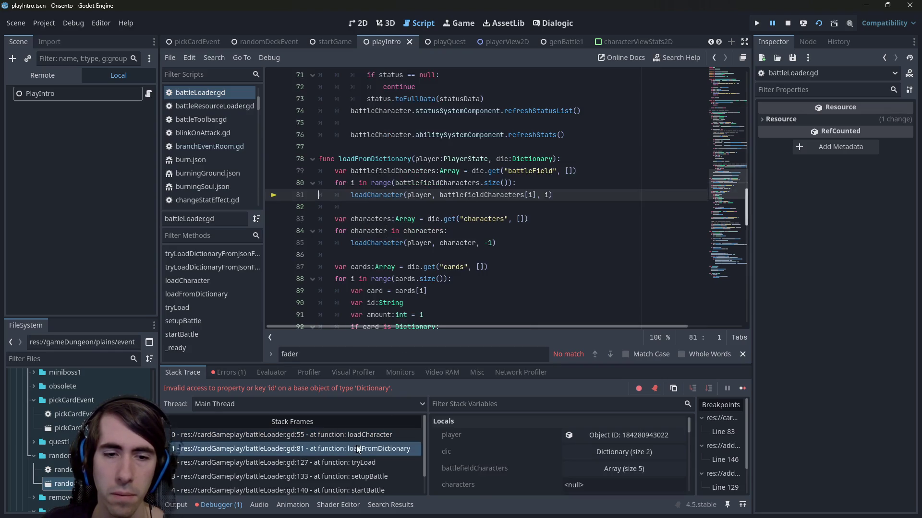
{"action": "mouse_move", "coordinate": [471, 196]}
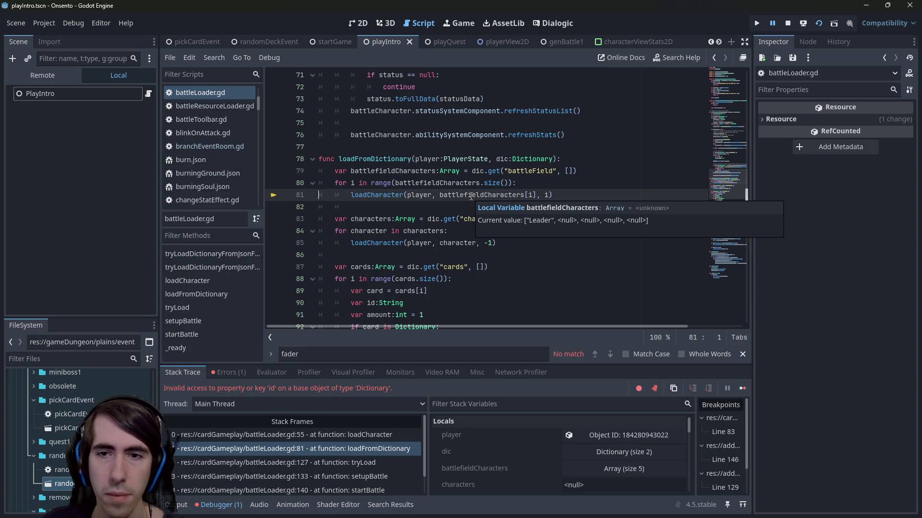
{"action": "left_click", "coordinate": [361, 435]}
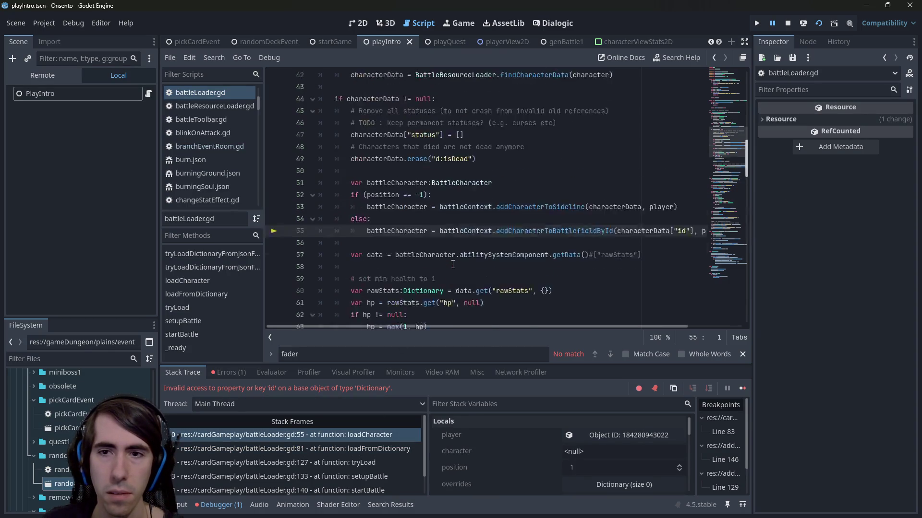
{"action": "scroll", "coordinate": [452, 264], "scroll_direction": "up", "scroll_amount": 3}
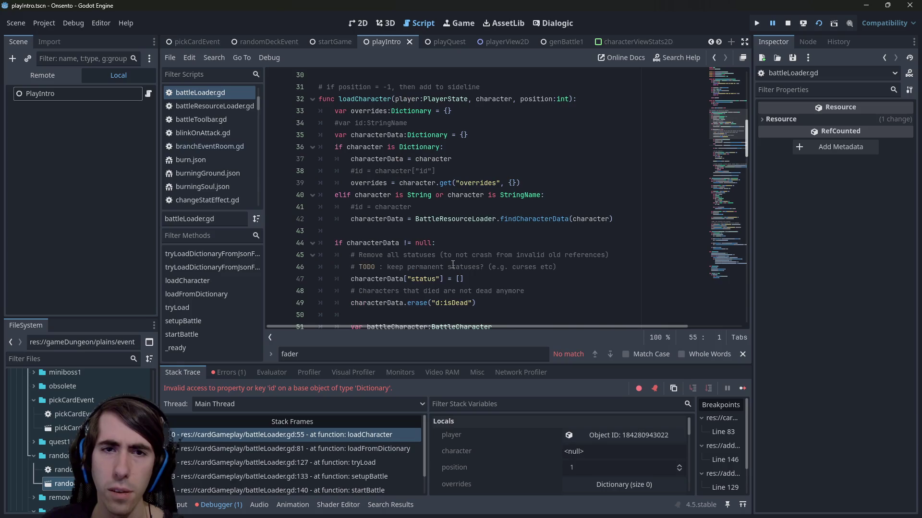
{"action": "mouse_move", "coordinate": [504, 102]}
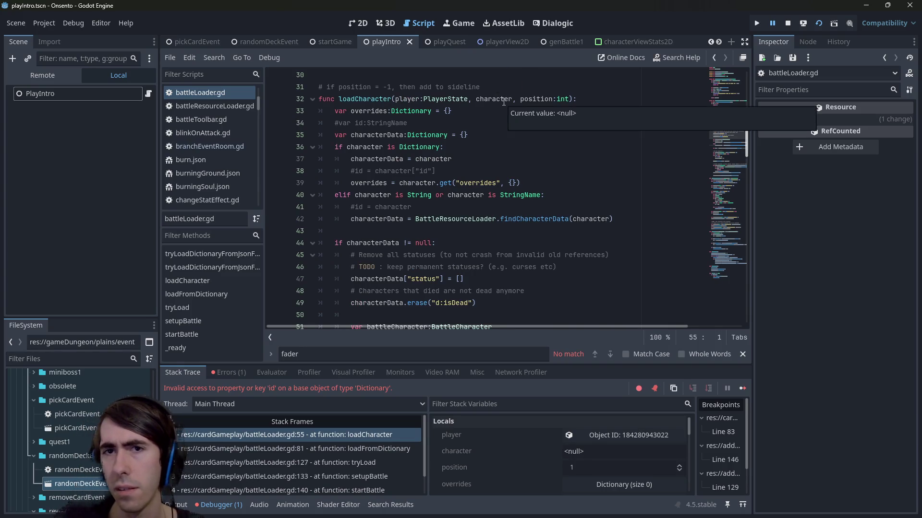
{"action": "double_click", "coordinate": [503, 99]}
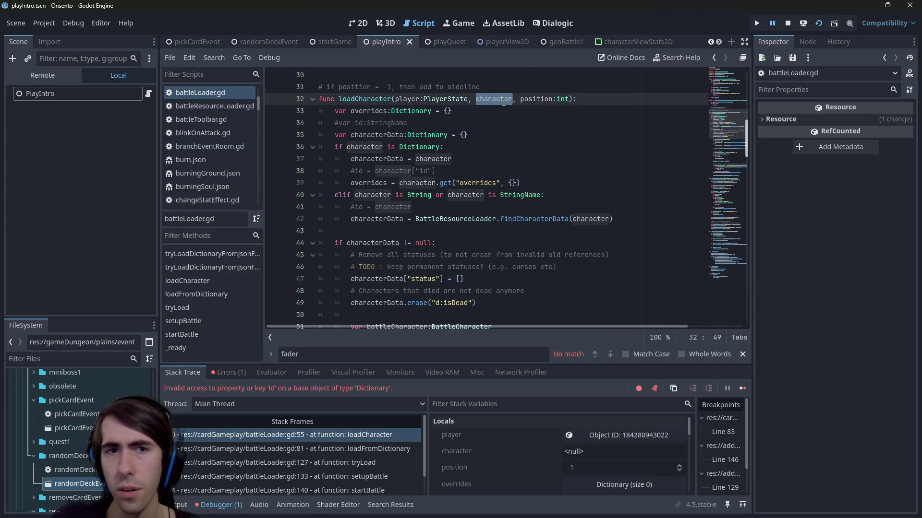
{"action": "scroll", "coordinate": [498, 184], "scroll_direction": "down", "scroll_amount": 2}
{"action": "scroll", "coordinate": [497, 184], "scroll_direction": "up", "scroll_amount": 2}
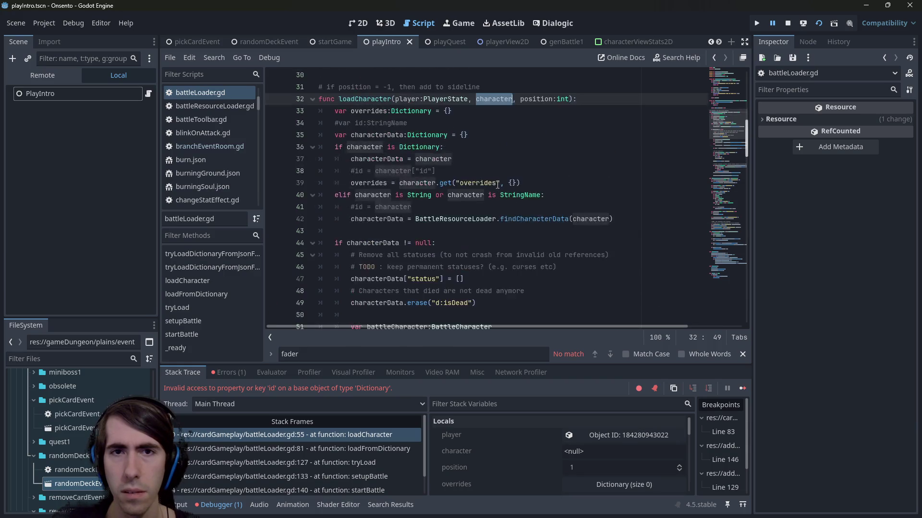
- Highlight every use of characterData and select null in its line 44 check
{"action": "left_click", "coordinate": [474, 137]}
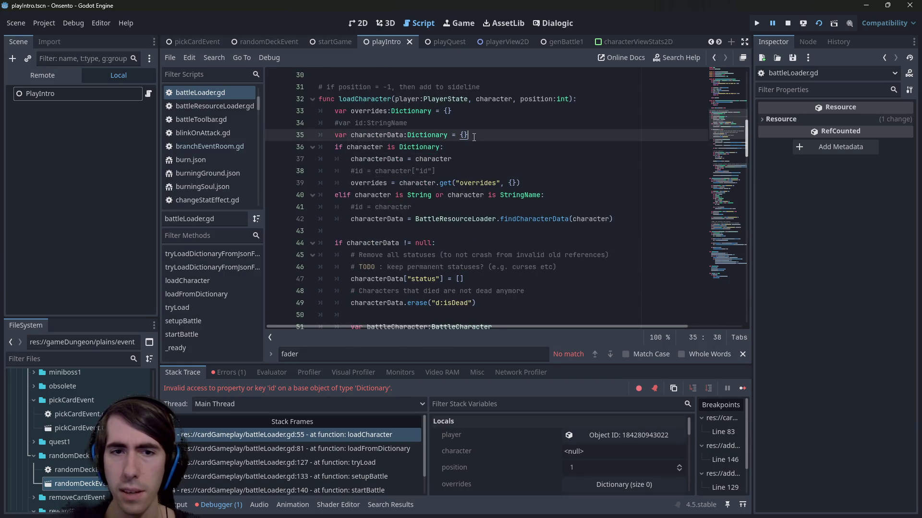
{"action": "left_click", "coordinate": [392, 133]}
{"action": "scroll", "coordinate": [439, 187], "scroll_direction": "down", "scroll_amount": 9}
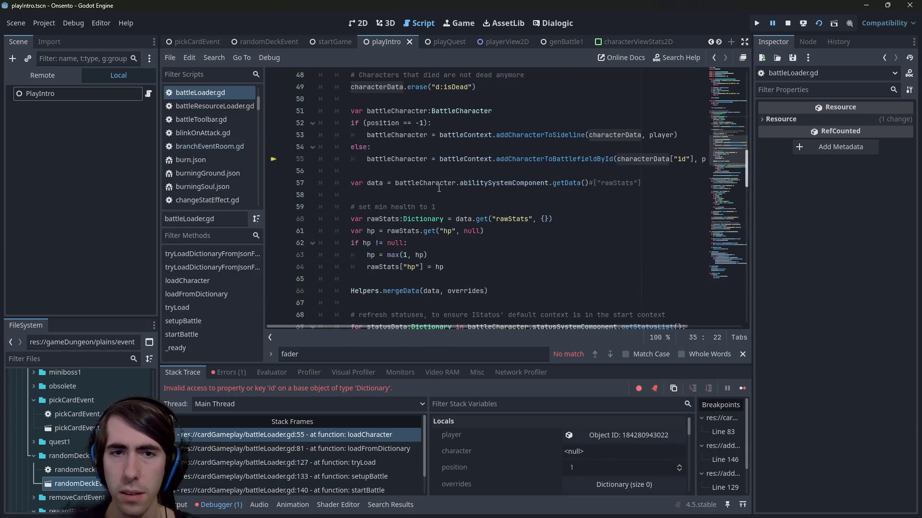
{"action": "scroll", "coordinate": [439, 187], "scroll_direction": "up", "scroll_amount": 8}
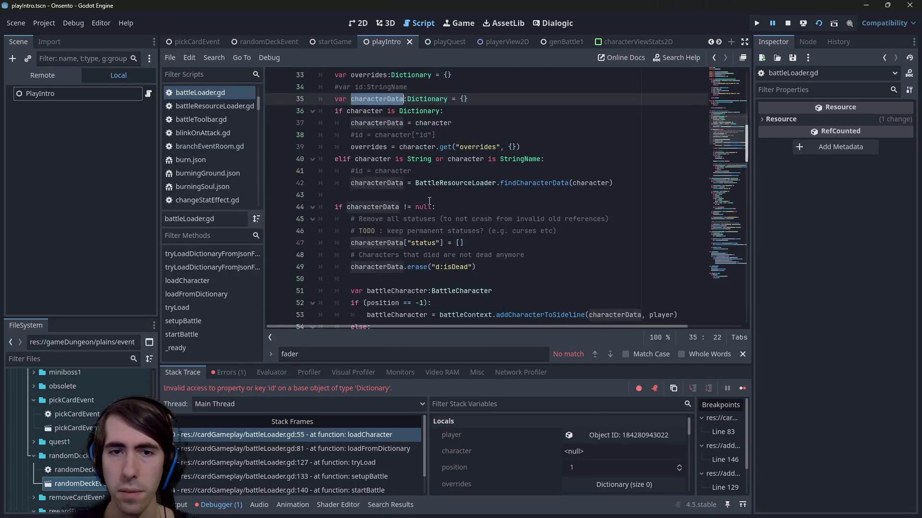
{"action": "double_click", "coordinate": [428, 207]}
- Rewrite line 44 as `if !characterData.is_empty():` and relaunch the game with F5
{"action": "key", "text": "BackSpace"}
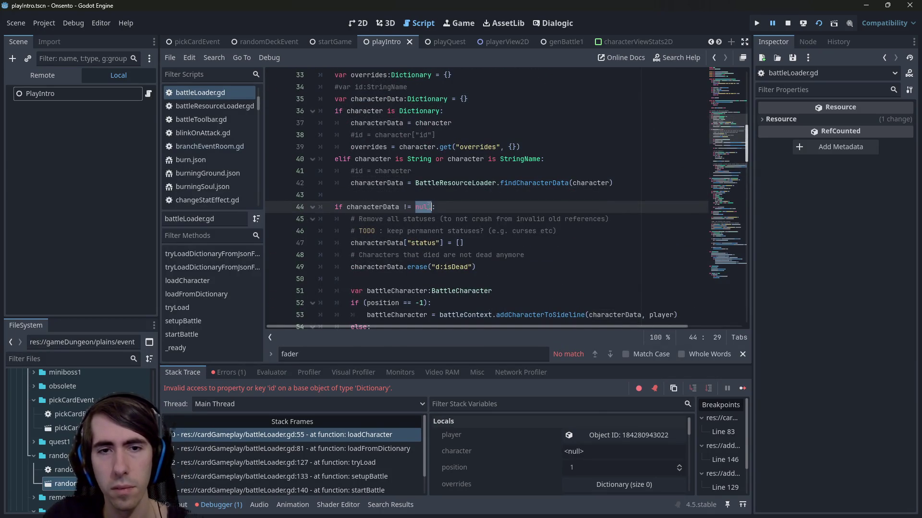
{"action": "type", "text": ".is_em"}
{"action": "key", "text": "Return"}
{"action": "key", "text": "ctrl+Left"}
{"action": "key", "text": "ctrl+Left"}
{"action": "key", "text": "ctrl+Left"}
{"action": "type", "text": "!"}
{"action": "key", "text": "F5"}
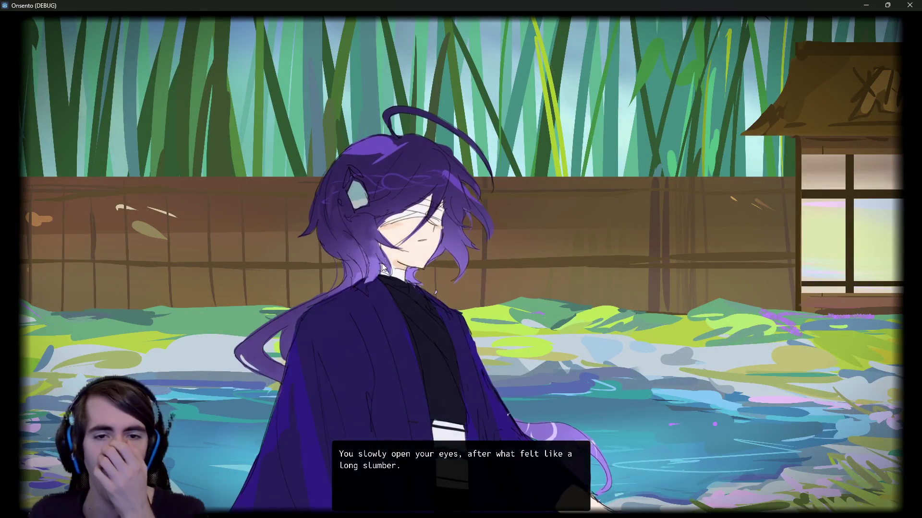
- Click through the opening dialogue into the battle scene
{"action": "left_click", "coordinate": [383, 266]}
{"action": "left_click", "coordinate": [382, 257]}
{"action": "left_click", "coordinate": [383, 247]}
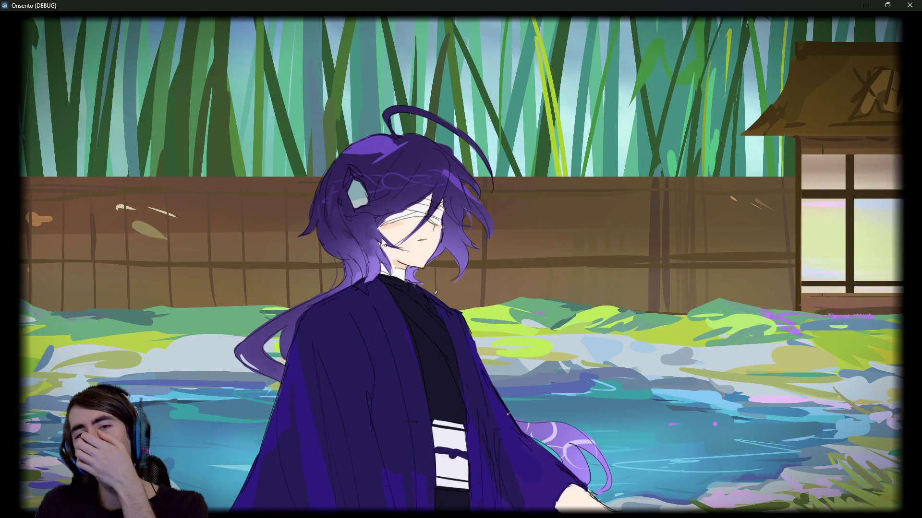
{"action": "left_click", "coordinate": [408, 233]}
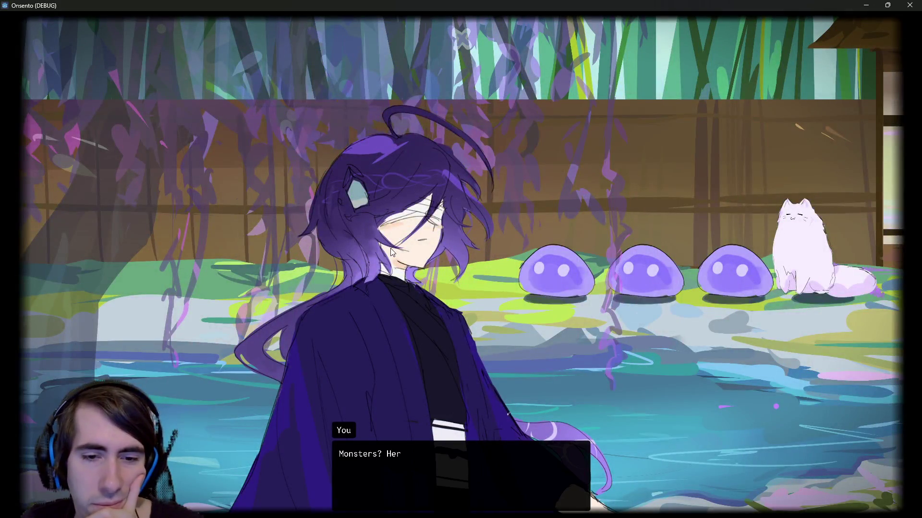
{"action": "left_click", "coordinate": [391, 250]}
{"action": "left_click", "coordinate": [391, 251]}
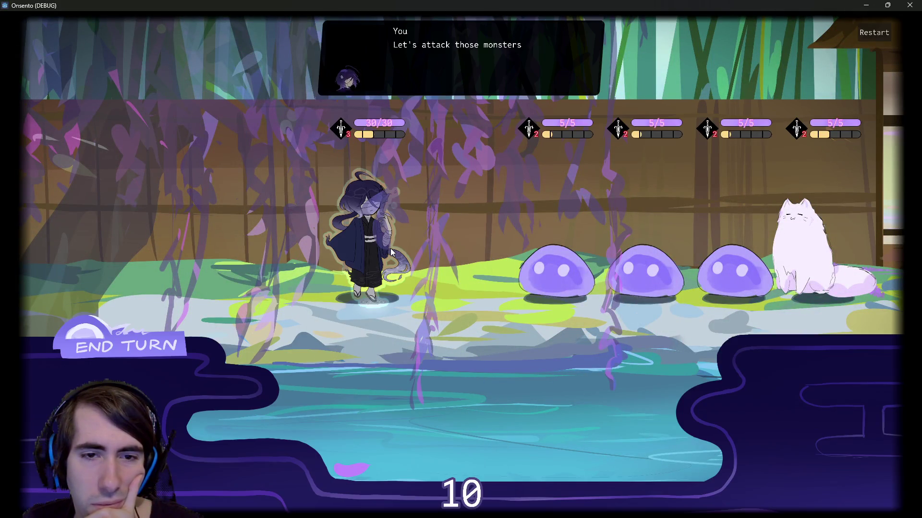
- Attack the first slime, end the turn and advance the cutscene dialogue
{"action": "left_click", "coordinate": [475, 73]}
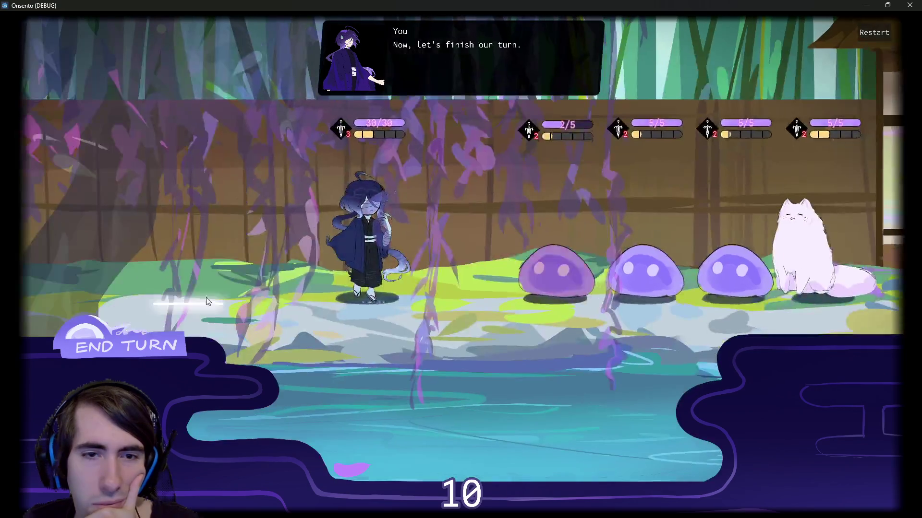
{"action": "left_click", "coordinate": [155, 354]}
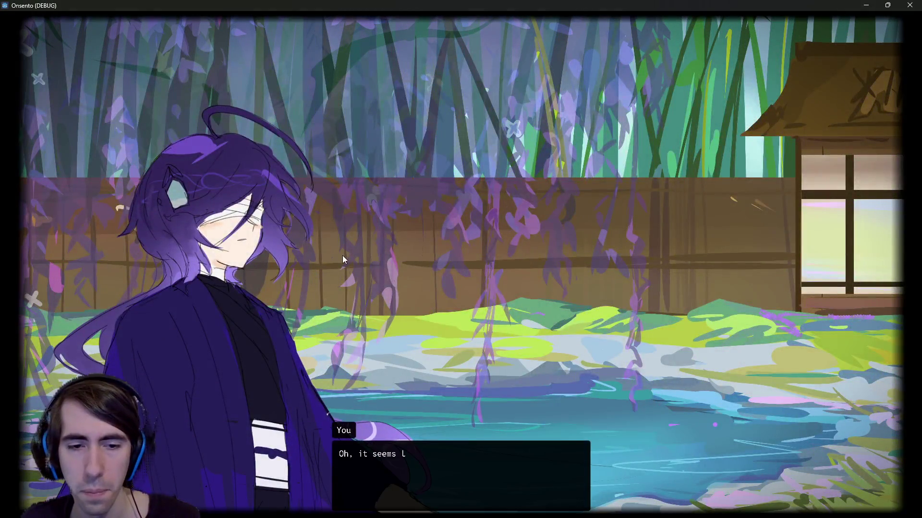
{"action": "left_click", "coordinate": [342, 256]}
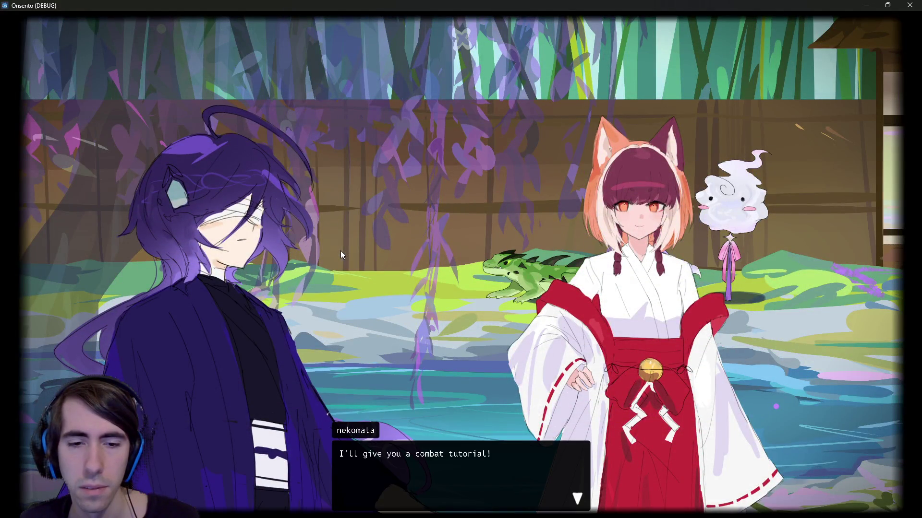
- Finish the dialogue and place Nekomata and the fox girl onto the battlefield
{"action": "left_click", "coordinate": [340, 255]}
{"action": "left_click", "coordinate": [341, 255]}
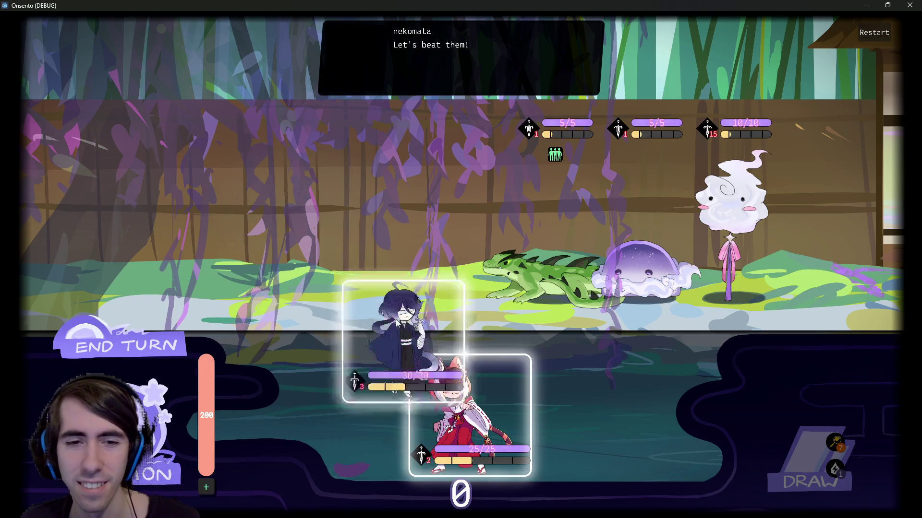
{"action": "left_click_drag", "start_coordinate": [396, 324], "coordinate": [370, 225]}
{"action": "left_click_drag", "start_coordinate": [470, 413], "coordinate": [274, 258]}
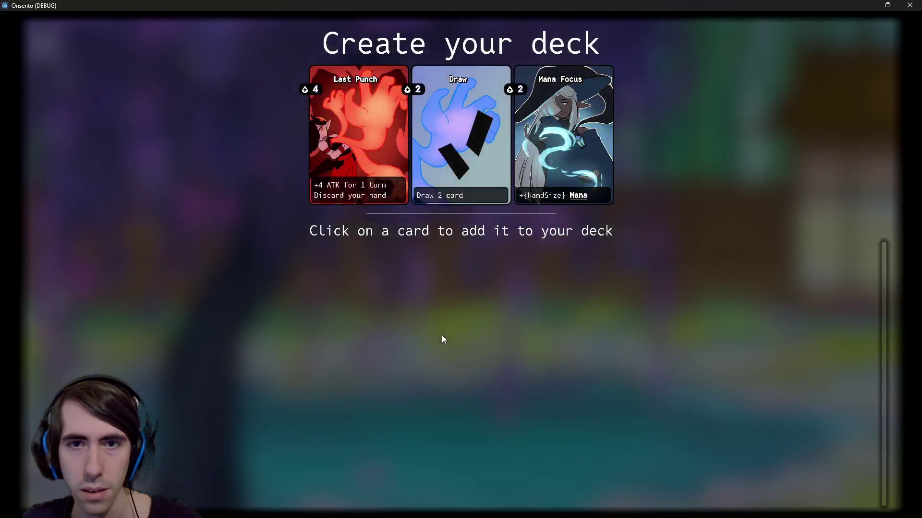
- Fill the deck with the offered cards and start the adventure
{"action": "left_click", "coordinate": [392, 169]}
{"action": "double_click", "coordinate": [393, 169]}
{"action": "left_click", "coordinate": [408, 173]}
{"action": "double_click", "coordinate": [417, 178]}
{"action": "left_click", "coordinate": [427, 182]}
{"action": "double_click", "coordinate": [435, 186]}
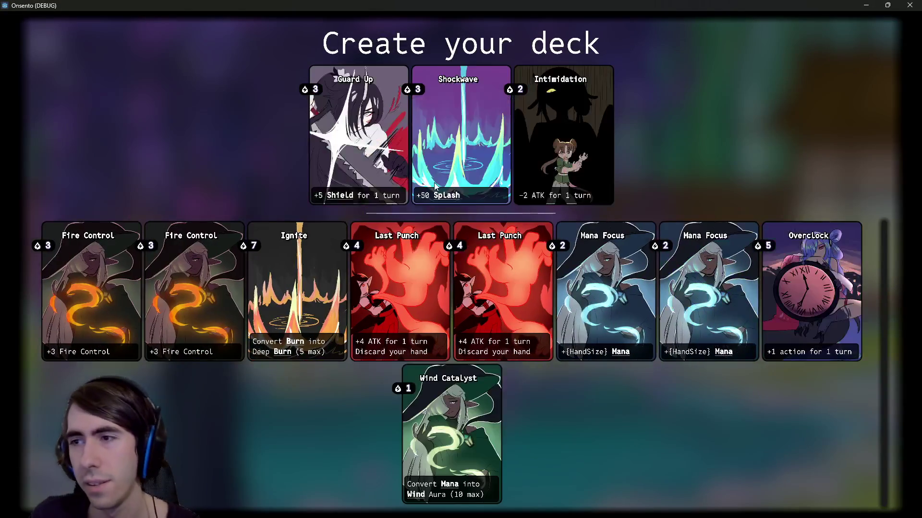
{"action": "double_click", "coordinate": [435, 187]}
{"action": "double_click", "coordinate": [432, 173]}
{"action": "left_click", "coordinate": [481, 137]}
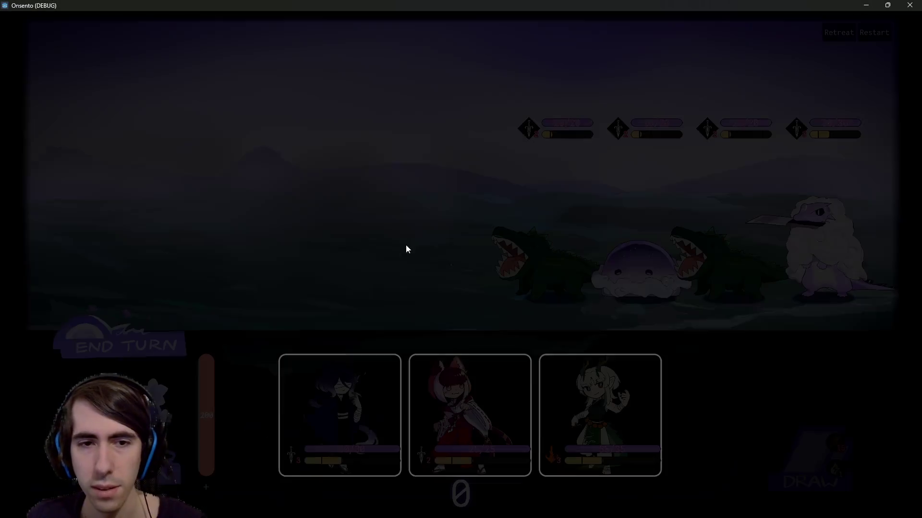
- Place the first character, enter the next map battle, then stop the game
{"action": "left_click", "coordinate": [370, 235]}
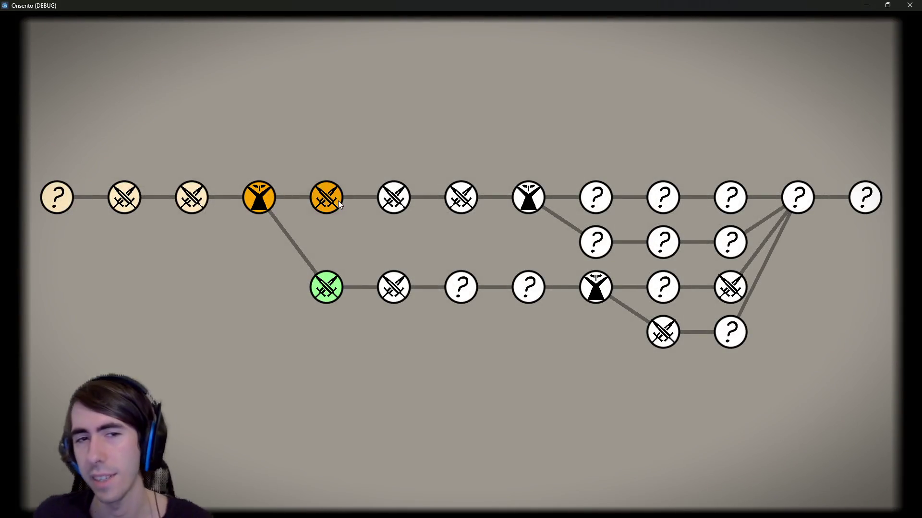
{"action": "left_click", "coordinate": [338, 203]}
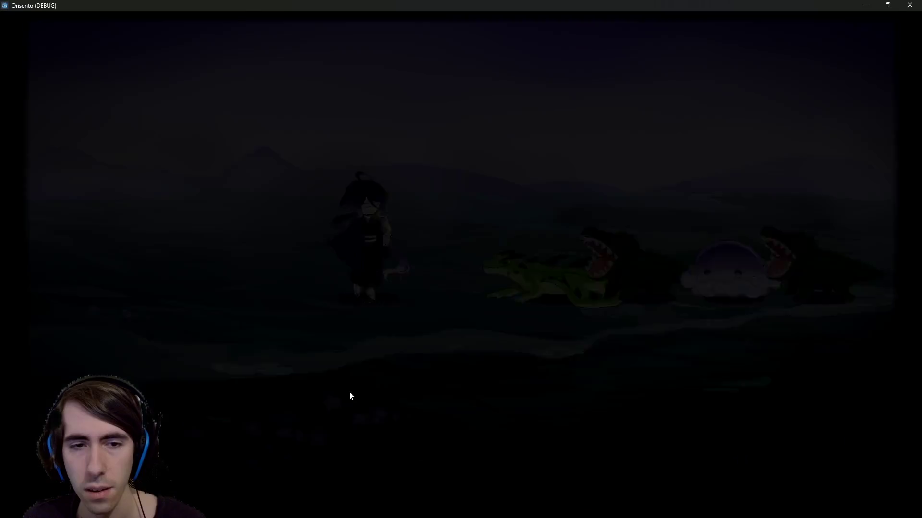
{"action": "left_click", "coordinate": [909, 5]}
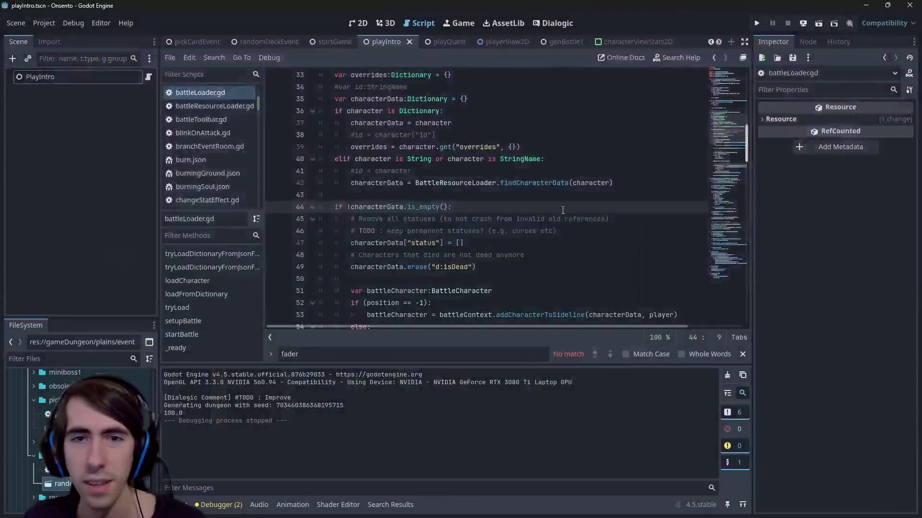
- Quick-open PlayerData.tscn and open its Fader instance as a scene
{"action": "left_click", "coordinate": [562, 211]}
{"action": "key", "text": "alt+shift+o"}
{"action": "type", "text": "player"}
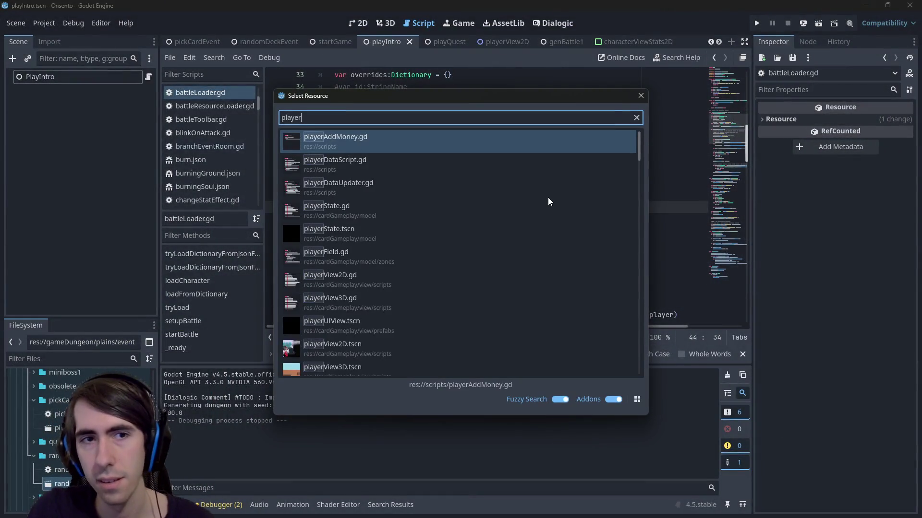
{"action": "type", "text": "data"}
{"action": "key", "text": "Return"}
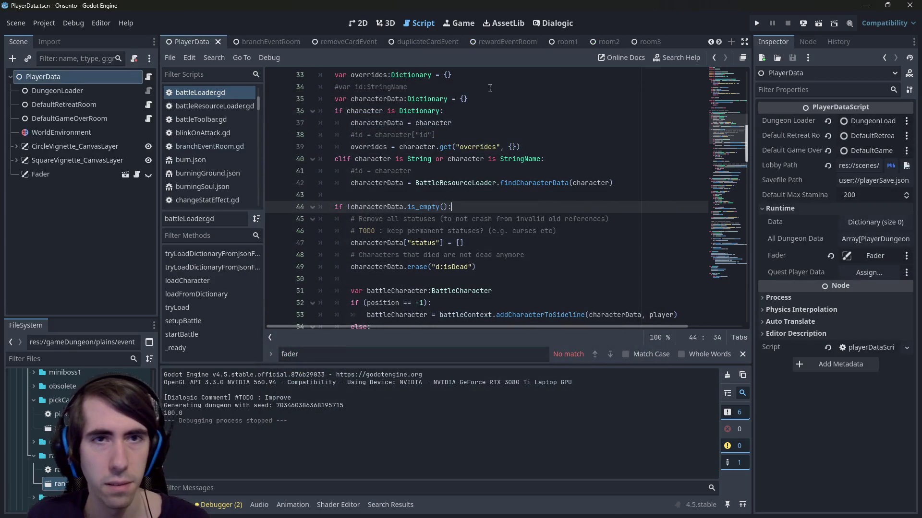
{"action": "left_click", "coordinate": [358, 23]}
{"action": "left_click", "coordinate": [59, 174]}
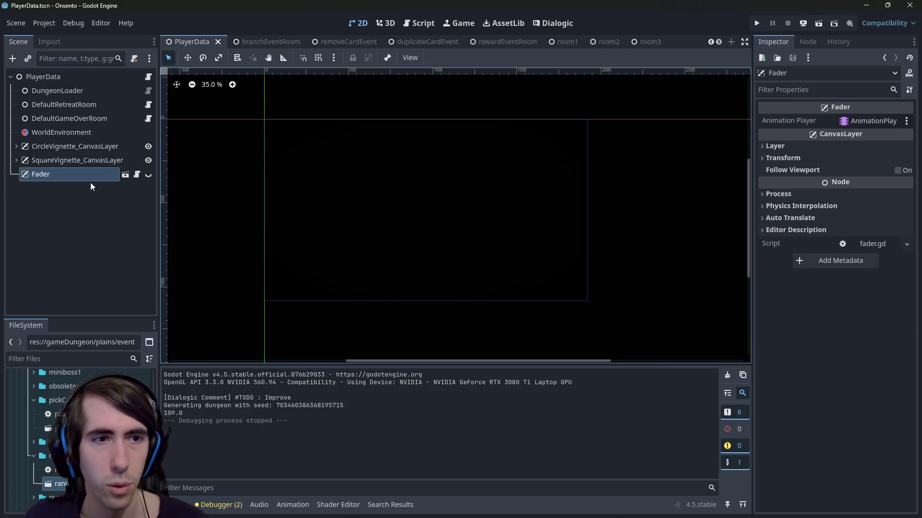
{"action": "left_click", "coordinate": [125, 174]}
- Select the AnimationPlayer and preview the FadeIn animation
{"action": "left_click", "coordinate": [94, 104]}
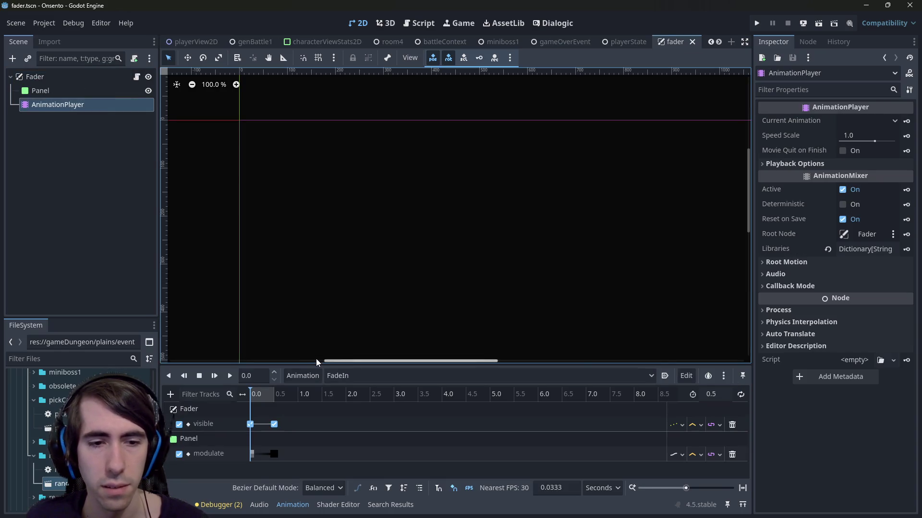
{"action": "left_click", "coordinate": [260, 396]}
{"action": "left_click_drag", "start_coordinate": [260, 399], "coordinate": [248, 397]}
{"action": "scroll", "coordinate": [374, 315], "scroll_direction": "down", "scroll_amount": 6}
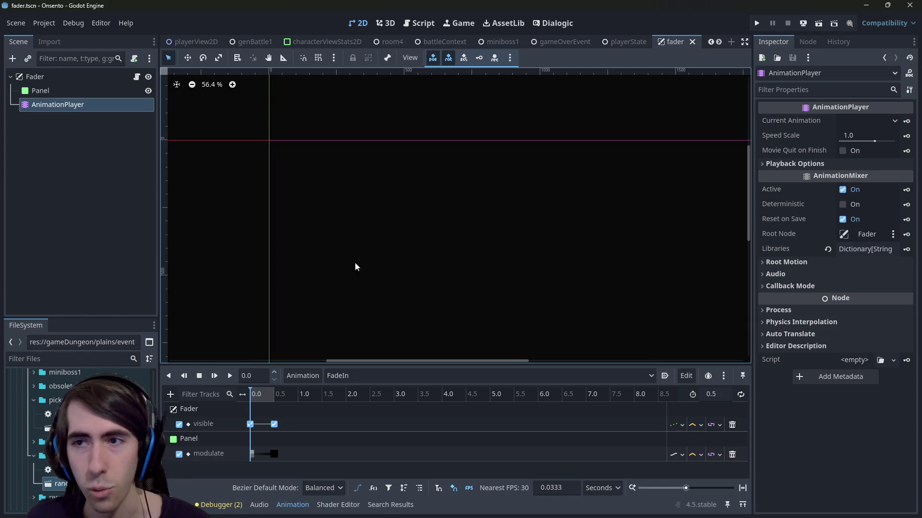
{"action": "scroll", "coordinate": [365, 264], "scroll_direction": "left", "scroll_amount": 2}
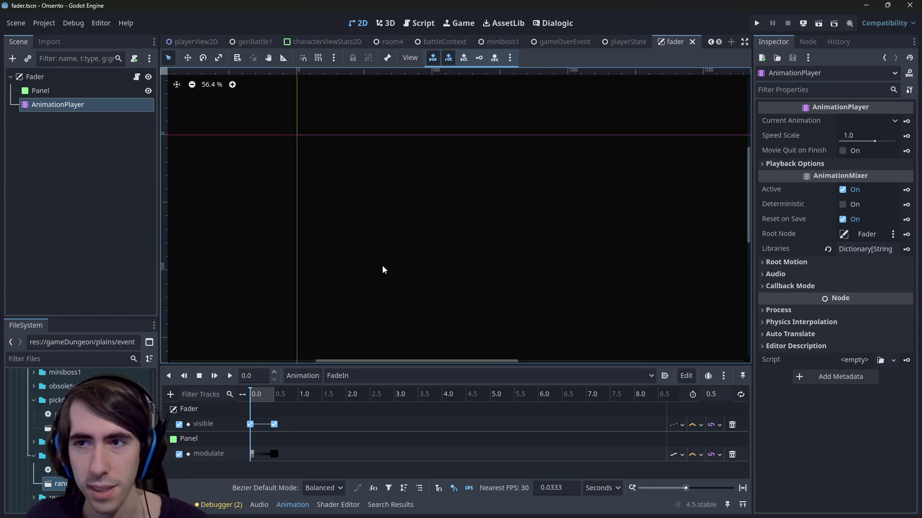
- Give the 0.5 s modulate keyframe an easing of 2.00 and save the scene
{"action": "left_click", "coordinate": [252, 455]}
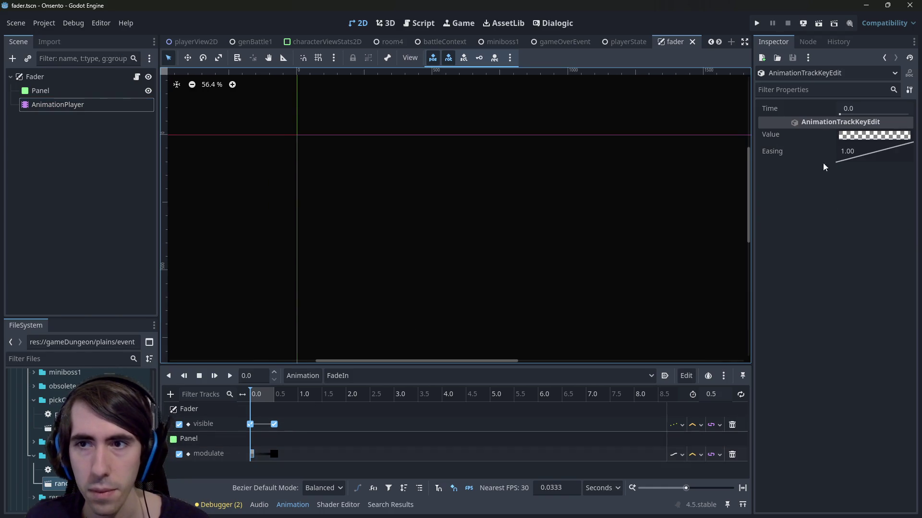
{"action": "left_click", "coordinate": [274, 454]}
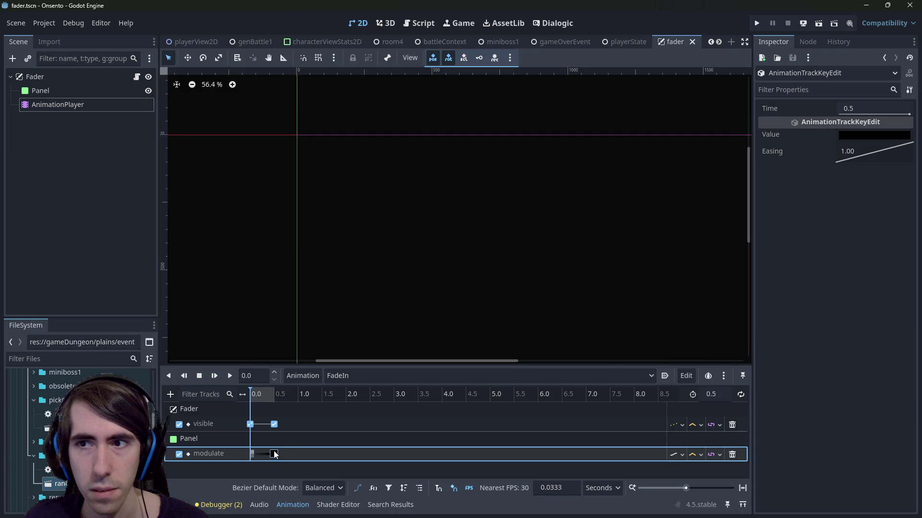
{"action": "left_click", "coordinate": [253, 454]}
{"action": "left_click", "coordinate": [274, 454]}
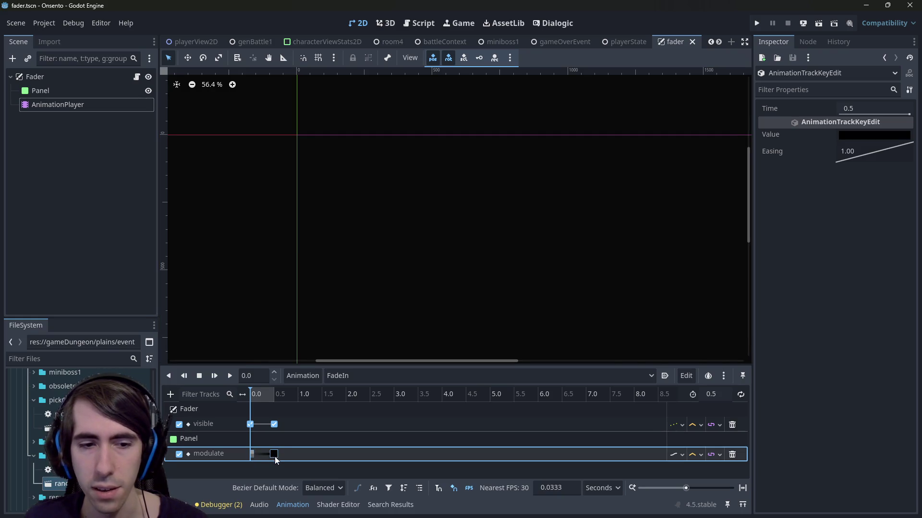
{"action": "mouse_move", "coordinate": [864, 149]}
{"action": "left_mouse_down"}
{"action": "mouse_move", "coordinate": [912, 202]}
{"action": "mouse_move", "coordinate": [843, 154]}
{"action": "mouse_move", "coordinate": [871, 171]}
{"action": "left_mouse_up"}
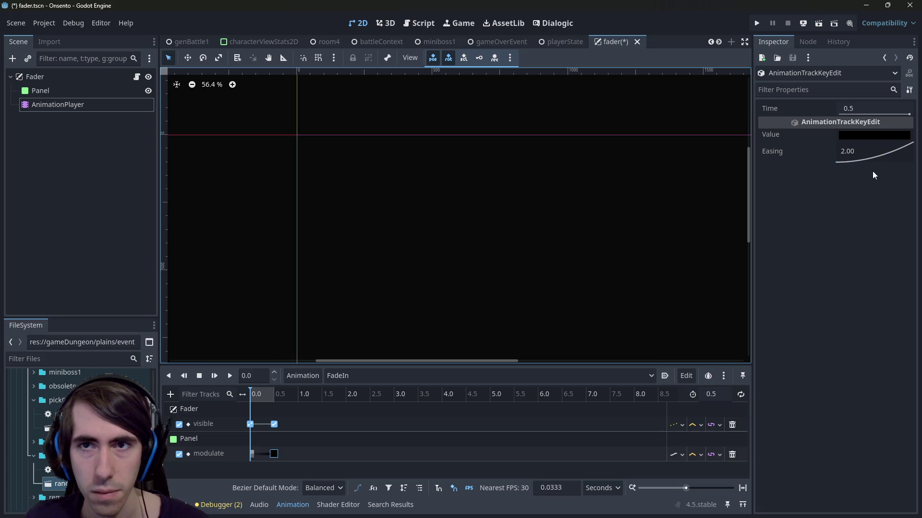
{"action": "key", "text": "ctrl+s"}
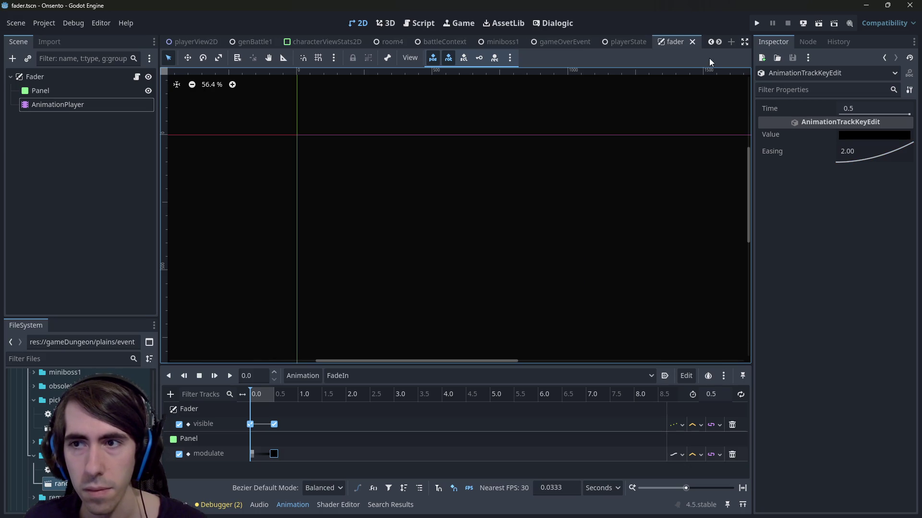
- Select the Fader's AnimationPlayer and preview FadeIn at its 0.5 end
{"action": "left_click", "coordinate": [83, 74]}
{"action": "left_click", "coordinate": [69, 104]}
{"action": "left_click", "coordinate": [122, 79]}
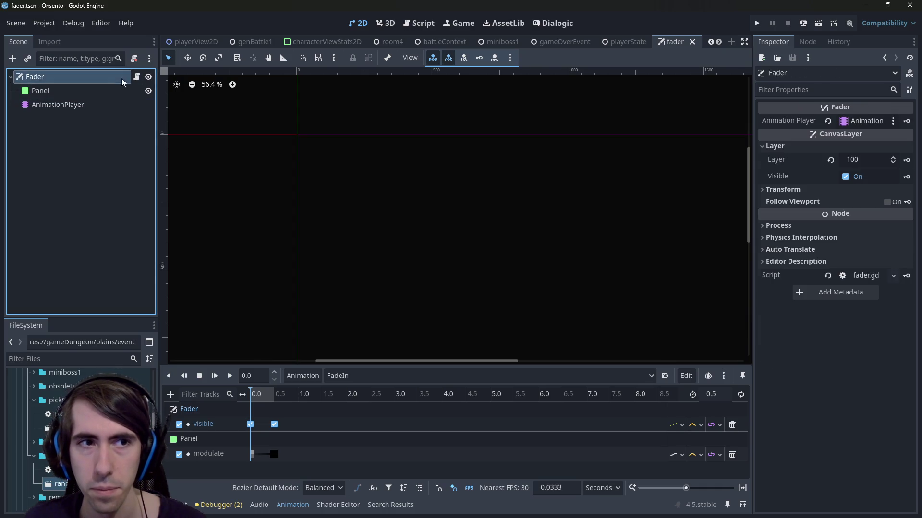
{"action": "left_click", "coordinate": [92, 107]}
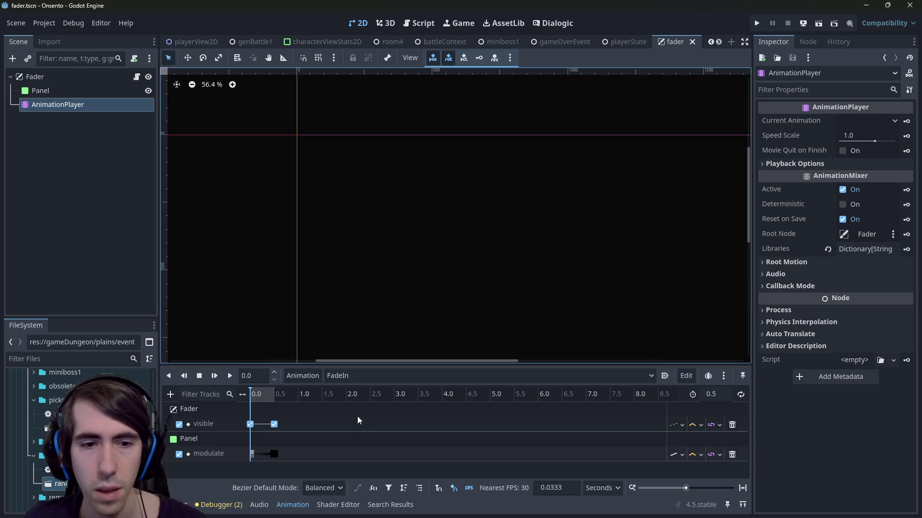
{"action": "left_click_drag", "start_coordinate": [258, 393], "coordinate": [277, 394]}
{"action": "left_click", "coordinate": [336, 376]}
{"action": "left_click", "coordinate": [346, 390]}
- Shorten FadeIn to 0.3 and move the visible keyframe to 0.3
{"action": "left_click", "coordinate": [725, 394]}
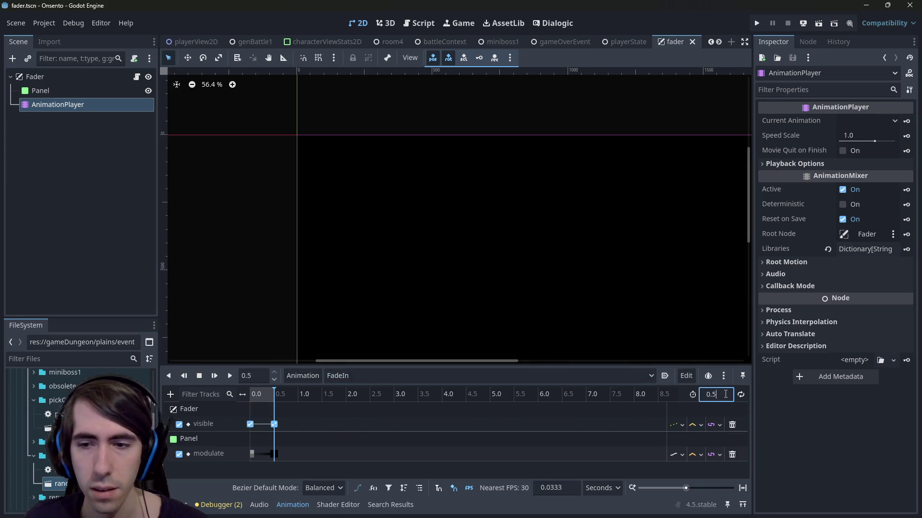
{"action": "key", "text": "BackSpace"}
{"action": "type", "text": "3"}
{"action": "key", "text": "Return"}
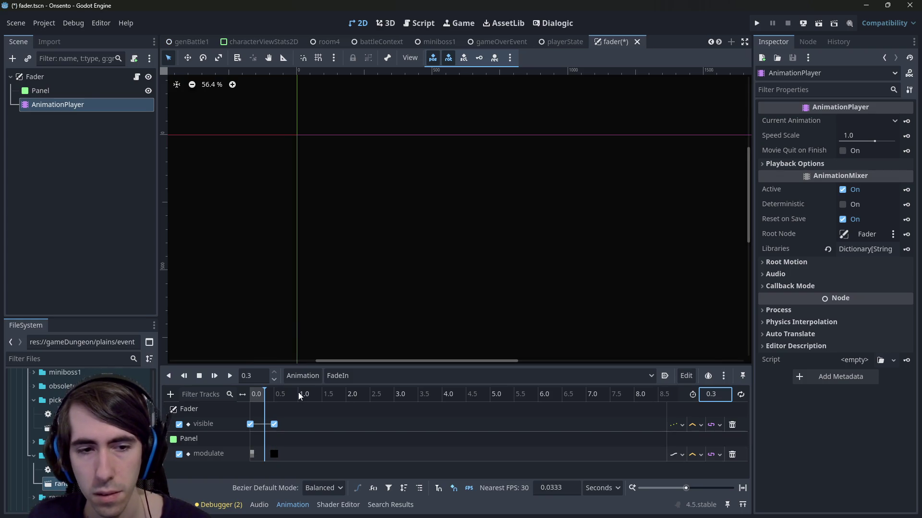
{"action": "left_click", "coordinate": [274, 425]}
{"action": "left_click", "coordinate": [868, 114]}
{"action": "type", "text": "3"}
{"action": "key", "text": "Return"}
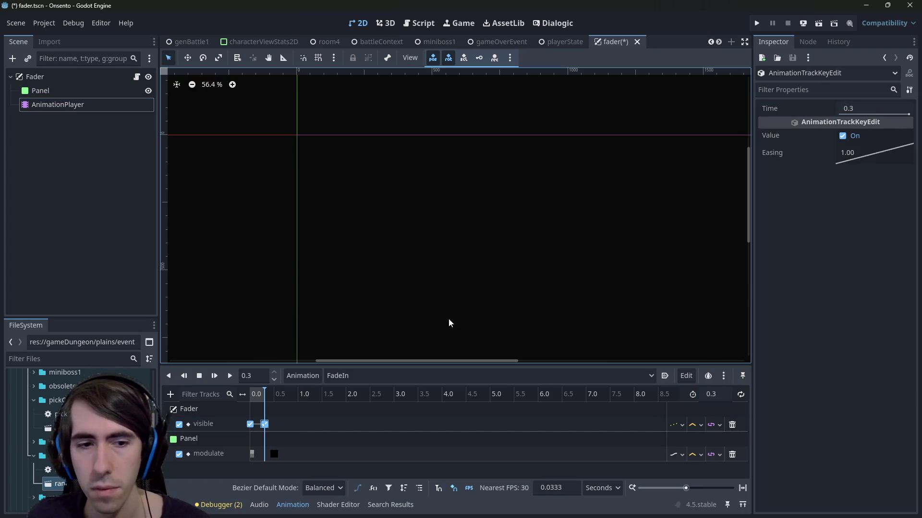
- Move the modulate keyframe to 0.3 and save the fader scene
{"action": "left_click", "coordinate": [274, 454]}
{"action": "left_click", "coordinate": [868, 115]}
{"action": "type", "text": "0.3"}
{"action": "key", "text": "Return"}
{"action": "key", "text": "ctrl+s"}
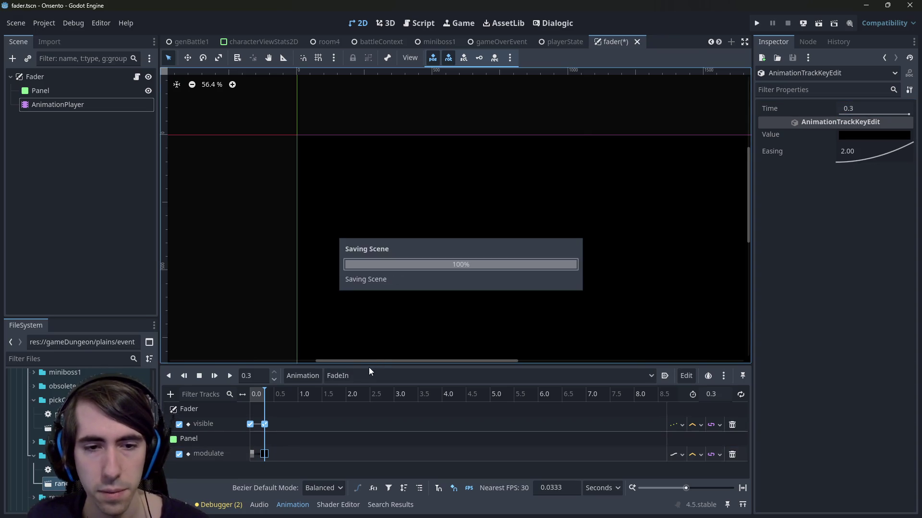
- Compare the RESET and FadeIn animations, then pick Lobby.tscn in the resource search
{"action": "left_click", "coordinate": [361, 375]}
{"action": "left_click", "coordinate": [371, 396]}
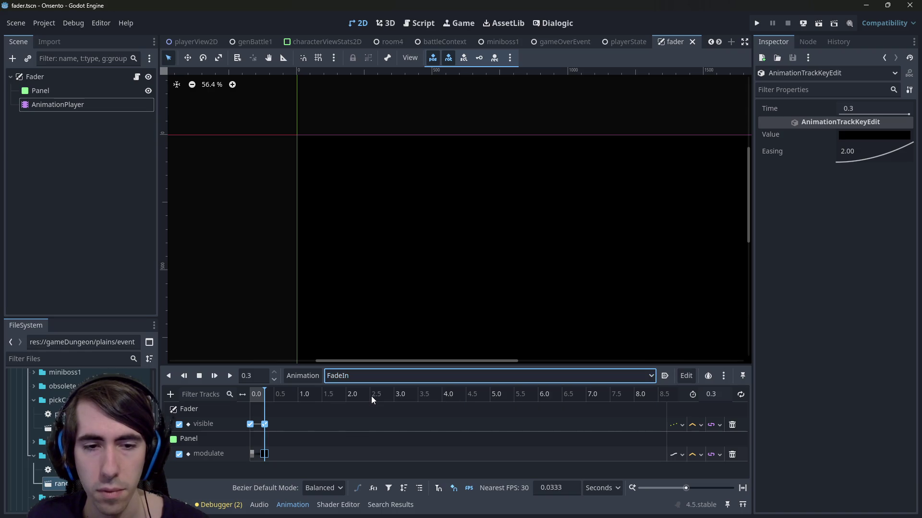
{"action": "left_click", "coordinate": [355, 375]}
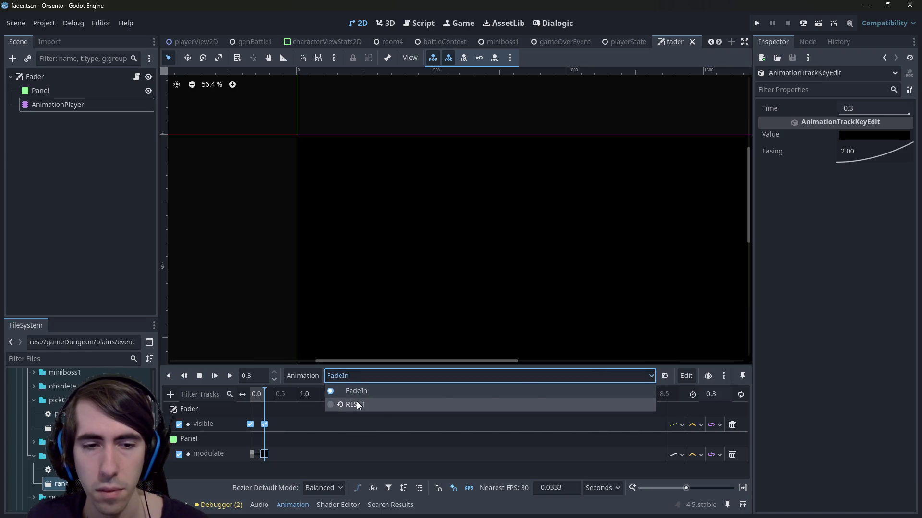
{"action": "left_click", "coordinate": [359, 405]}
{"action": "left_click", "coordinate": [360, 376]}
{"action": "left_click", "coordinate": [360, 391]}
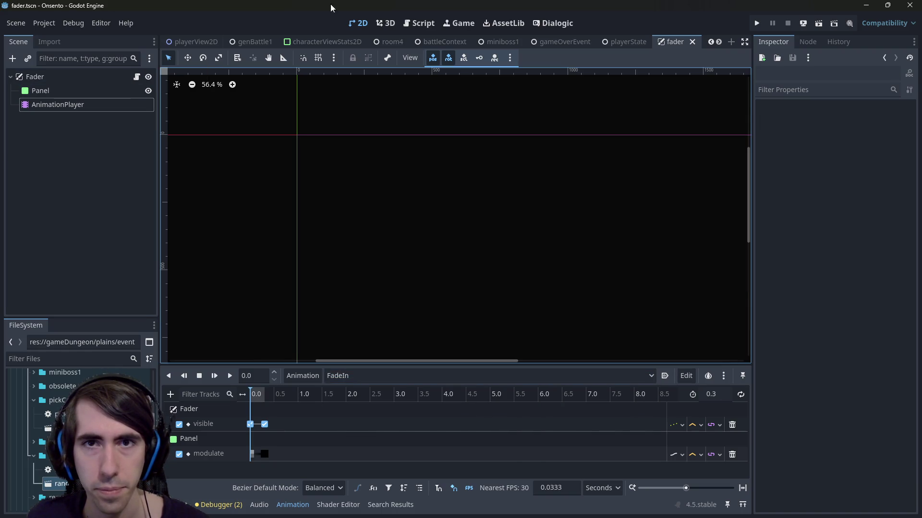
{"action": "key", "text": "Down"}
{"action": "key", "text": "Down"}
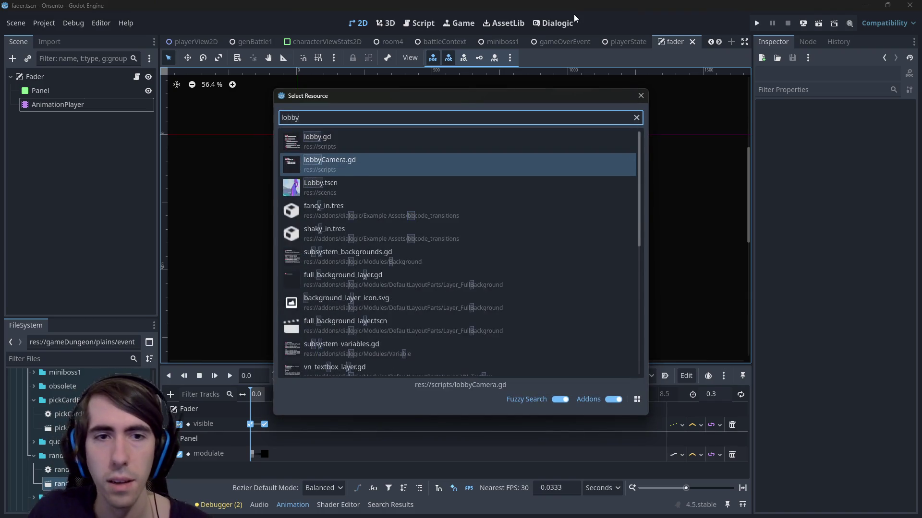
- Open Lobby.tscn, run the project, start an Adventure and play the blue-robed character
{"action": "key", "text": "Return"}
{"action": "left_click", "coordinate": [818, 23]}
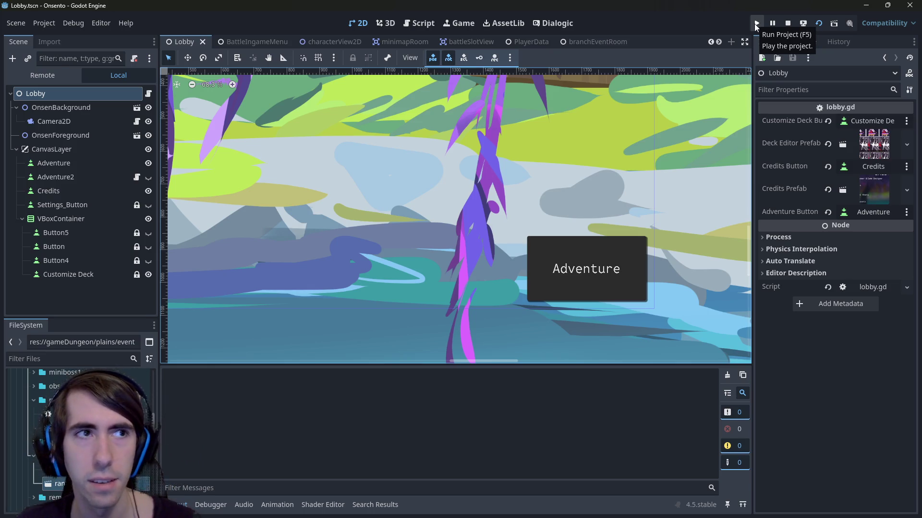
{"action": "left_click", "coordinate": [756, 24]}
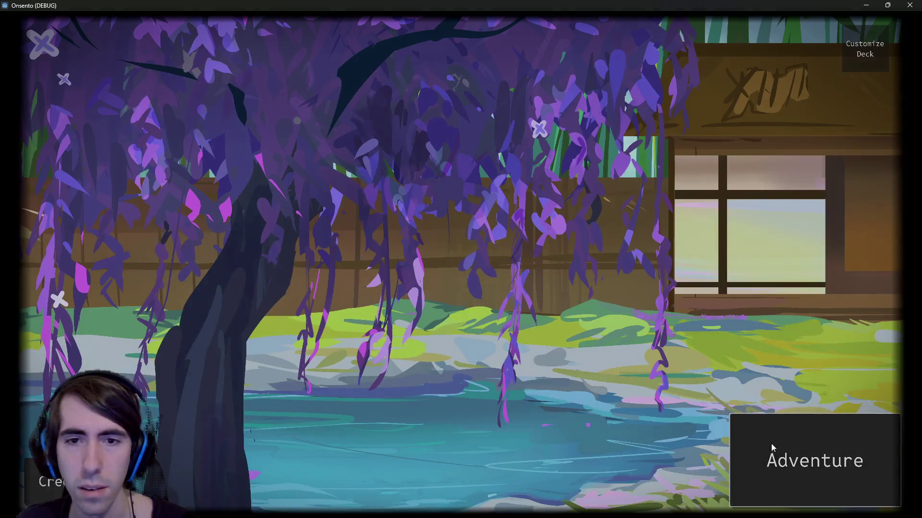
{"action": "left_click", "coordinate": [768, 450]}
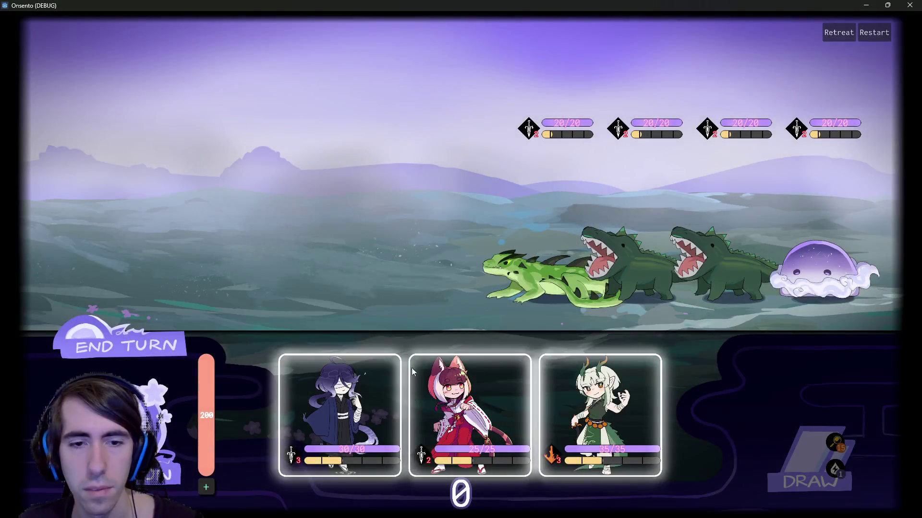
{"action": "mouse_move", "coordinate": [348, 422]}
{"action": "left_mouse_down"}
{"action": "mouse_move", "coordinate": [368, 379]}
{"action": "mouse_move", "coordinate": [390, 212]}
{"action": "left_mouse_up"}
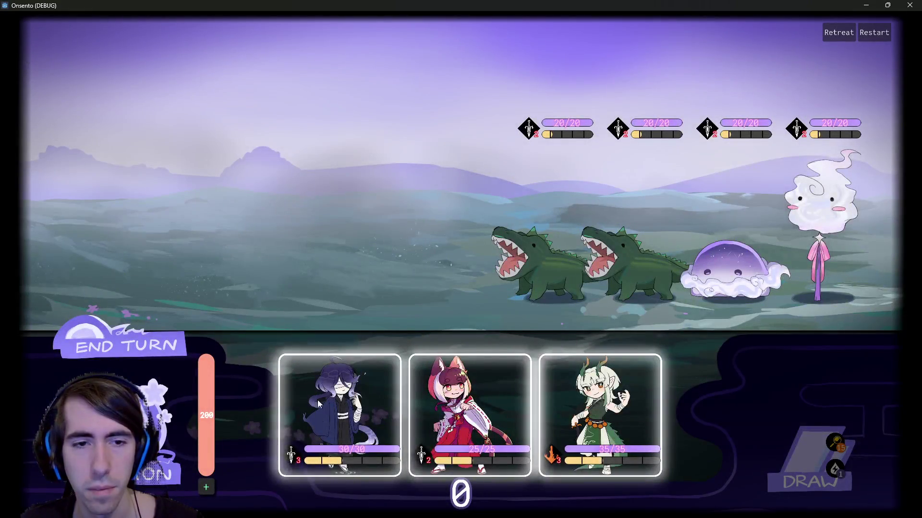
{"action": "mouse_move", "coordinate": [320, 405]}
{"action": "left_mouse_down"}
{"action": "mouse_move", "coordinate": [306, 236]}
{"action": "mouse_move", "coordinate": [269, 236]}
{"action": "left_mouse_up"}
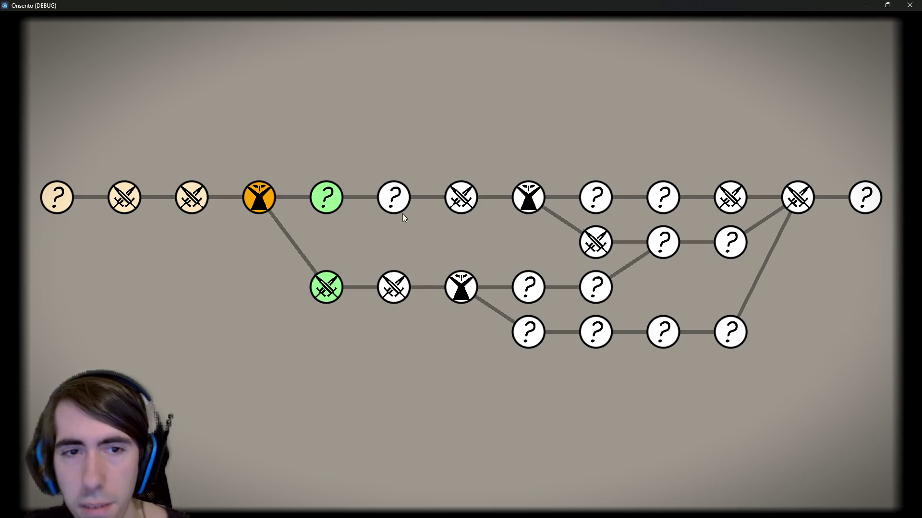
- Duplicate Ignite, remove Breath of Mana and duplicate Mana Focus at the map's mystery nodes
{"action": "left_click", "coordinate": [329, 198]}
{"action": "left_click", "coordinate": [330, 184]}
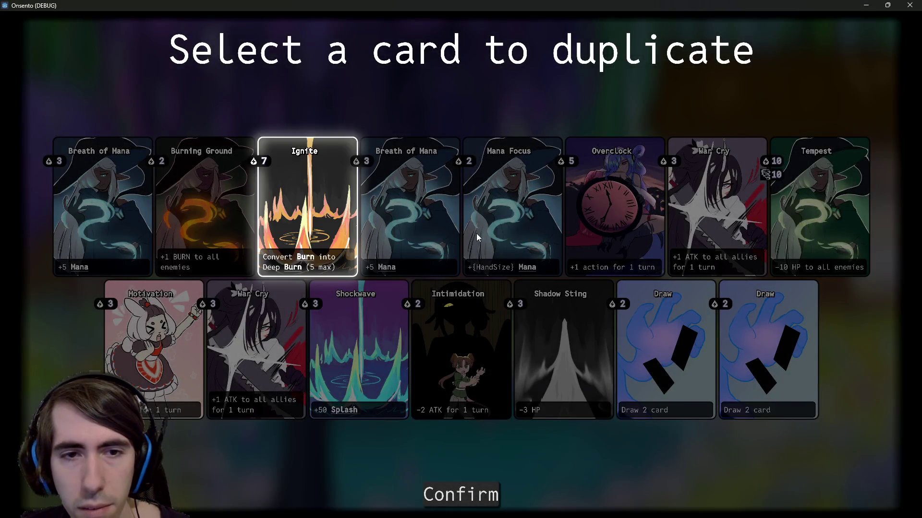
{"action": "left_click", "coordinate": [439, 482]}
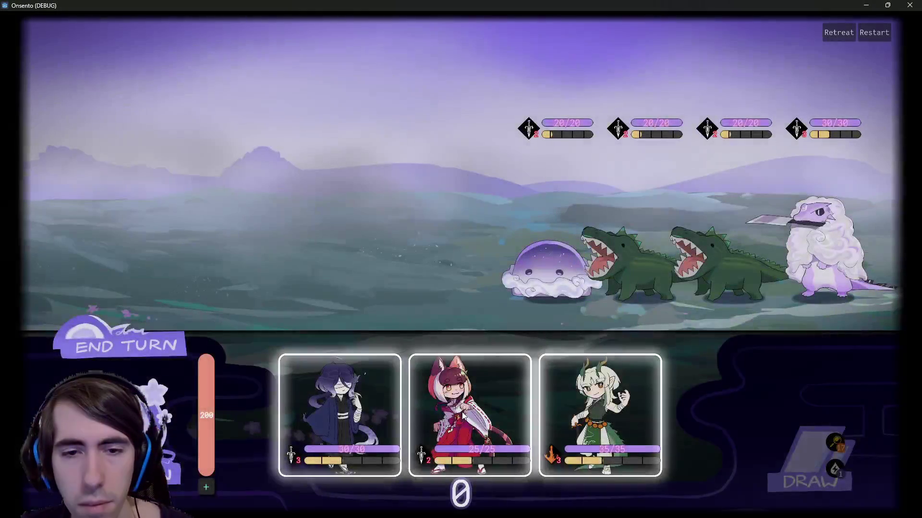
{"action": "mouse_move", "coordinate": [336, 401]}
{"action": "left_mouse_down"}
{"action": "mouse_move", "coordinate": [334, 359]}
{"action": "mouse_move", "coordinate": [391, 223]}
{"action": "left_mouse_up"}
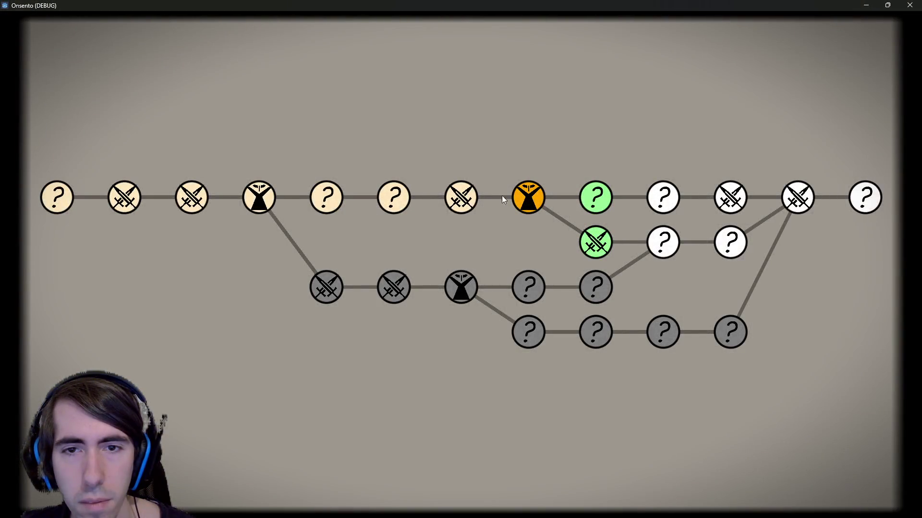
{"action": "left_click", "coordinate": [600, 198]}
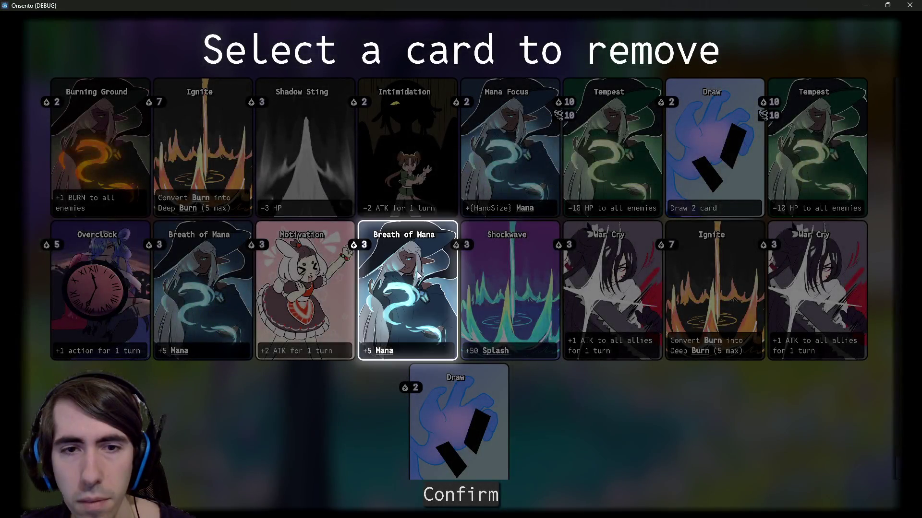
{"action": "left_click", "coordinate": [471, 497]}
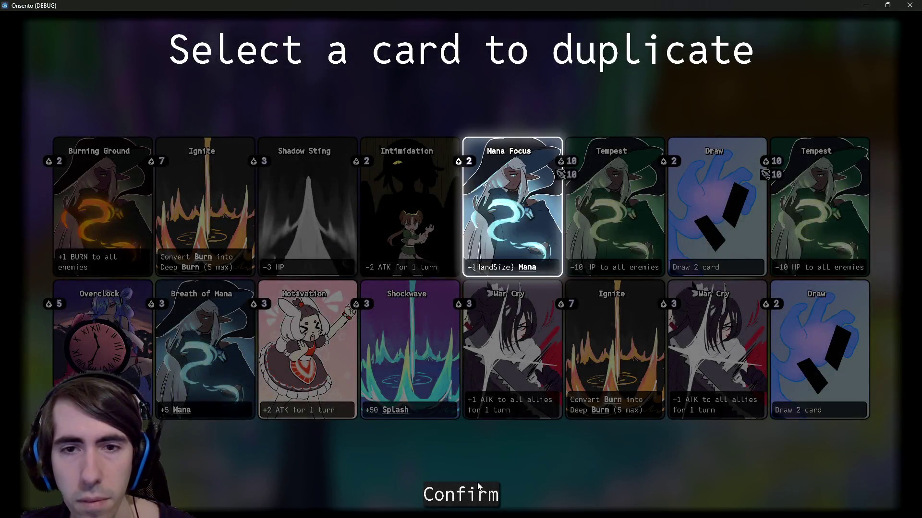
{"action": "left_click", "coordinate": [477, 484]}
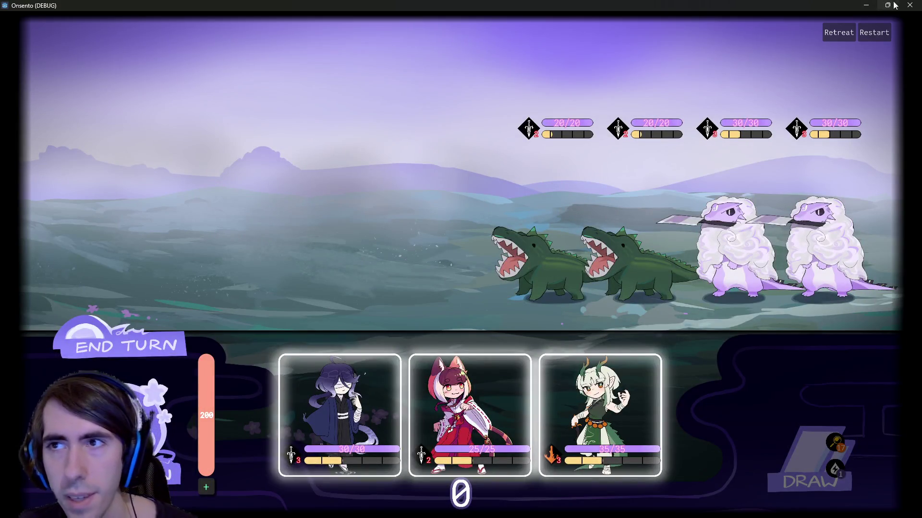
- Win the battles with the cat-girl and green-haired characters, return to the lobby, and close the game
{"action": "mouse_move", "coordinate": [340, 415]}
{"action": "left_mouse_down"}
{"action": "mouse_move", "coordinate": [437, 211]}
{"action": "mouse_move", "coordinate": [437, 288]}
{"action": "left_mouse_up"}
{"action": "mouse_move", "coordinate": [470, 415]}
{"action": "left_mouse_down"}
{"action": "mouse_move", "coordinate": [346, 369]}
{"action": "mouse_move", "coordinate": [288, 303]}
{"action": "left_mouse_up"}
{"action": "mouse_move", "coordinate": [405, 415]}
{"action": "left_mouse_down"}
{"action": "mouse_move", "coordinate": [286, 274]}
{"action": "mouse_move", "coordinate": [272, 240]}
{"action": "left_mouse_up"}
{"action": "left_click_drag", "start_coordinate": [340, 415], "coordinate": [362, 345]}
{"action": "left_click", "coordinate": [844, 471]}
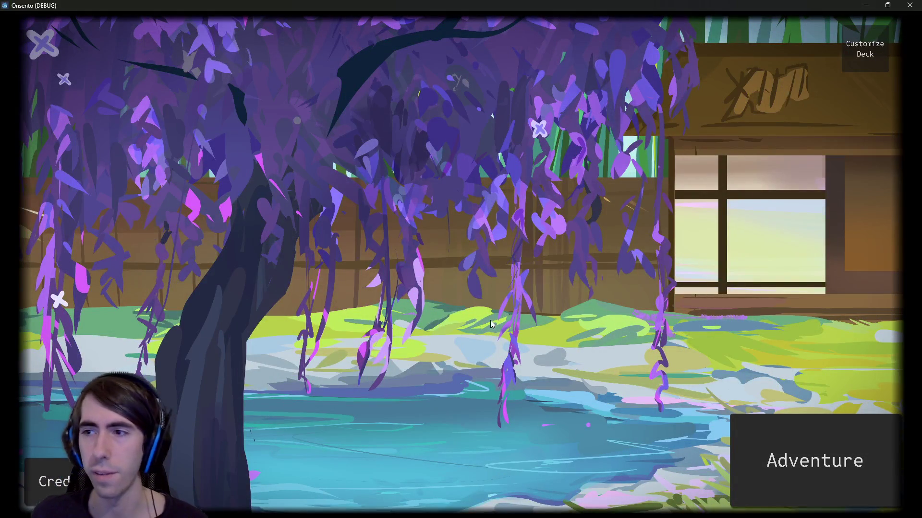
{"action": "key", "text": "F8"}
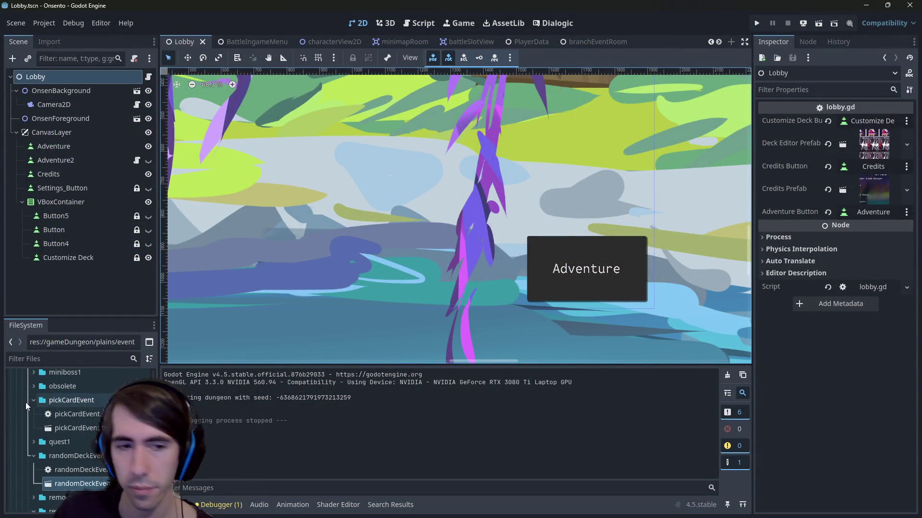
- Open a terminal at the res:// project folder and run git status
{"action": "scroll", "coordinate": [92, 397], "scroll_direction": "up", "scroll_amount": 5}
{"action": "scroll", "coordinate": [92, 395], "scroll_direction": "up", "scroll_amount": 10}
{"action": "left_click", "coordinate": [77, 392]}
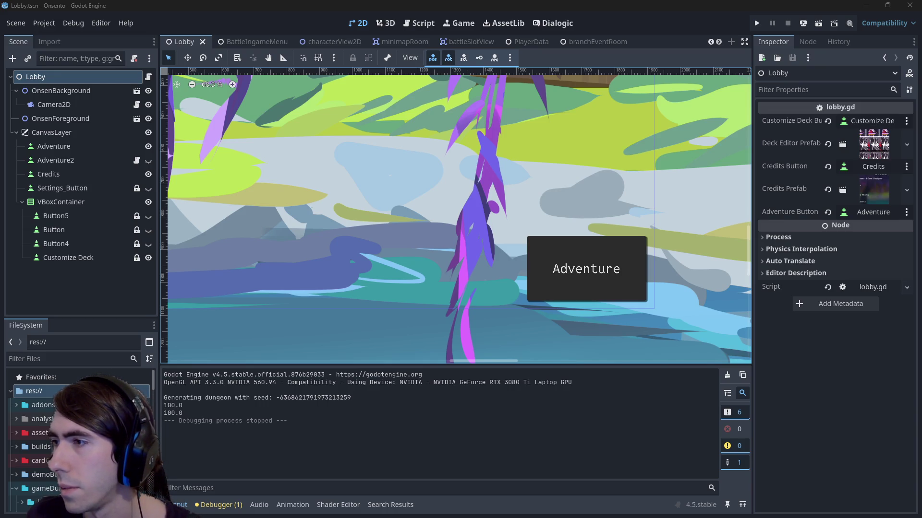
{"action": "key", "text": "ctrl+alt+t"}
{"action": "type", "text": "git status"}
{"action": "key", "text": "Return"}
- Start typing git add and select the battleLoader.gd path in the output
{"action": "type", "text": "git ad"}
{"action": "scroll", "coordinate": [468, 228], "scroll_direction": "up", "scroll_amount": 6}
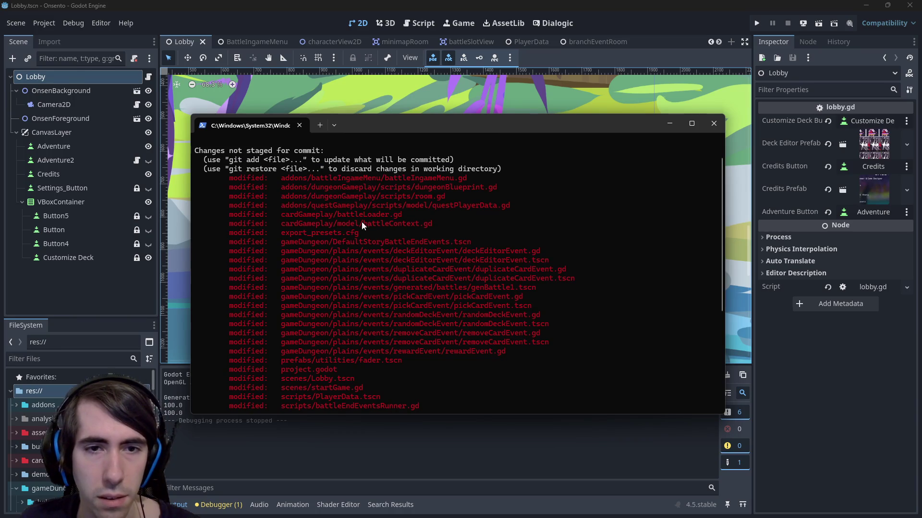
{"action": "mouse_move", "coordinate": [281, 215]}
{"action": "left_mouse_down"}
{"action": "mouse_move", "coordinate": [403, 206]}
{"action": "mouse_move", "coordinate": [401, 214]}
{"action": "left_mouse_up"}
- Review the git diff of cardGameplay/battleLoader.gd and stage that file
{"action": "key", "text": "ctrl+c"}
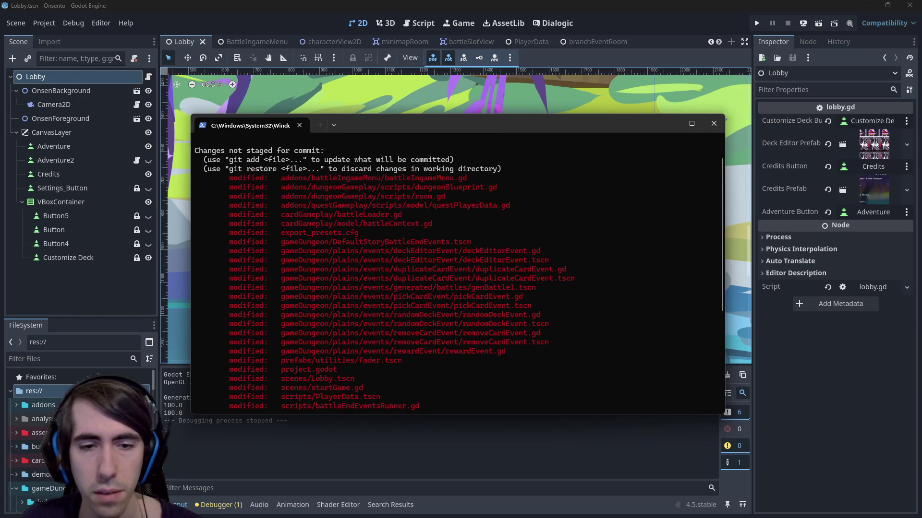
{"action": "type", "text": "d g"}
{"action": "key", "text": "BackSpace"}
{"action": "key", "text": "BackSpace"}
{"action": "key", "text": "BackSpace"}
{"action": "type", "text": "diff"}
{"action": "key", "text": "ctrl+v"}
{"action": "key", "text": "Return"}
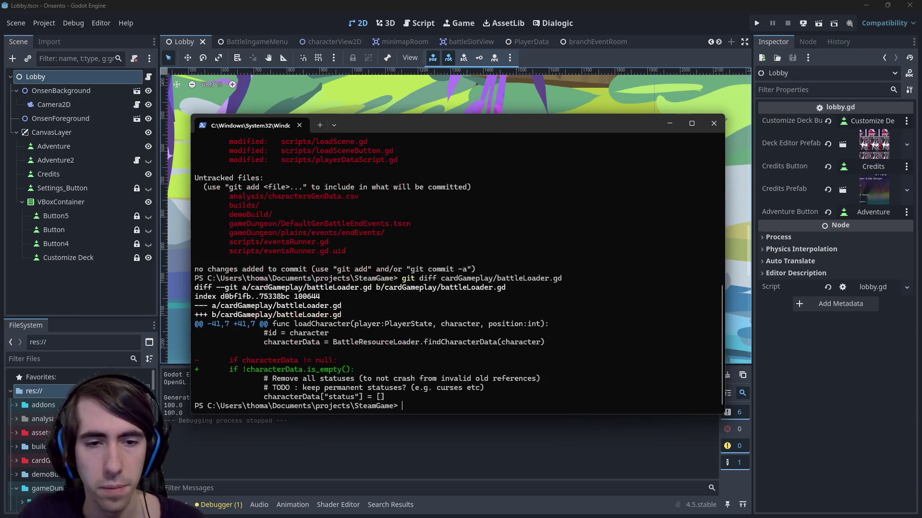
{"action": "type", "text": "git add"}
{"action": "key", "text": "ctrl+v"}
{"action": "key", "text": "Return"}
- Commit it as "[hotfix] Loading not crashing anymore for premade battles" and push to the remote
{"action": "type", "text": "git commi"}
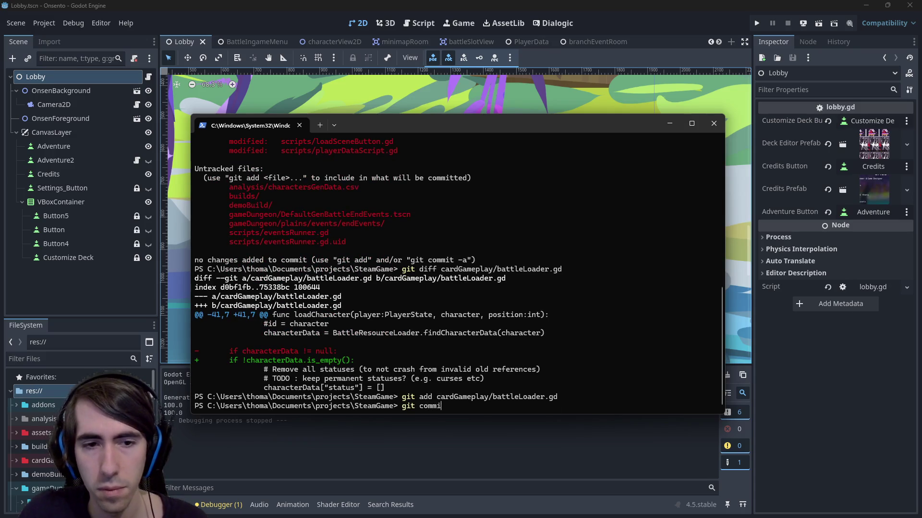
{"action": "type", "text": "t -m \"[hotfix] "}
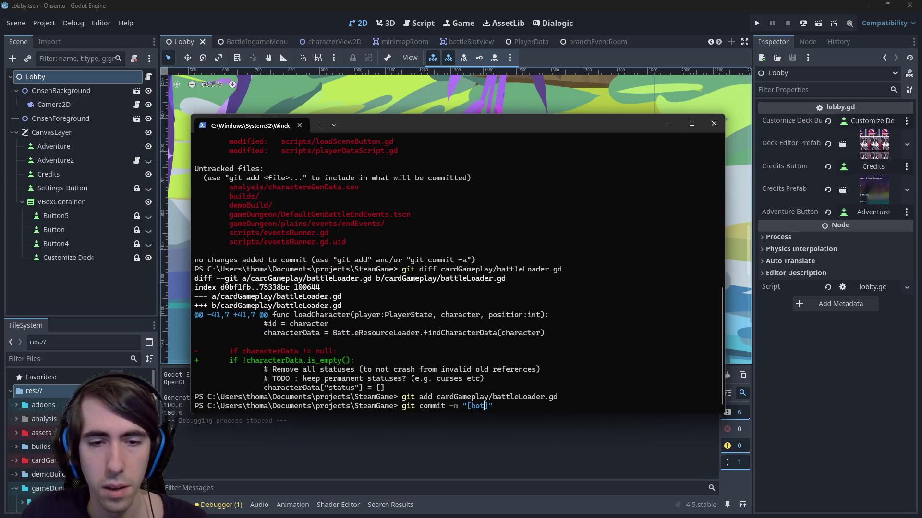
{"action": "type", "text": "Loading not crashing an"}
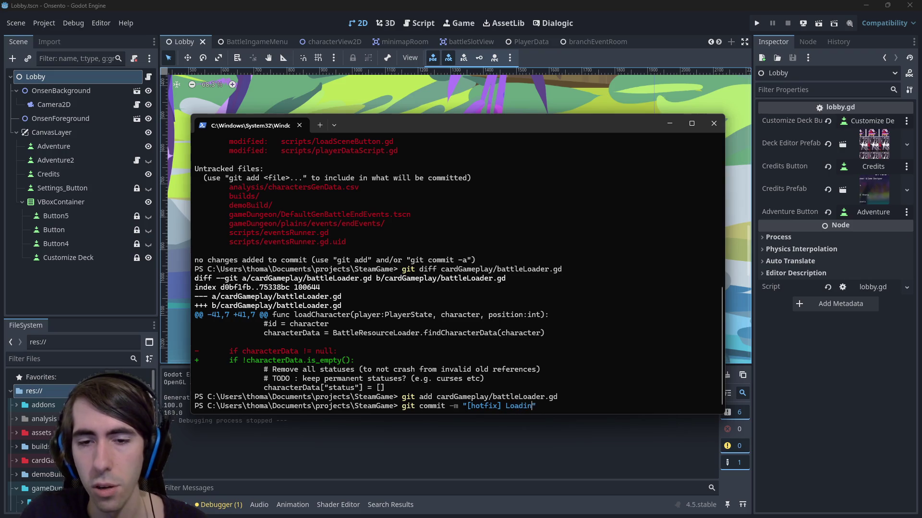
{"action": "type", "text": "ymore for first"}
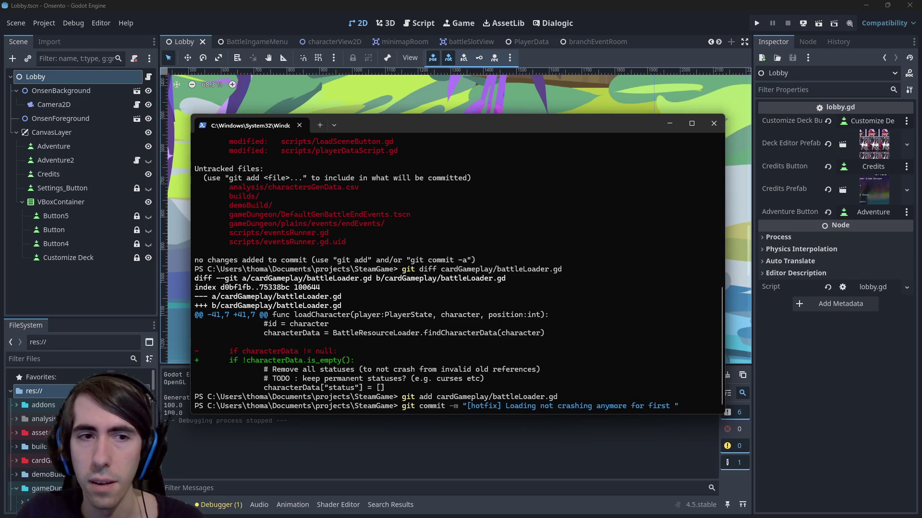
{"action": "key", "text": "ctrl+BackSpace"}
{"action": "type", "text": "premade battles"}
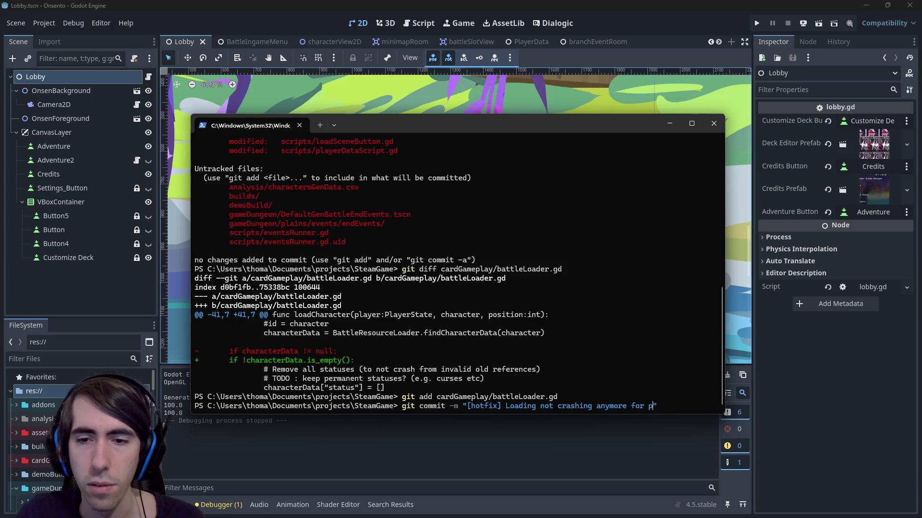
{"action": "key", "text": "Return"}
{"action": "type", "text": "git push"}
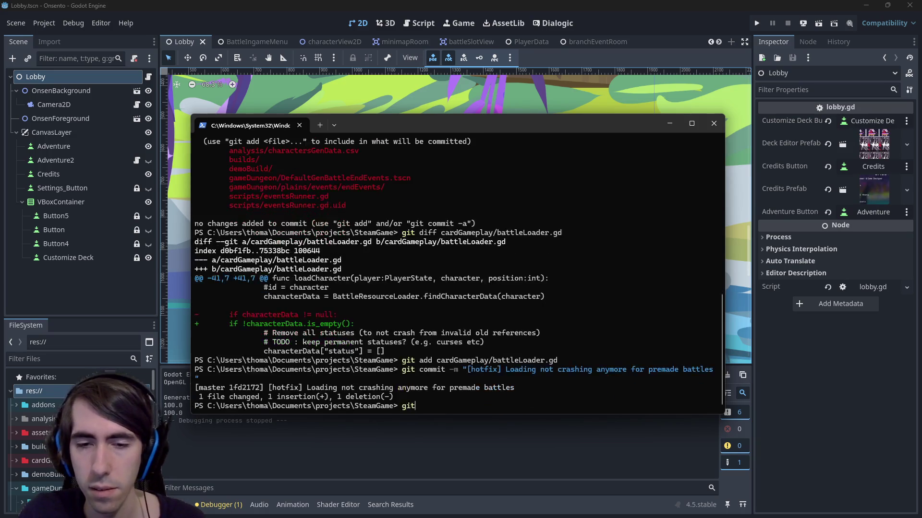
{"action": "key", "text": "Return"}
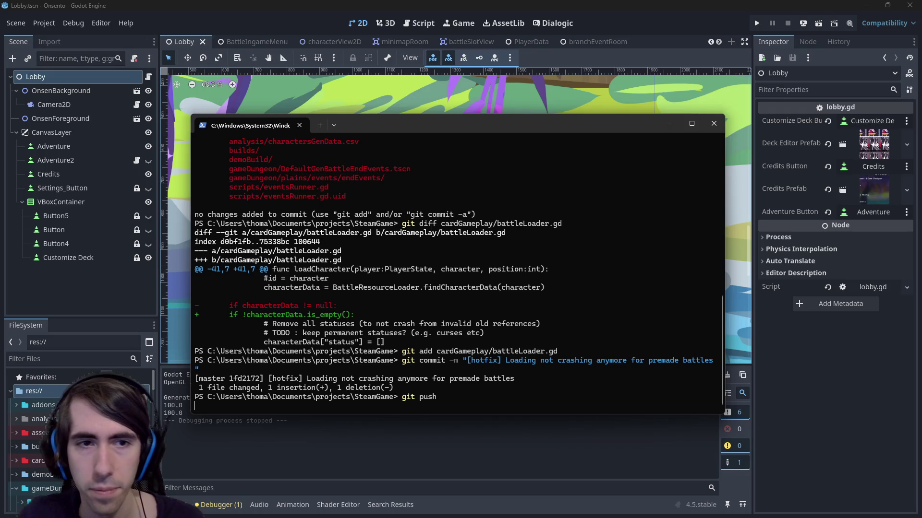
{"action": "scroll", "coordinate": [458, 269], "scroll_direction": "up", "scroll_amount": 5}
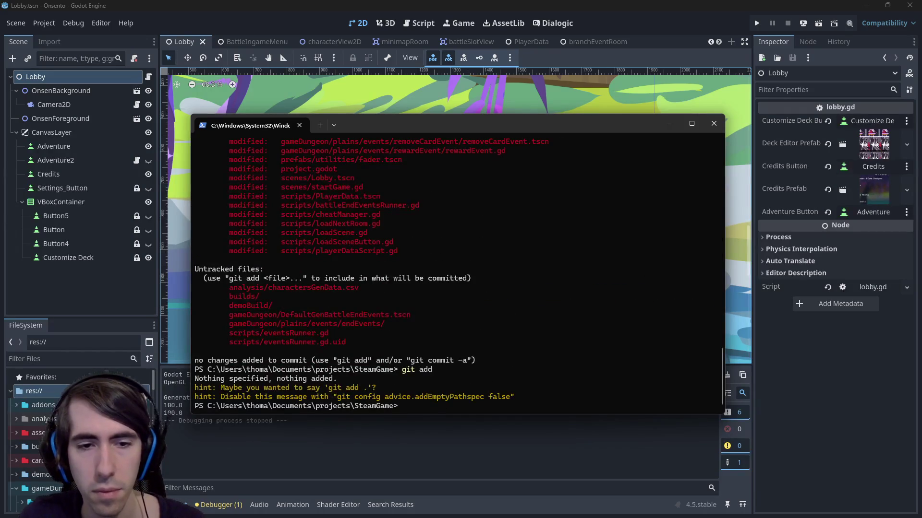
- Recheck git status and stage all changed .gd script files
{"action": "type", "text": "git status"}
{"action": "key", "text": "Return"}
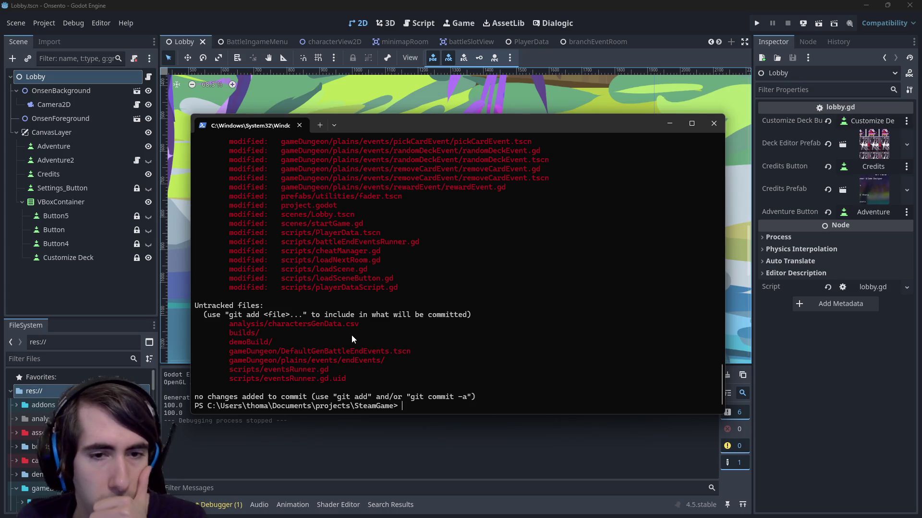
{"action": "scroll", "coordinate": [351, 331], "scroll_direction": "up", "scroll_amount": 7}
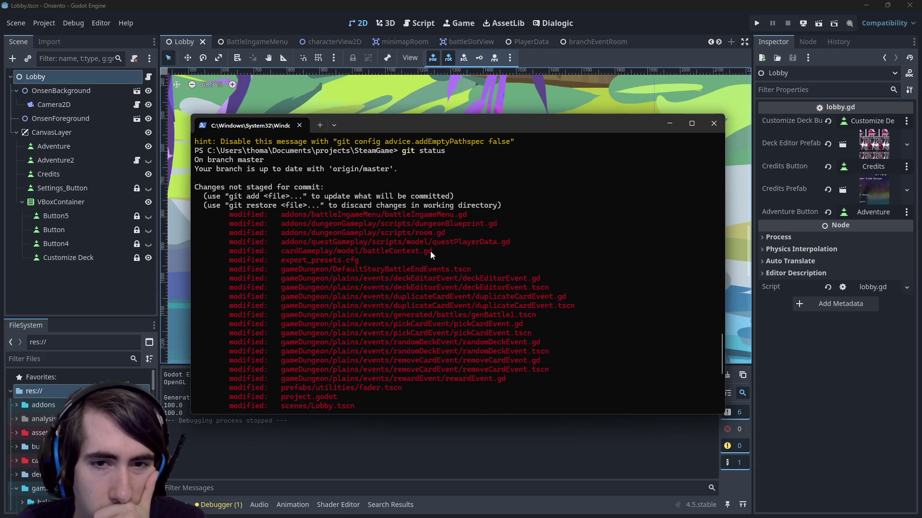
{"action": "type", "text": "git add *.gd"}
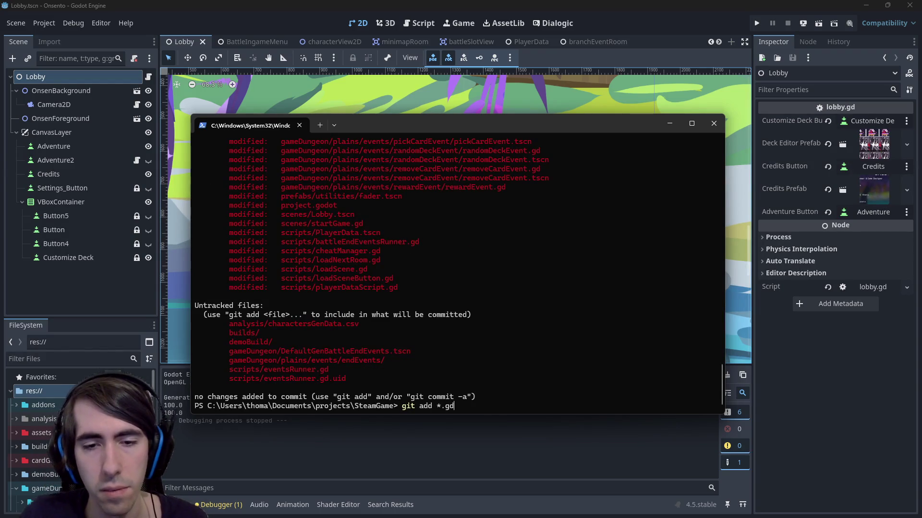
{"action": "key", "text": "Return"}
- Stage all .tscn scene files after correcting the mistyped add command, and recheck status
{"action": "type", "text": "g8t add "}
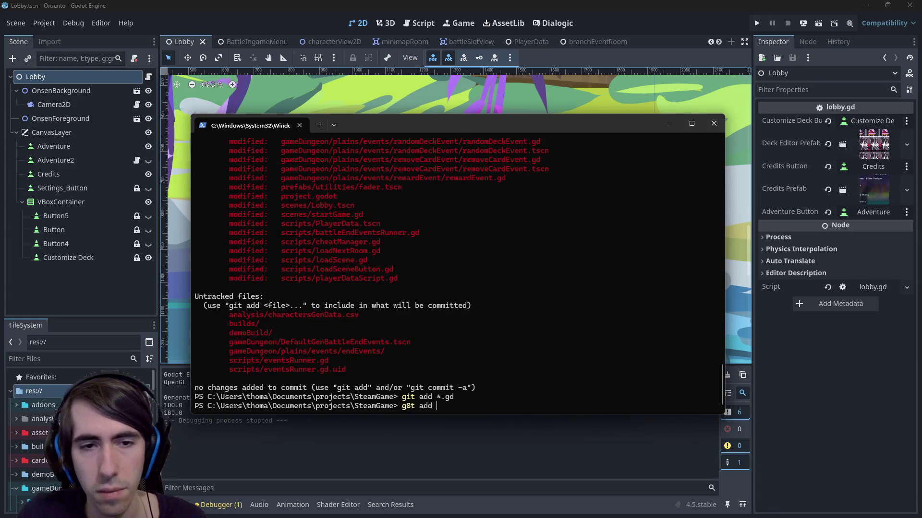
{"action": "type", "text": "gdtscn"}
{"action": "key", "text": "Return"}
{"action": "type", "text": "git add"}
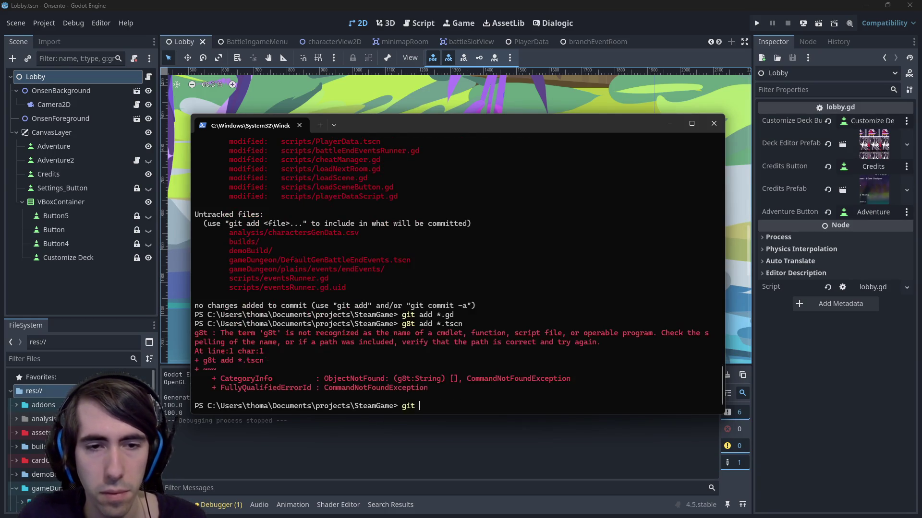
{"action": "key", "text": "Up"}
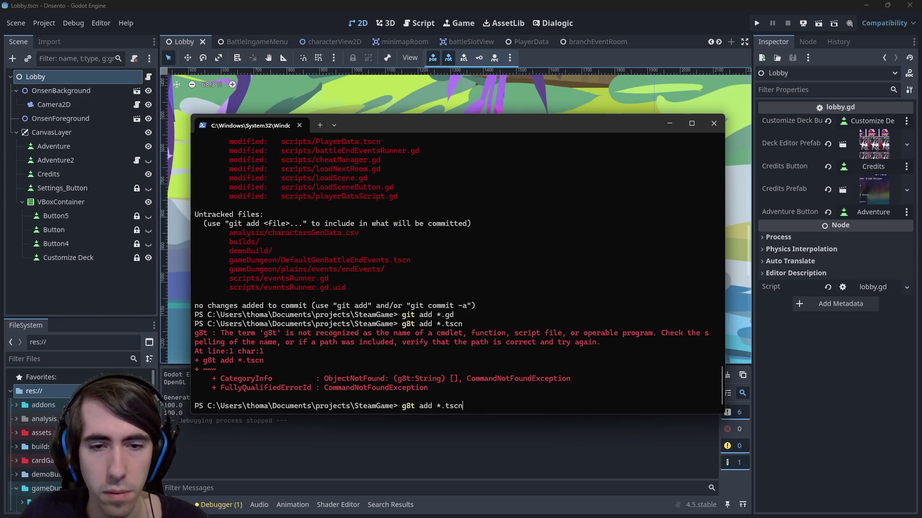
{"action": "key", "text": "BackSpace"}
{"action": "type", "text": "i"}
{"action": "key", "text": "Return"}
{"action": "type", "text": "git status"}
{"action": "key", "text": "Return"}
- Review the git diff of scripts/cheatManager.gd and copy the eventsRunner.gd path
{"action": "type", "text": "git"}
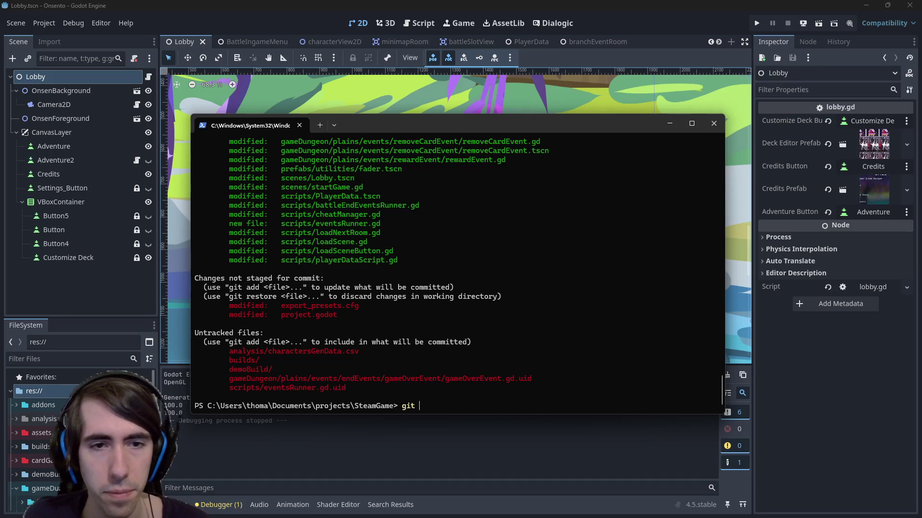
{"action": "scroll", "coordinate": [413, 249], "scroll_direction": "up", "scroll_amount": 5}
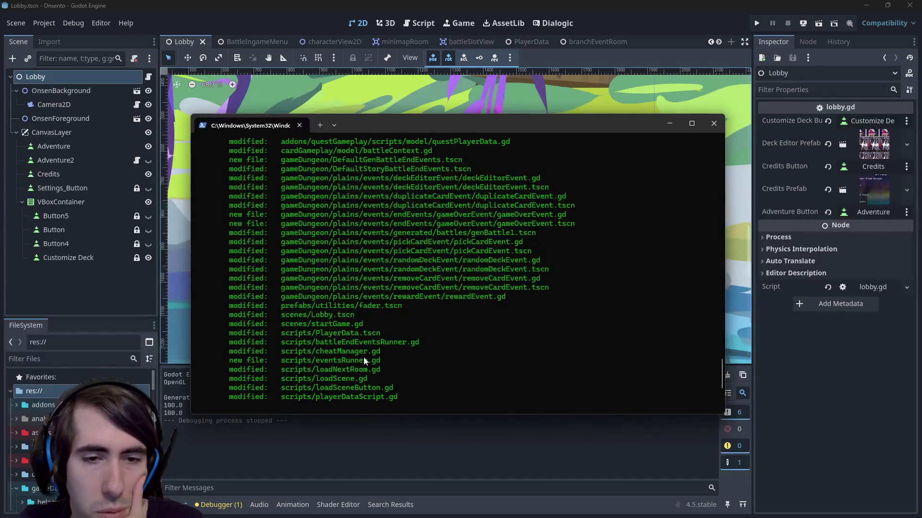
{"action": "left_click_drag", "start_coordinate": [381, 351], "coordinate": [279, 352]}
{"action": "key", "text": "ctrl+c"}
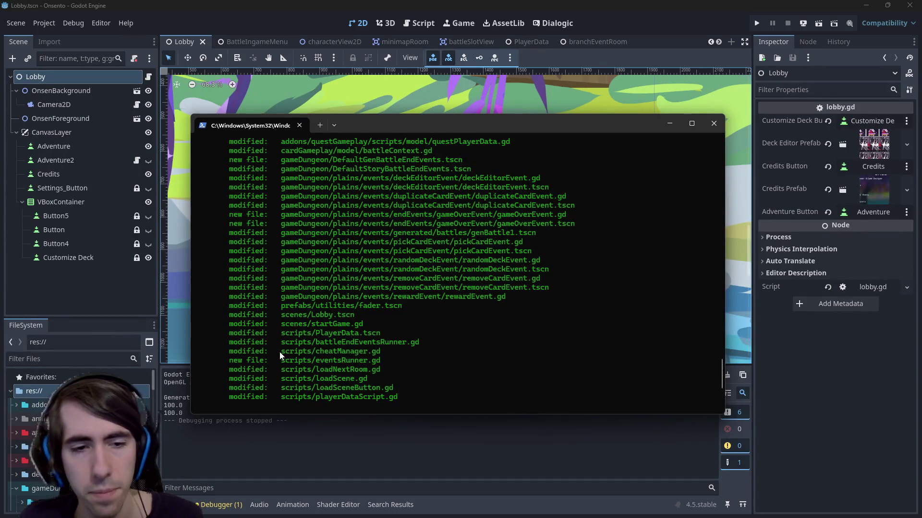
{"action": "type", "text": "diff"}
{"action": "key", "text": "ctrl+v"}
{"action": "key", "text": "Return"}
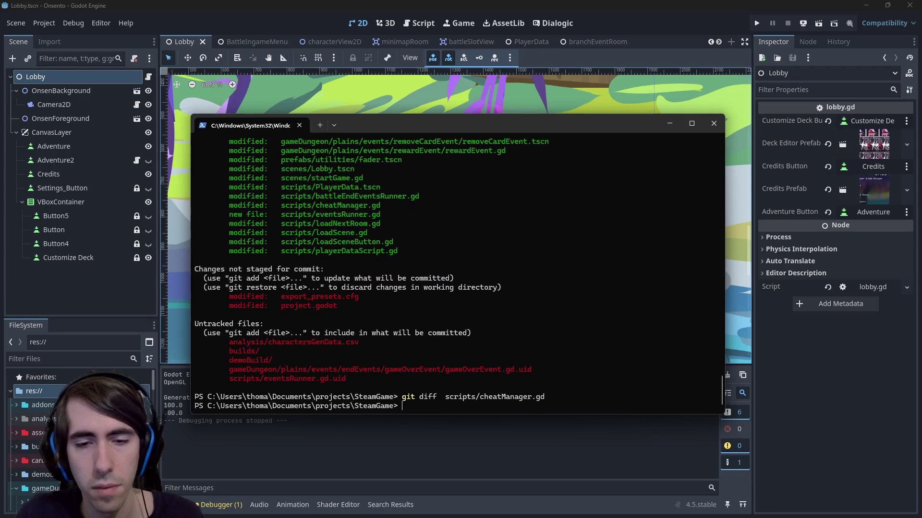
{"action": "scroll", "coordinate": [414, 249], "scroll_direction": "up", "scroll_amount": 3}
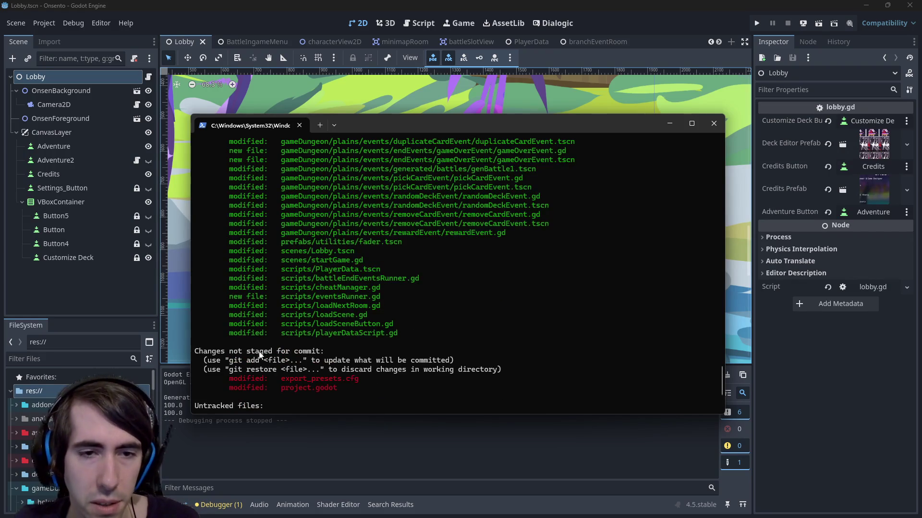
{"action": "left_click_drag", "start_coordinate": [382, 297], "coordinate": [281, 299]}
{"action": "key", "text": "ctrl+c"}
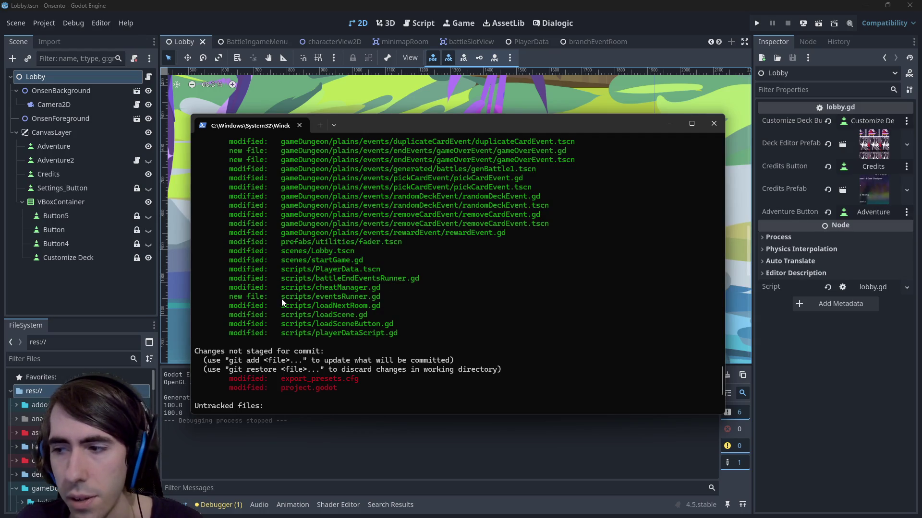
{"action": "scroll", "coordinate": [428, 294], "scroll_direction": "up", "scroll_amount": 1}
{"action": "scroll", "coordinate": [419, 308], "scroll_direction": "up", "scroll_amount": 3}
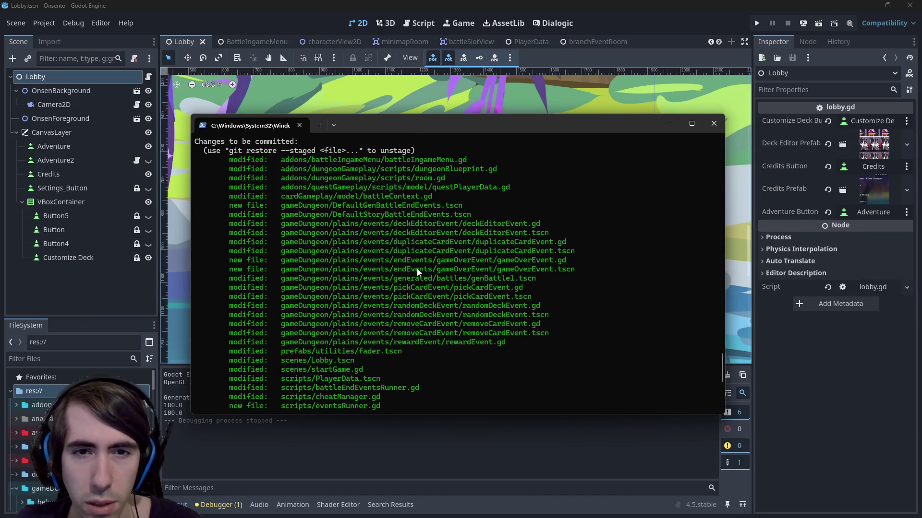
{"action": "scroll", "coordinate": [419, 268], "scroll_direction": "down", "scroll_amount": 7}
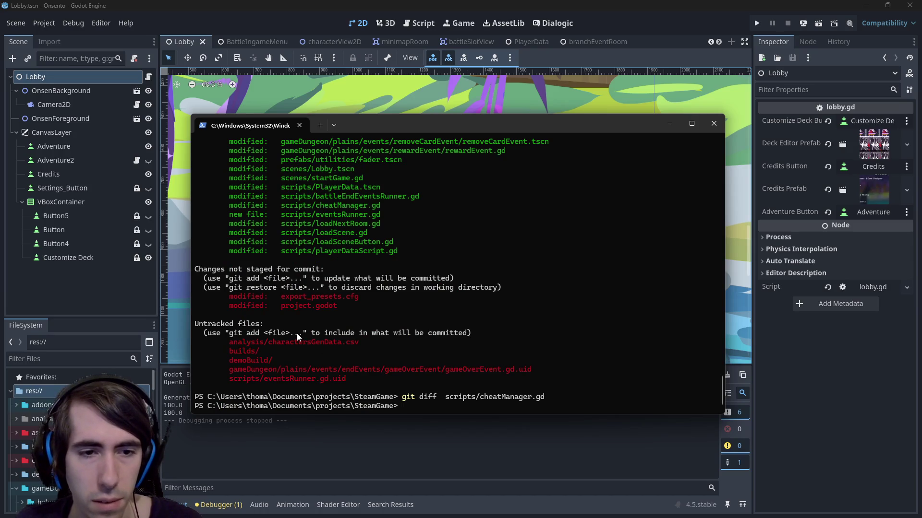
- Stage the gameOverEvent .gd.uid file and all *.gd.uid files, then recheck git status
{"action": "left_click_drag", "start_coordinate": [226, 370], "coordinate": [529, 370]}
{"action": "key", "text": "ctrl+c"}
{"action": "type", "text": "git add"}
{"action": "key", "text": "ctrl+v"}
{"action": "key", "text": "Return"}
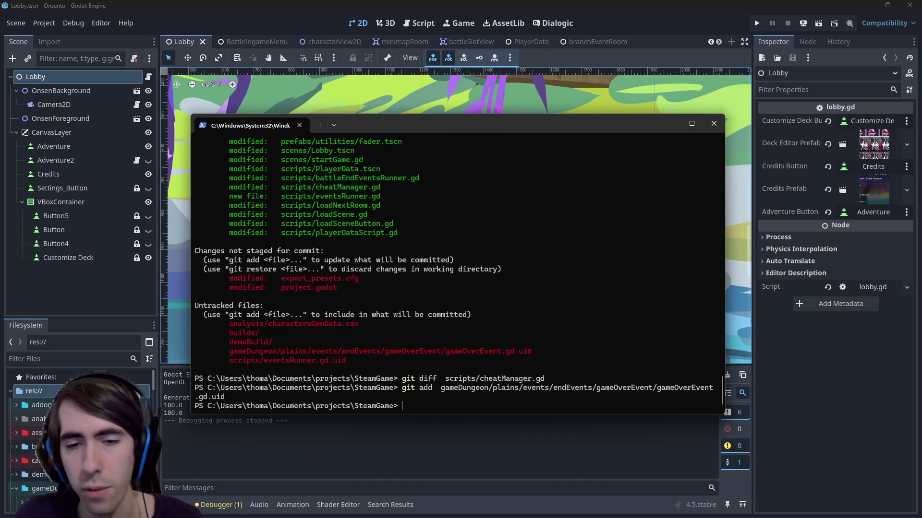
{"action": "type", "text": "git"}
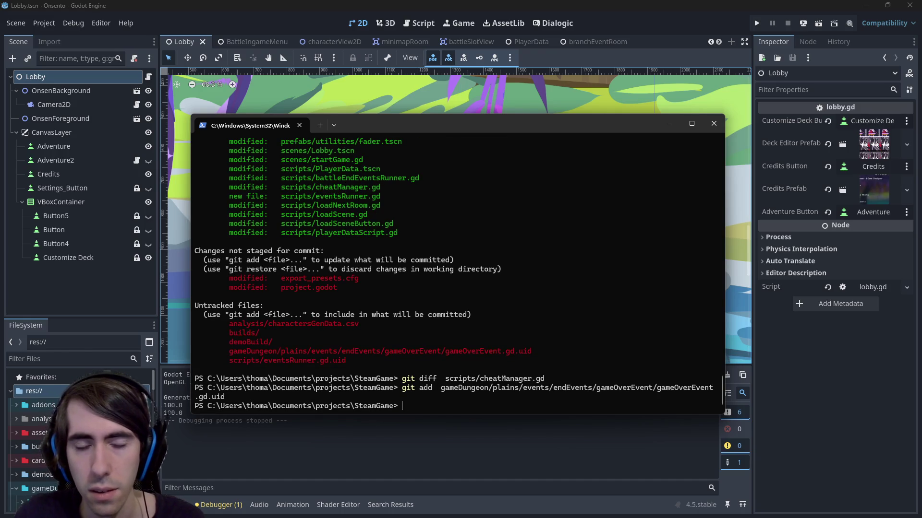
{"action": "type", "text": " add *.gd"}
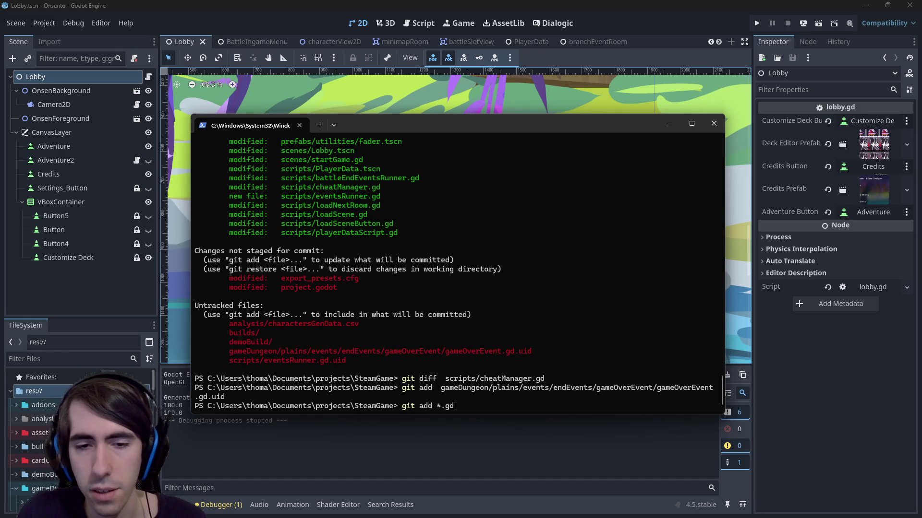
{"action": "type", "text": ".uid"}
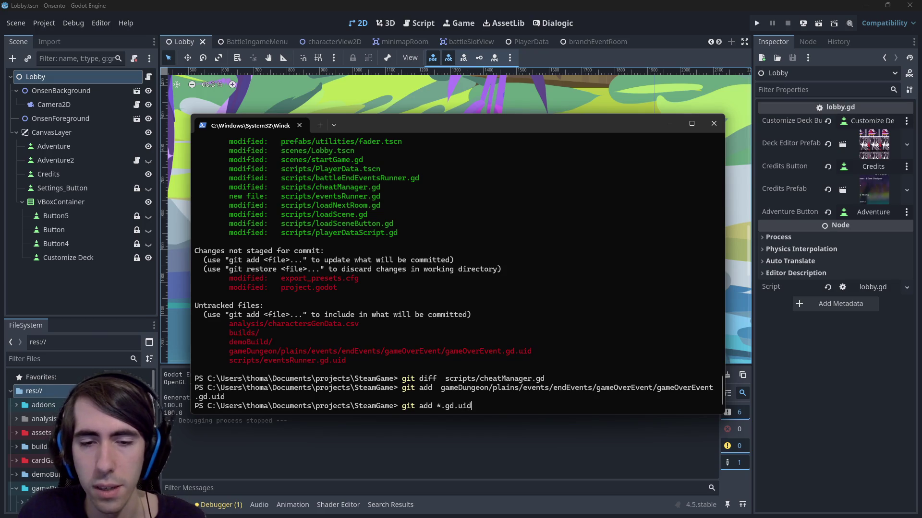
{"action": "key", "text": "Return"}
{"action": "type", "text": "git status"}
{"action": "key", "text": "Return"}
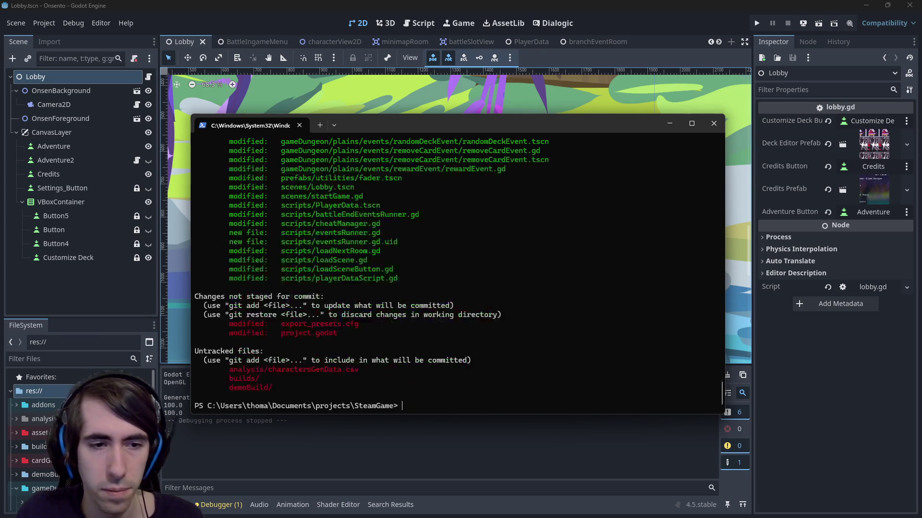
{"action": "type", "text": "git co"}
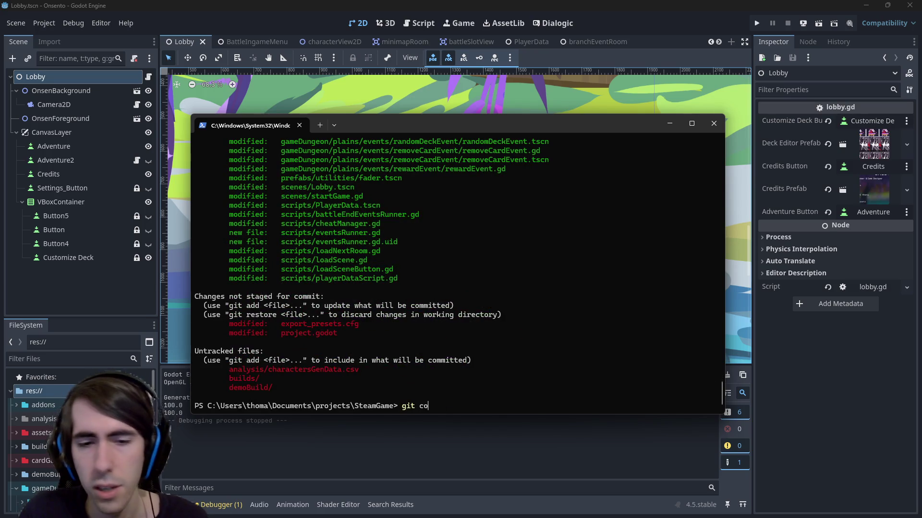
{"action": "type", "text": "mmit -m \"[MAD-"}
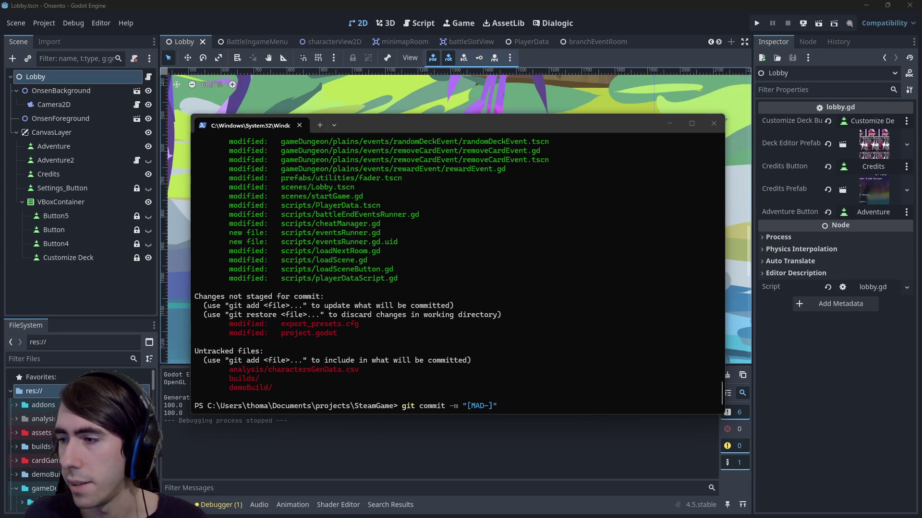
- Commit the 34 staged files as "[MAD-223] scene transition fading fixed", push to master, return to Godot
{"action": "left_click", "coordinate": [669, 329]}
{"action": "type", "text": "223] "}
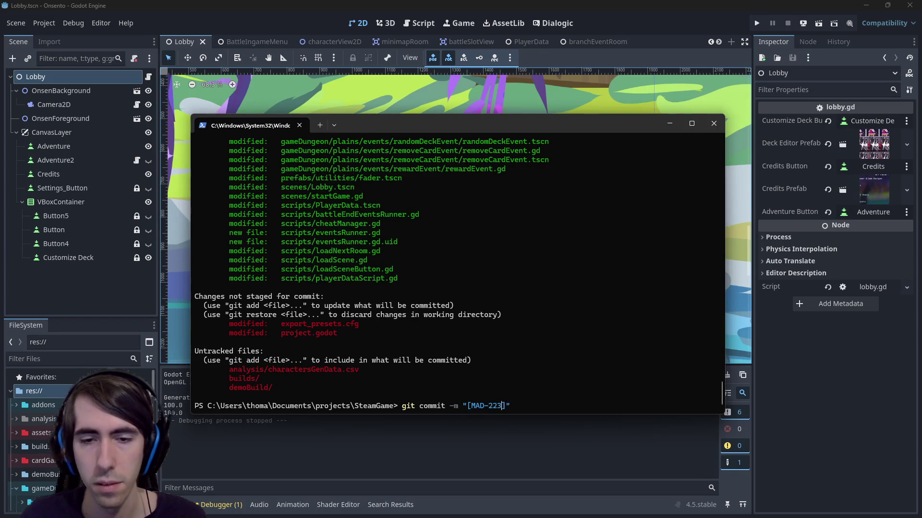
{"action": "type", "text": "scene tea"}
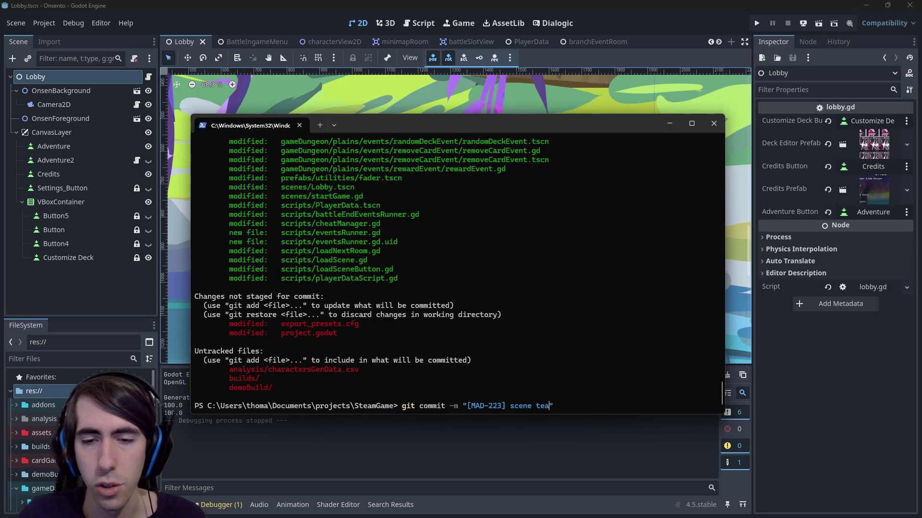
{"action": "key", "text": "BackSpace"}
{"action": "key", "text": "BackSpace"}
{"action": "type", "text": "ransition fading "}
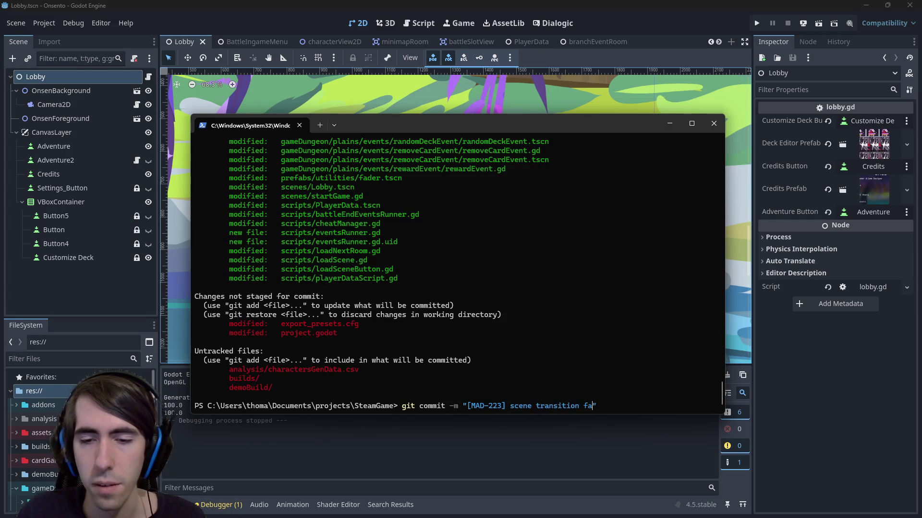
{"action": "type", "text": "fixed"}
{"action": "key", "text": "Return"}
{"action": "type", "text": "git push"}
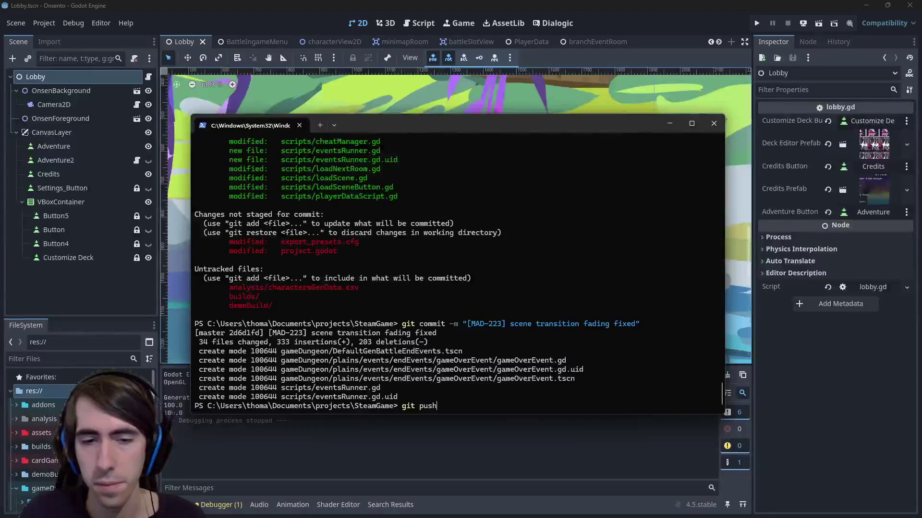
{"action": "key", "text": "Return"}
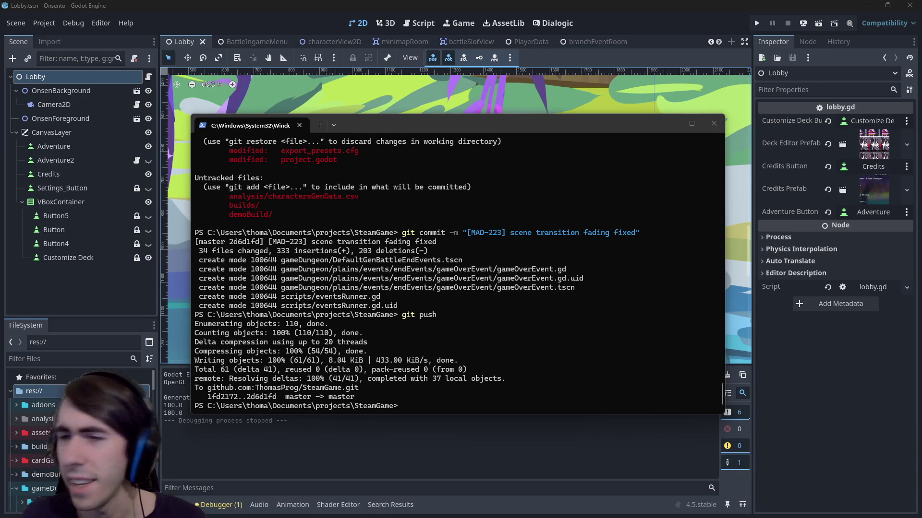
{"action": "left_click", "coordinate": [628, 4]}
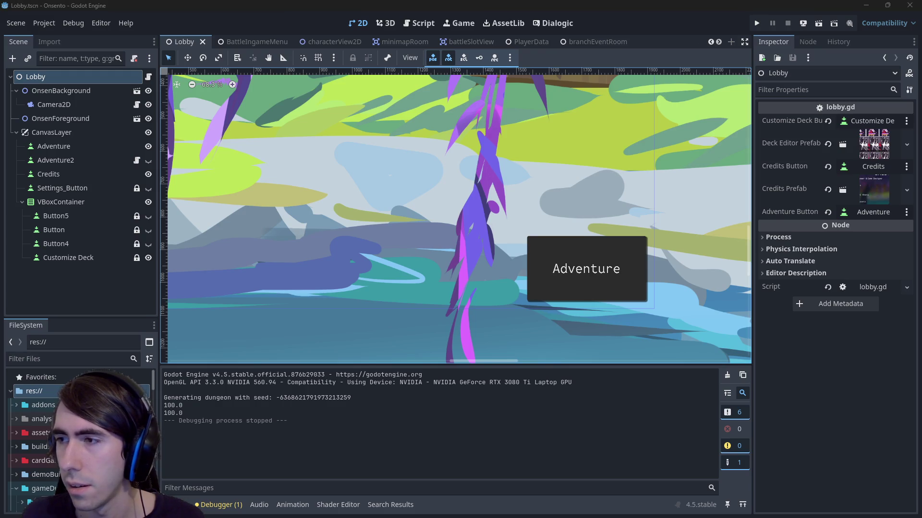
- Quick-open gameOverEvent.tscn and select its GAME OVER RichTextLabel node
{"action": "scroll", "coordinate": [528, 42], "scroll_direction": "down", "scroll_amount": 3}
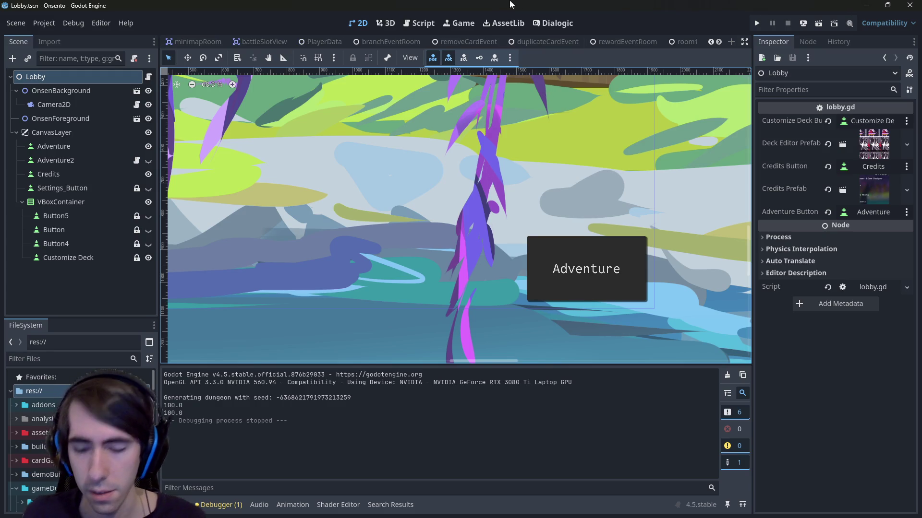
{"action": "key", "text": "shift+alt+o"}
{"action": "type", "text": "gameover"}
{"action": "key", "text": "Return"}
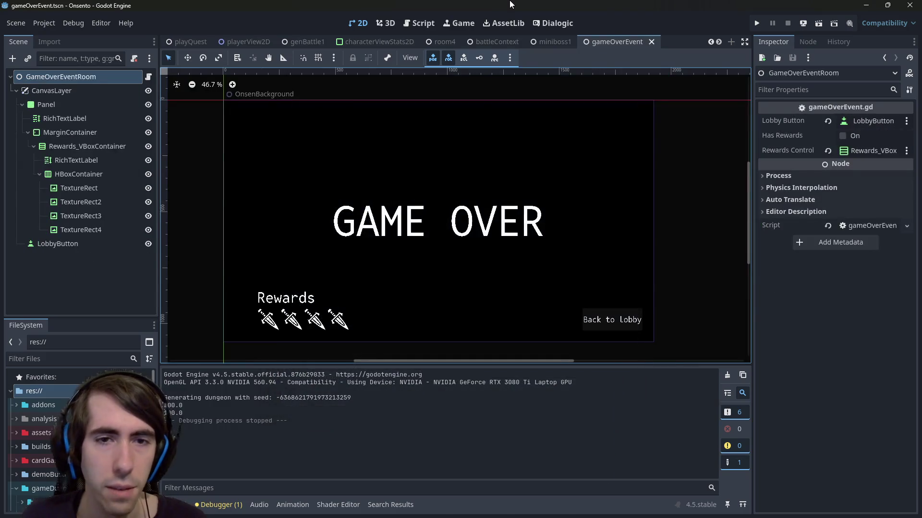
{"action": "left_click", "coordinate": [418, 190]}
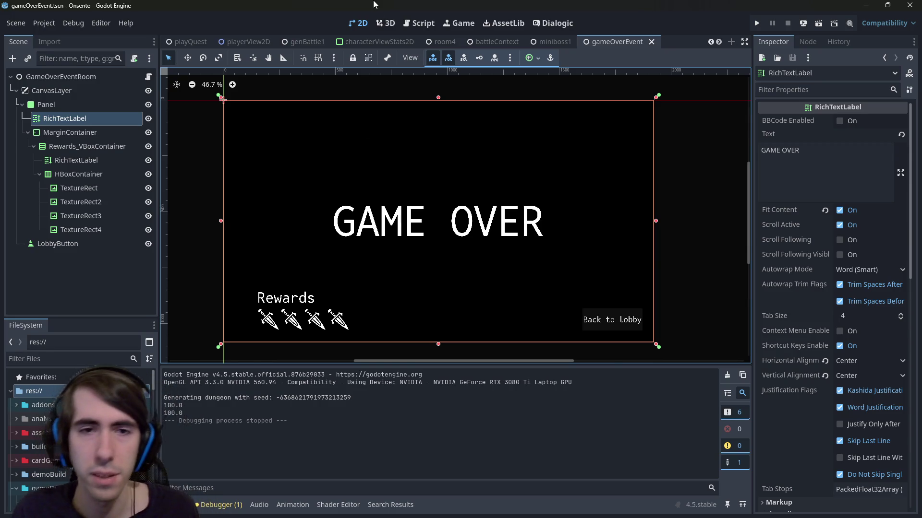
- Quick-open playIntro.tscn and run it as the current scene
{"action": "key", "text": "ctrl+shift+o"}
{"action": "type", "text": "playintro"}
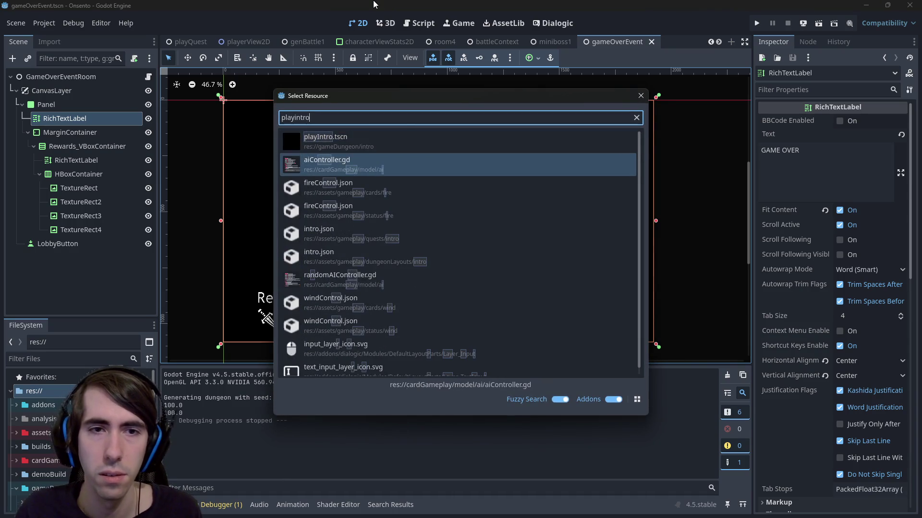
{"action": "key", "text": "Return"}
{"action": "left_click", "coordinate": [822, 27]}
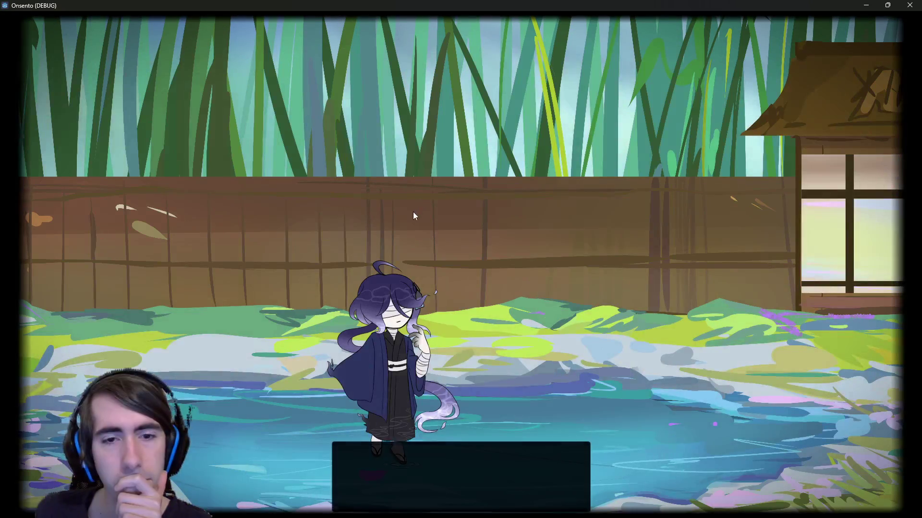
- Skip the three intro dialogue lines and end three turns, past the 'You can still draw!' warning
{"action": "left_click", "coordinate": [457, 276]}
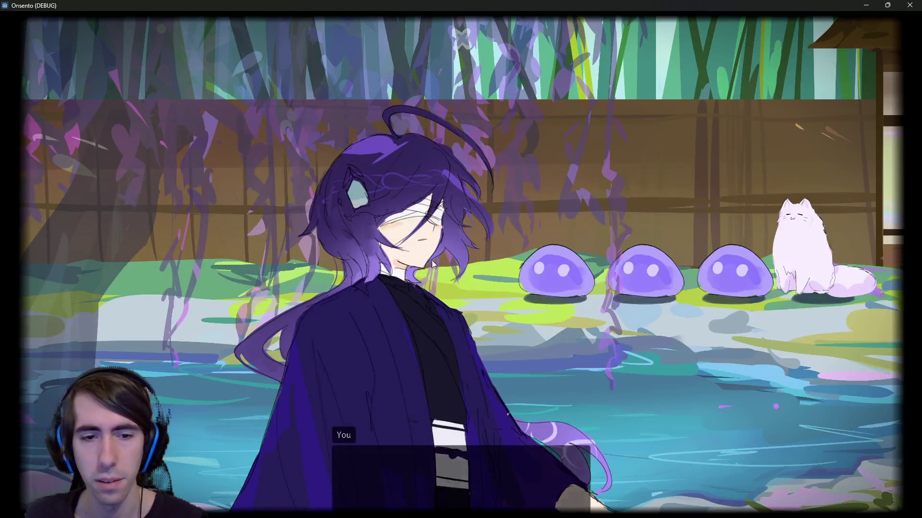
{"action": "left_click", "coordinate": [421, 267]}
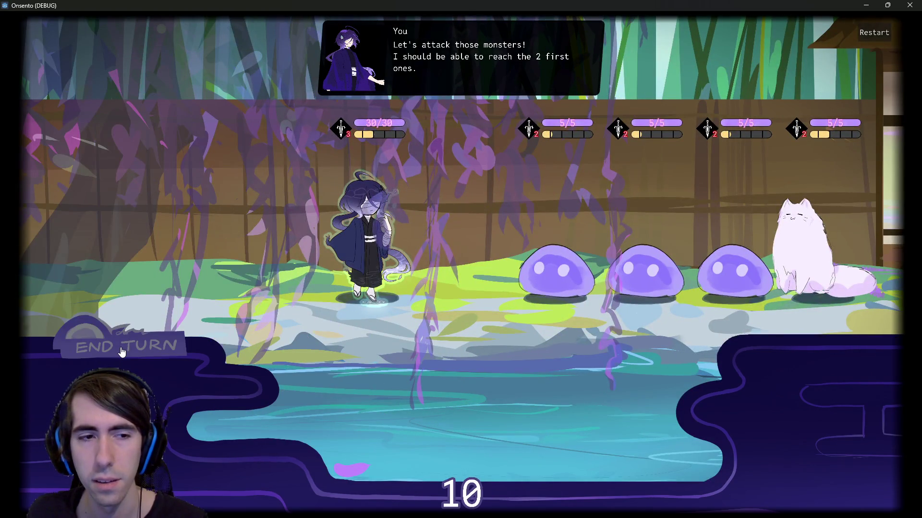
{"action": "left_click", "coordinate": [121, 352]}
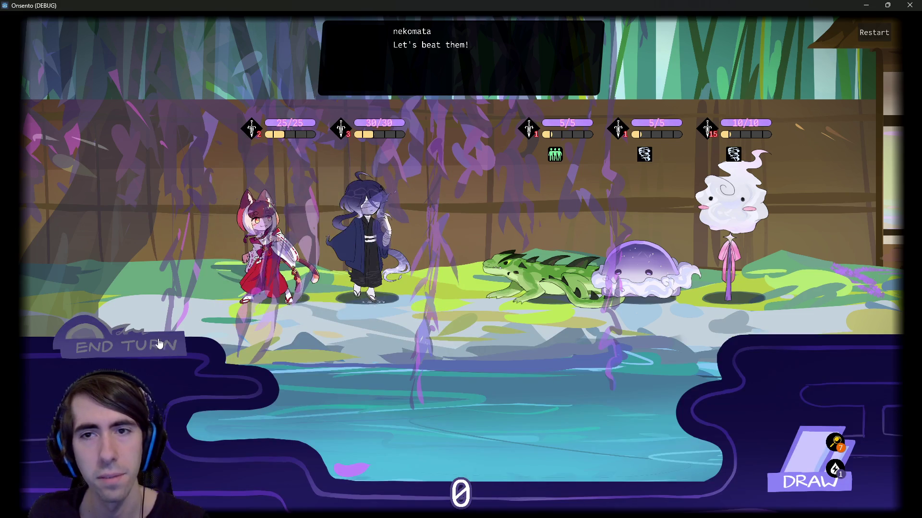
{"action": "left_click", "coordinate": [139, 347]}
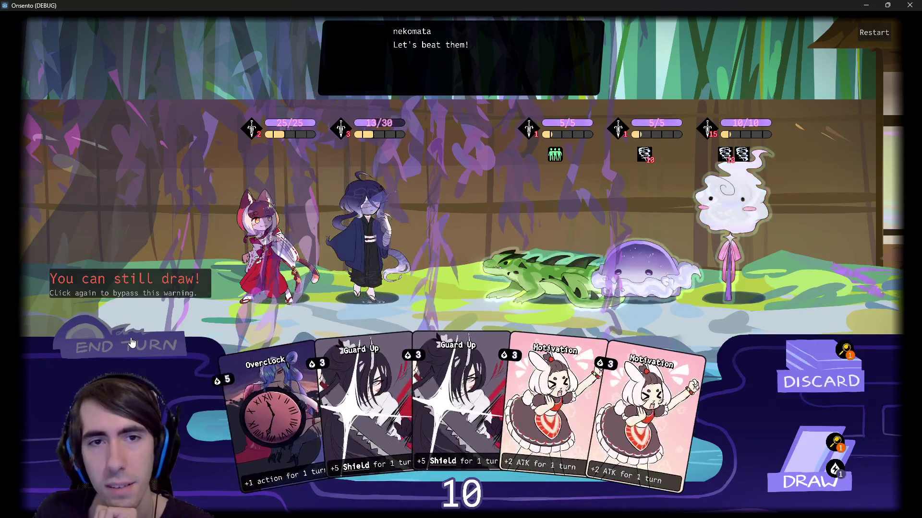
{"action": "left_click", "coordinate": [133, 342]}
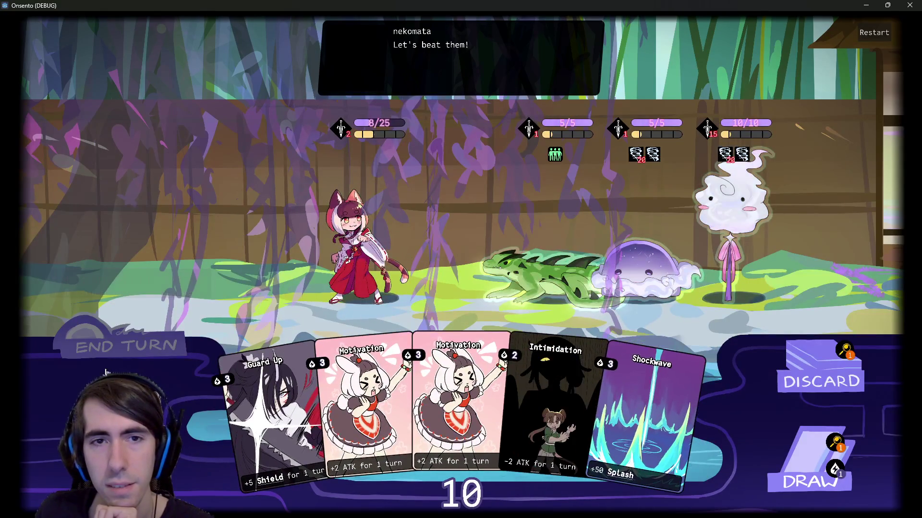
{"action": "left_click", "coordinate": [114, 346]}
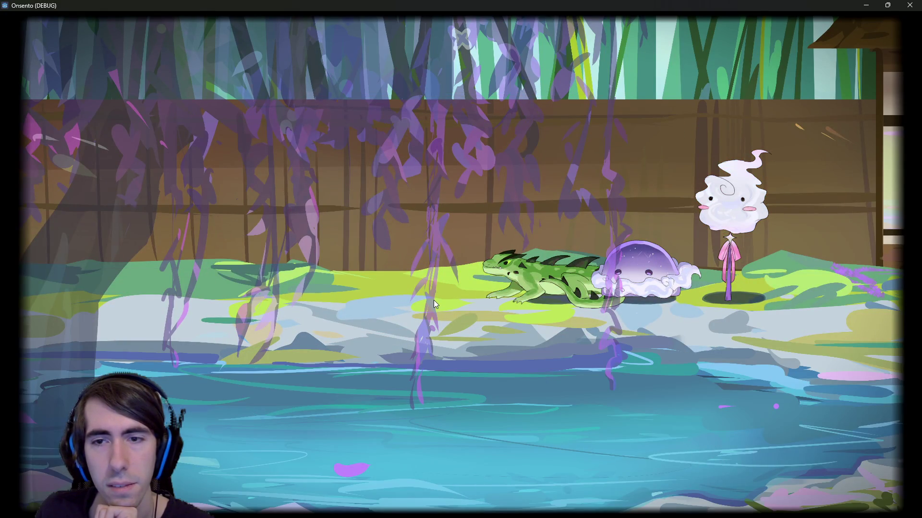
{"action": "left_click", "coordinate": [866, 5]}
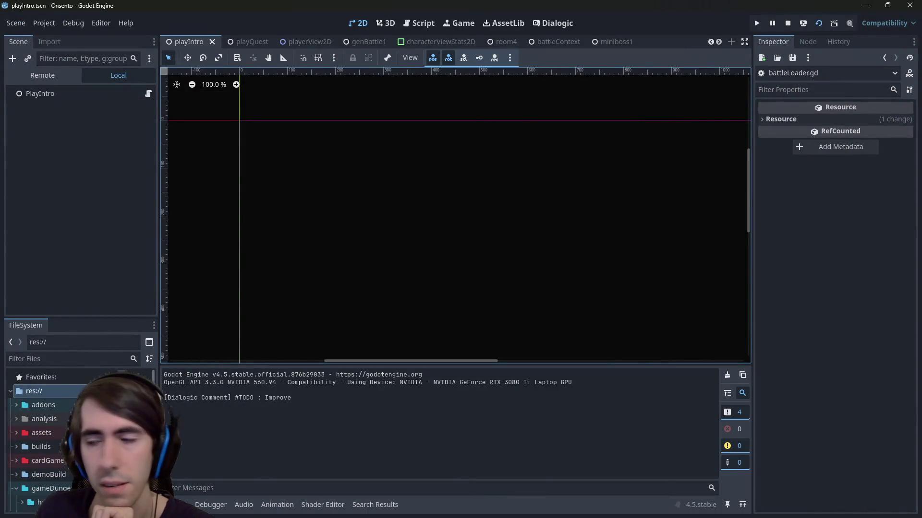
- Minimize the running game and quick-open the room4.tscn scene
{"action": "key", "text": "alt+Tab"}
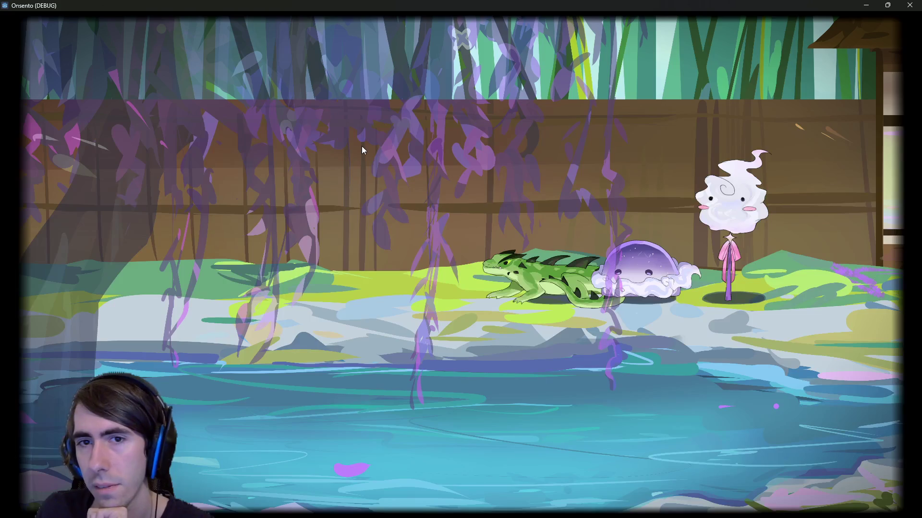
{"action": "left_click", "coordinate": [860, 4]}
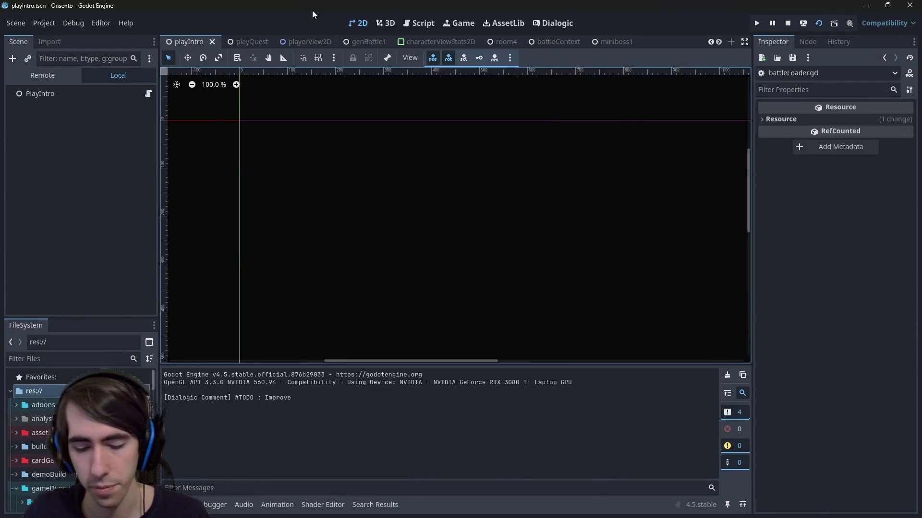
{"action": "key", "text": "shift+alt+o"}
{"action": "type", "text": "room4"}
{"action": "key", "text": "Down"}
{"action": "key", "text": "Down"}
{"action": "key", "text": "Up"}
{"action": "key", "text": "Up"}
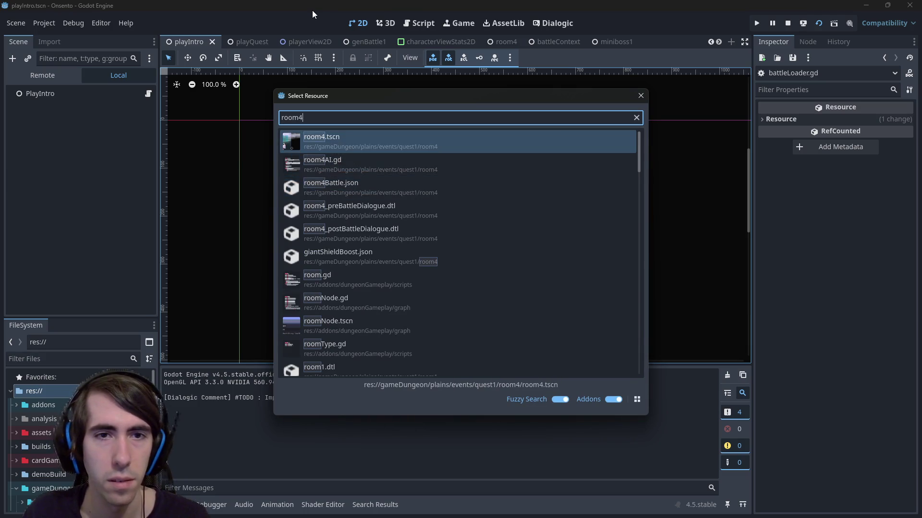
{"action": "key", "text": "Return"}
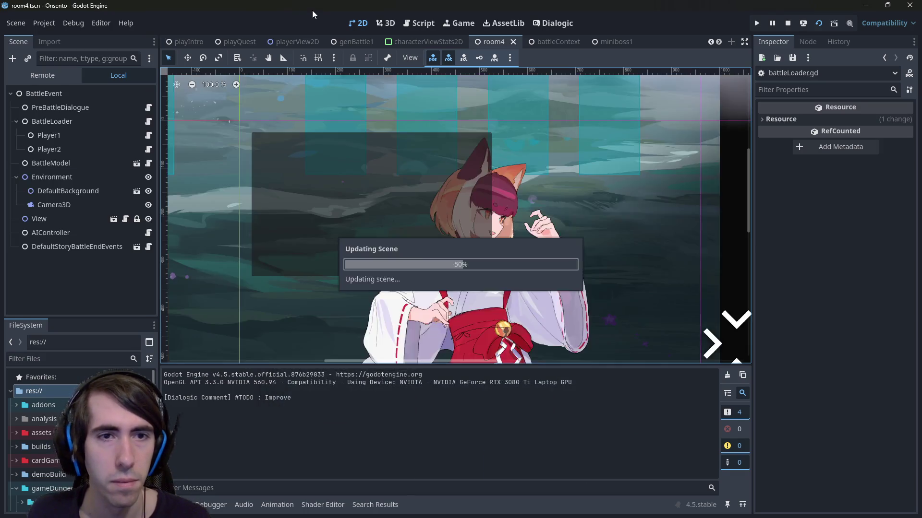
- Quick-open the intro4.tscn scene
{"action": "key", "text": "shift+alt+o"}
{"action": "type", "text": "intro4"}
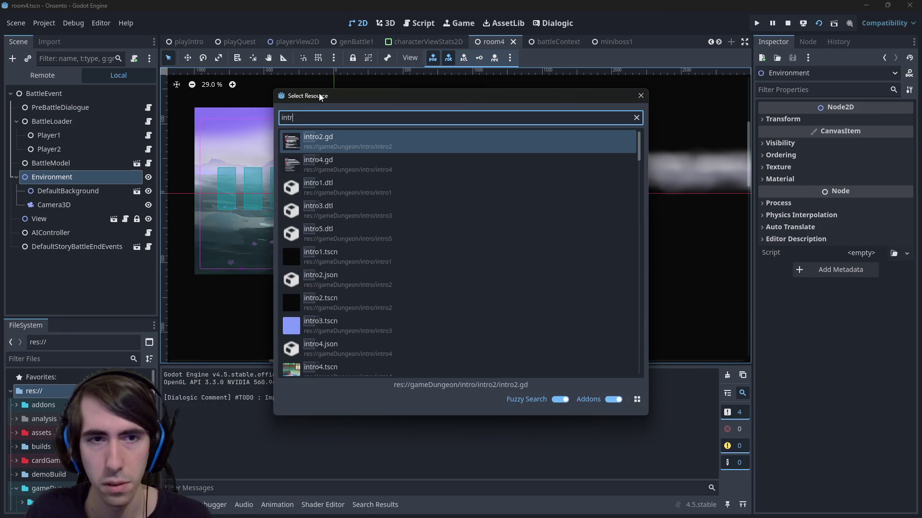
{"action": "key", "text": "Down"}
{"action": "key", "text": "Down"}
{"action": "key", "text": "Return"}
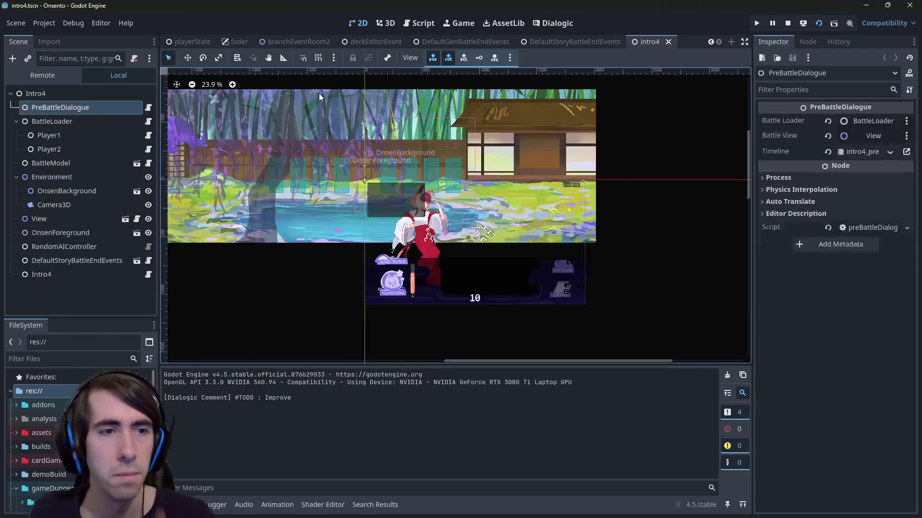
- Inspect DefaultStoryBattleEndEvents' win, lose and retreat event lists, then open its scene and runner script
{"action": "left_click", "coordinate": [77, 261]}
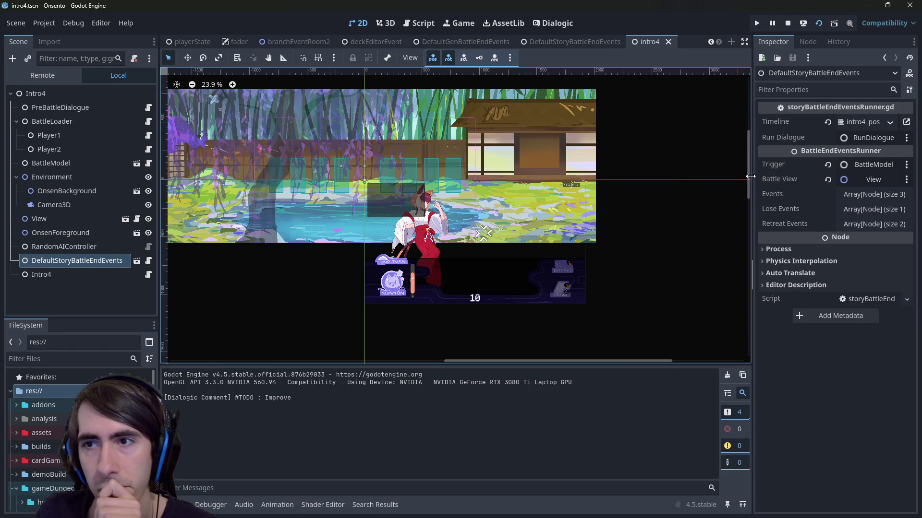
{"action": "left_click_drag", "start_coordinate": [753, 273], "coordinate": [637, 273]}
{"action": "left_click", "coordinate": [838, 209]}
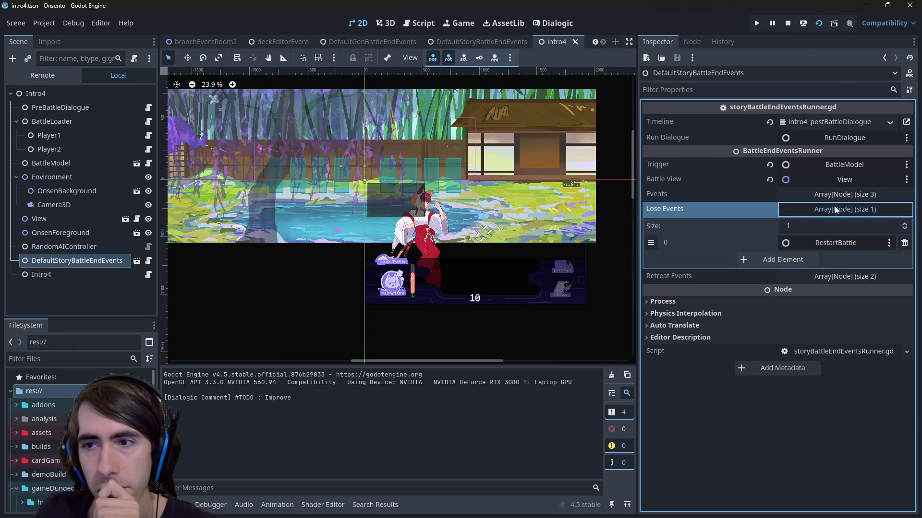
{"action": "left_click", "coordinate": [837, 277]}
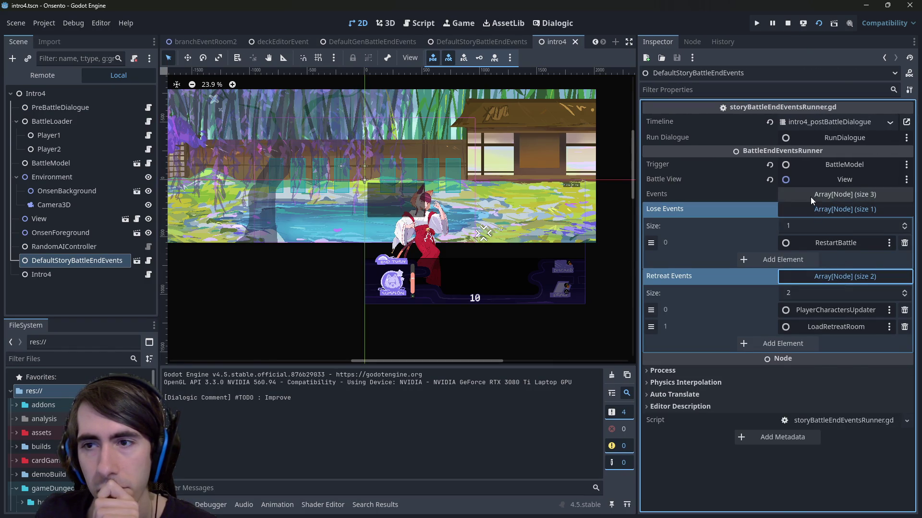
{"action": "left_click", "coordinate": [811, 197]}
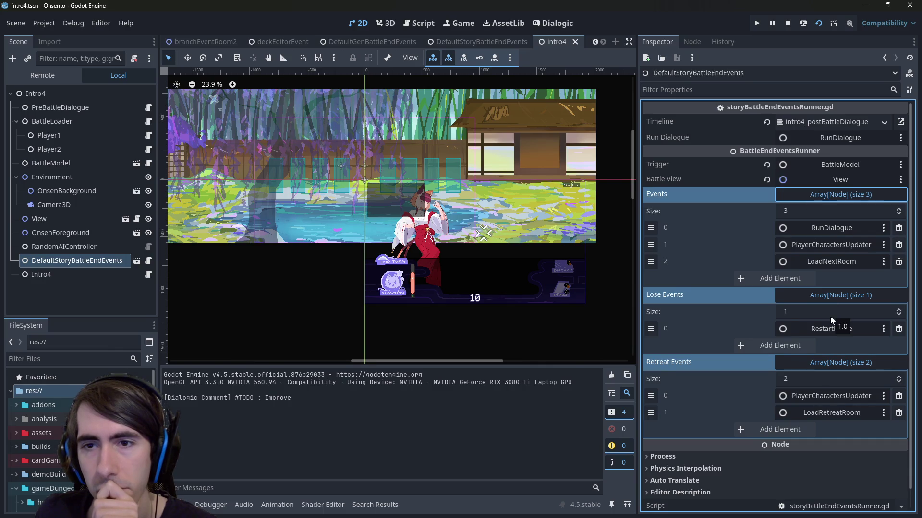
{"action": "left_click", "coordinate": [149, 260]}
{"action": "left_click", "coordinate": [138, 261]}
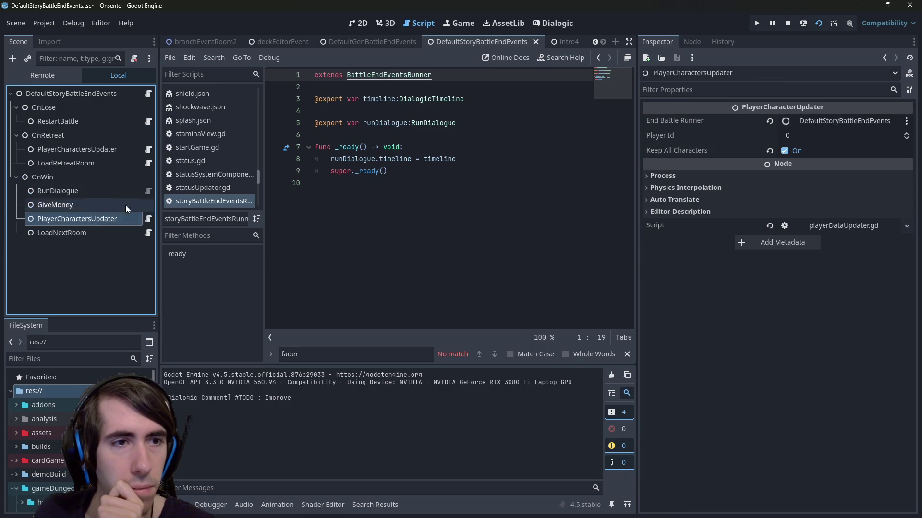
- Select the RestartBattle node, check its New Scene path, and open its loadScene.gd script
{"action": "left_click", "coordinate": [79, 137]}
{"action": "left_click", "coordinate": [78, 96]}
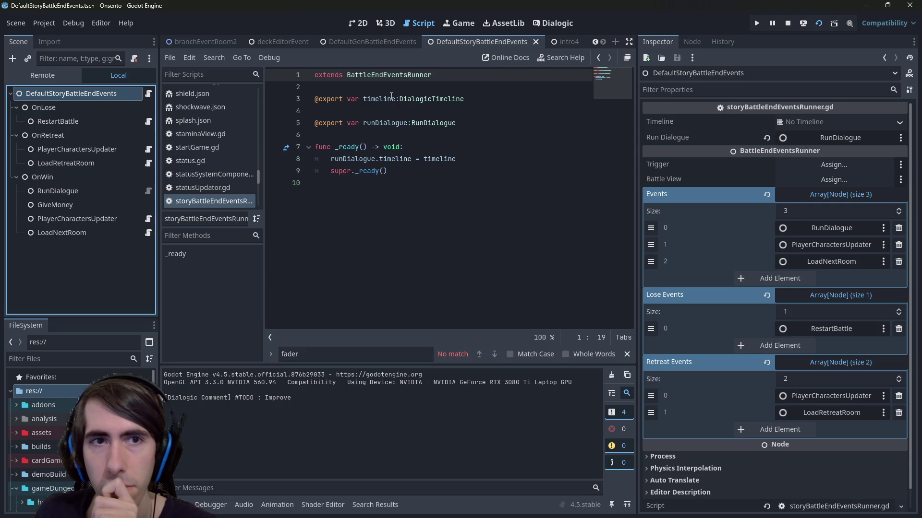
{"action": "left_click", "coordinate": [563, 46]}
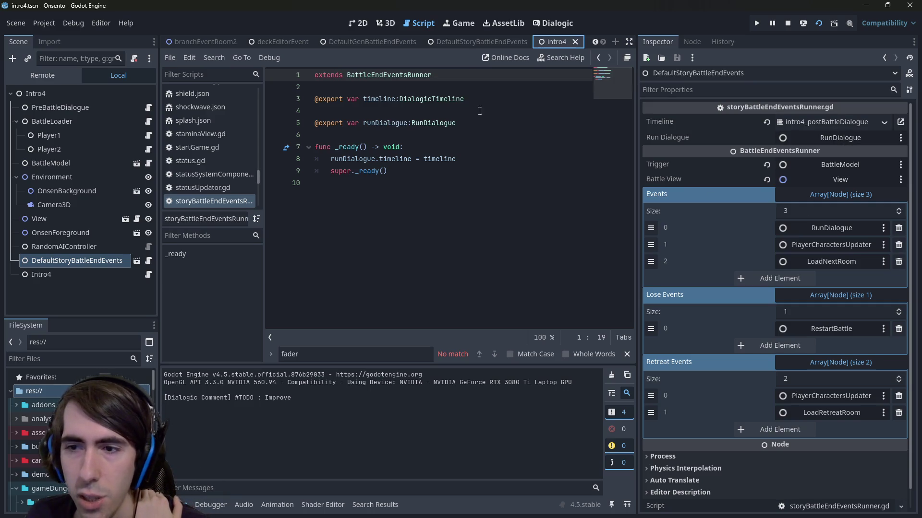
{"action": "left_click", "coordinate": [481, 42]}
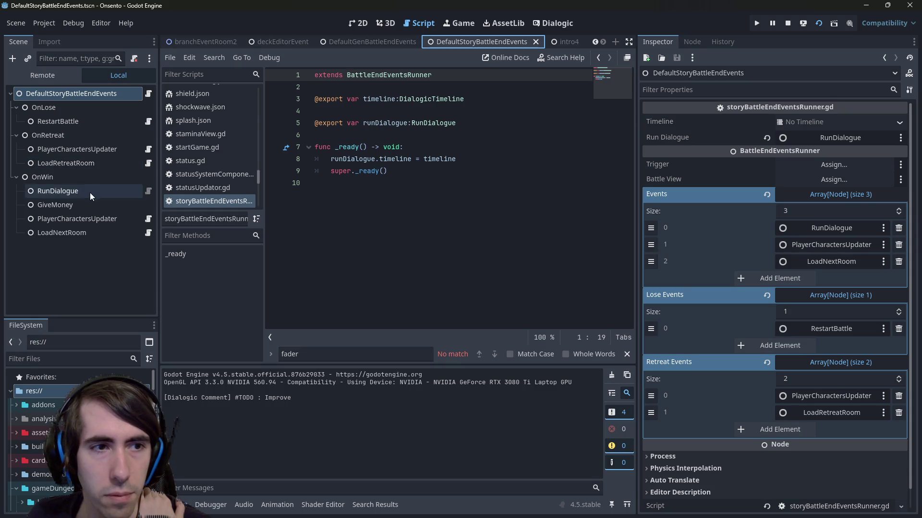
{"action": "left_click", "coordinate": [81, 123]}
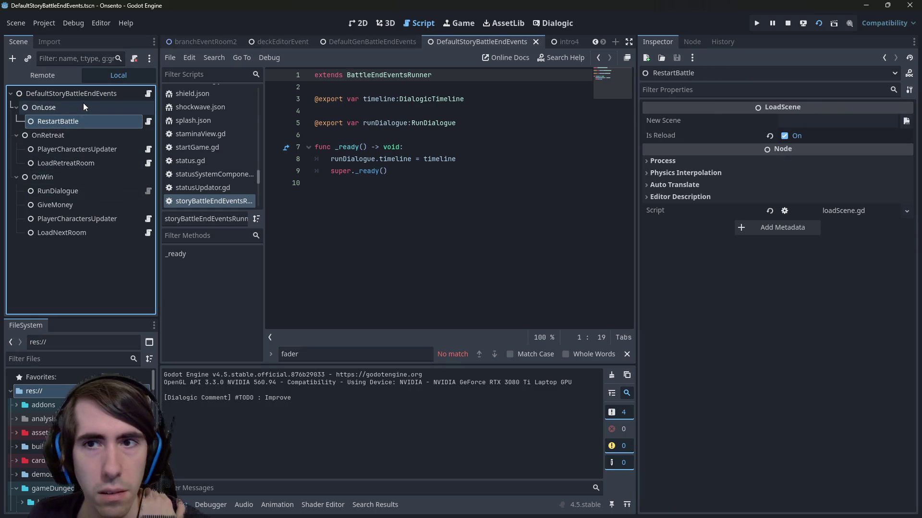
{"action": "left_click", "coordinate": [795, 120]}
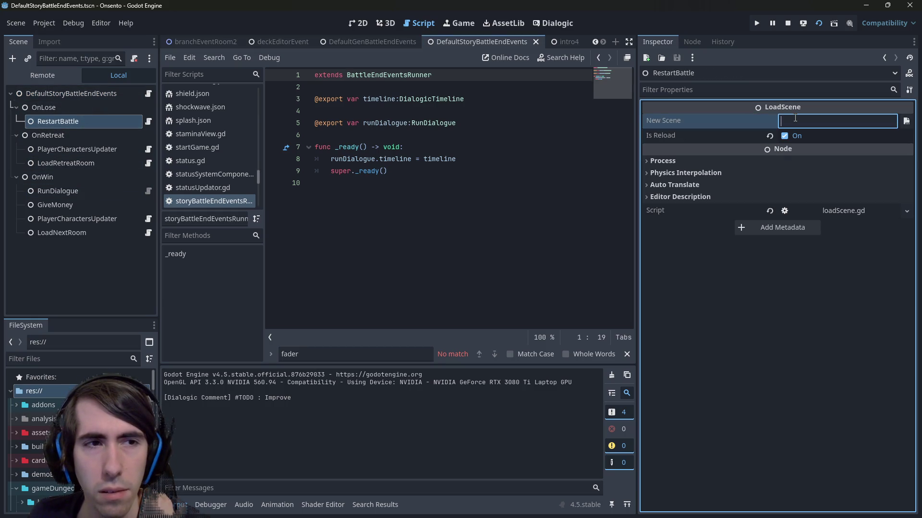
{"action": "left_click", "coordinate": [148, 121]}
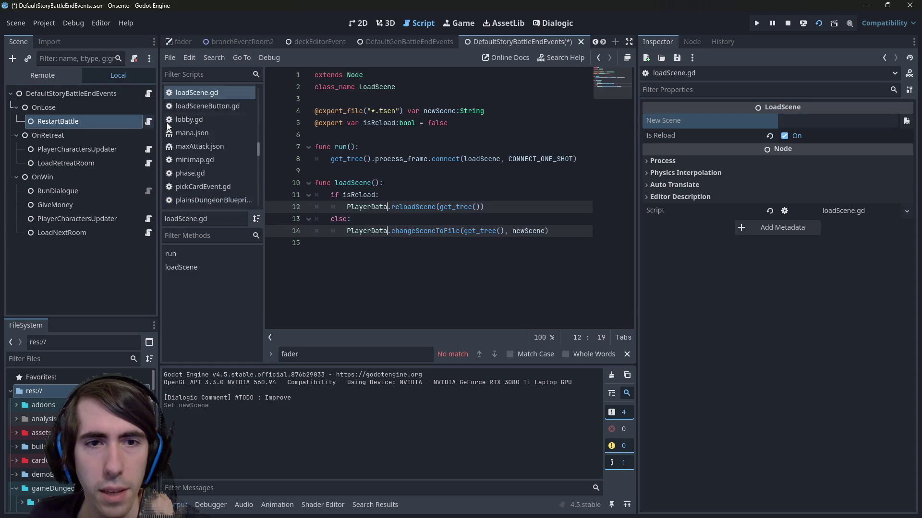
- Inspect the isReload check and follow reloadScene to its definition, examining questPlayerData
{"action": "left_click", "coordinate": [459, 154]}
{"action": "left_click", "coordinate": [416, 206]}
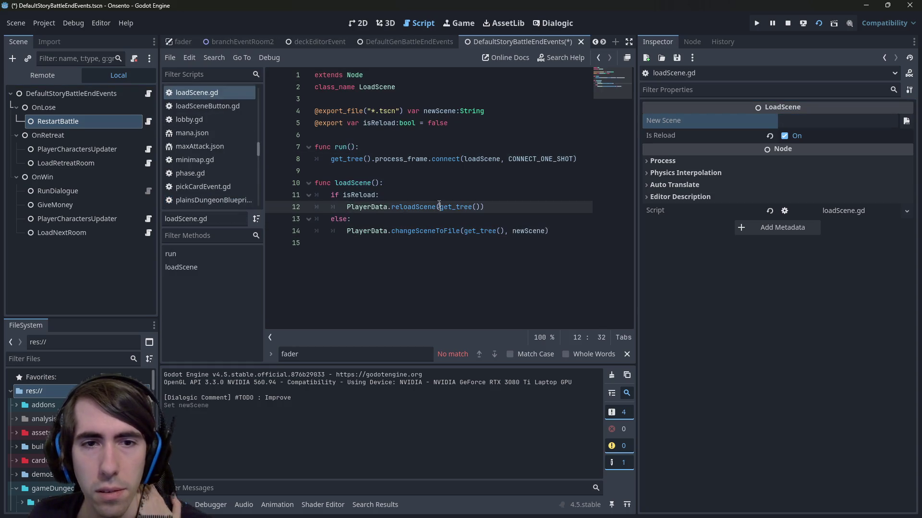
{"action": "double_click", "coordinate": [360, 194]}
{"action": "left_click", "coordinate": [107, 98]}
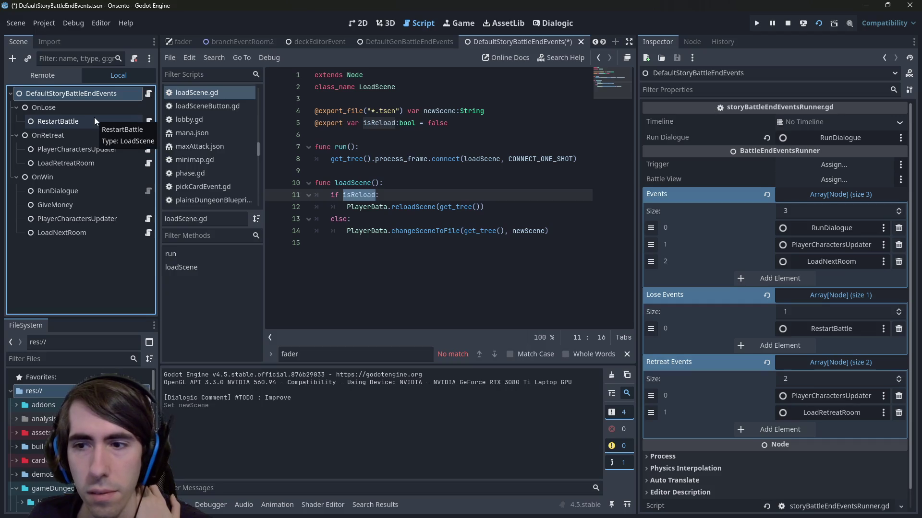
{"action": "left_click", "coordinate": [94, 119]}
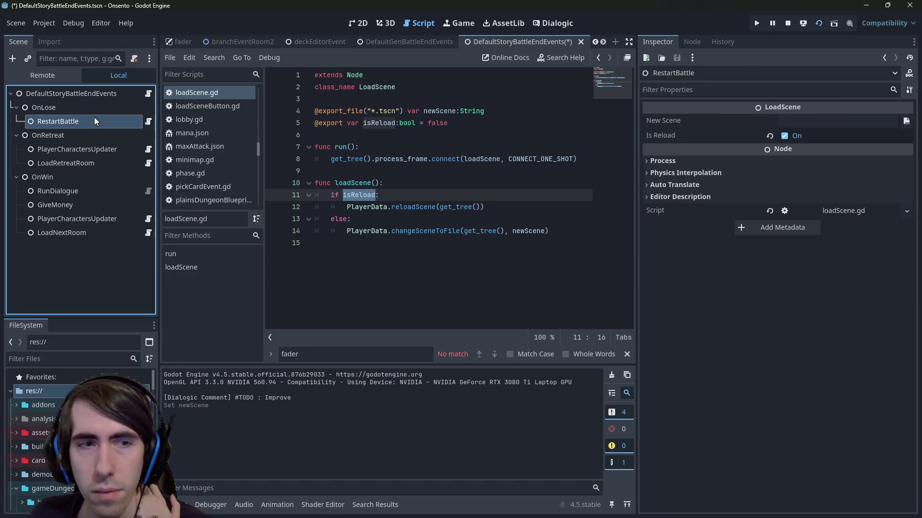
{"action": "left_click", "coordinate": [427, 209]}
{"action": "left_click", "coordinate": [415, 208]}
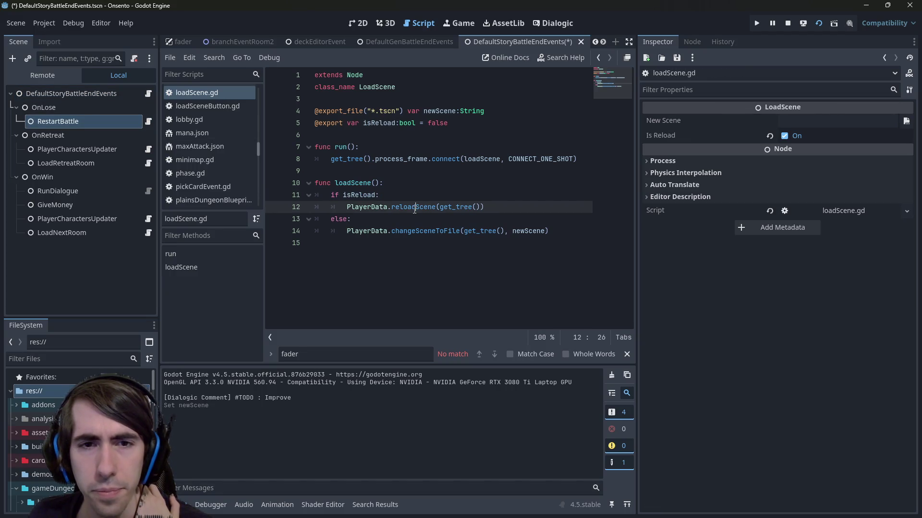
{"action": "left_click", "coordinate": [415, 208], "text": "ctrl"}
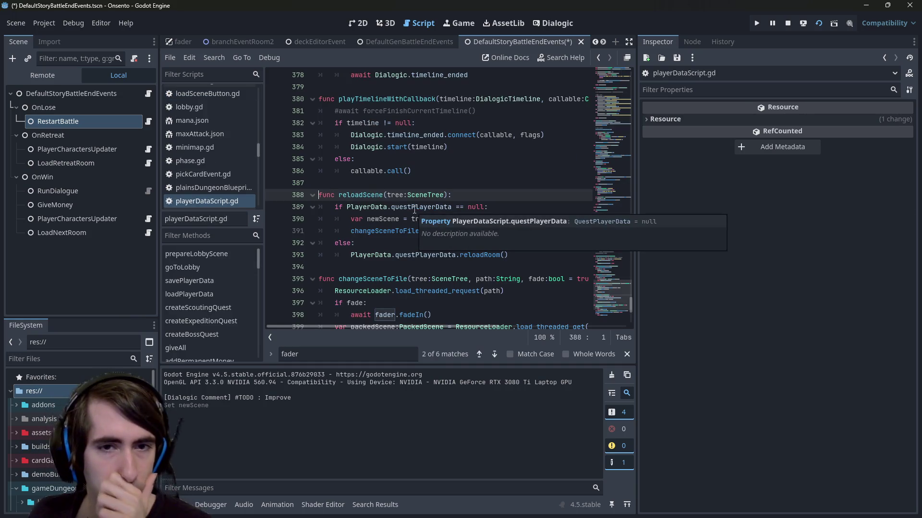
{"action": "double_click", "coordinate": [415, 207]}
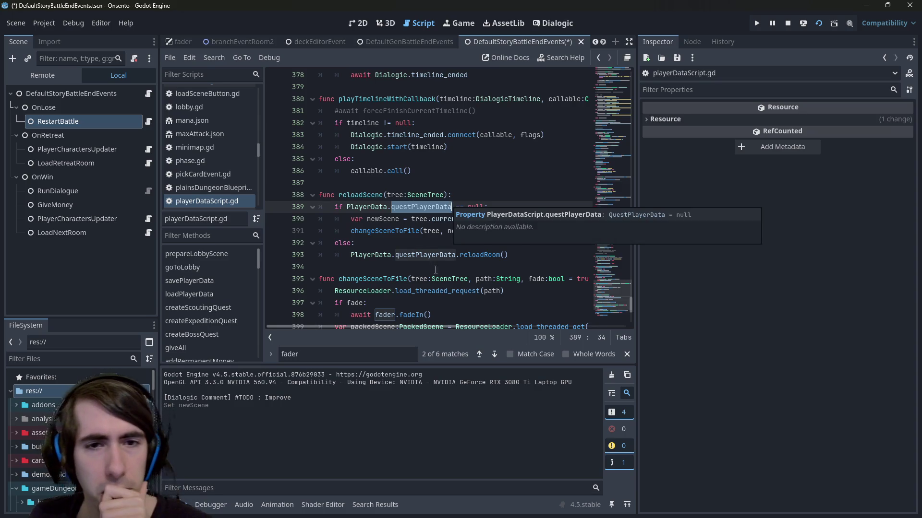
{"action": "double_click", "coordinate": [454, 255]}
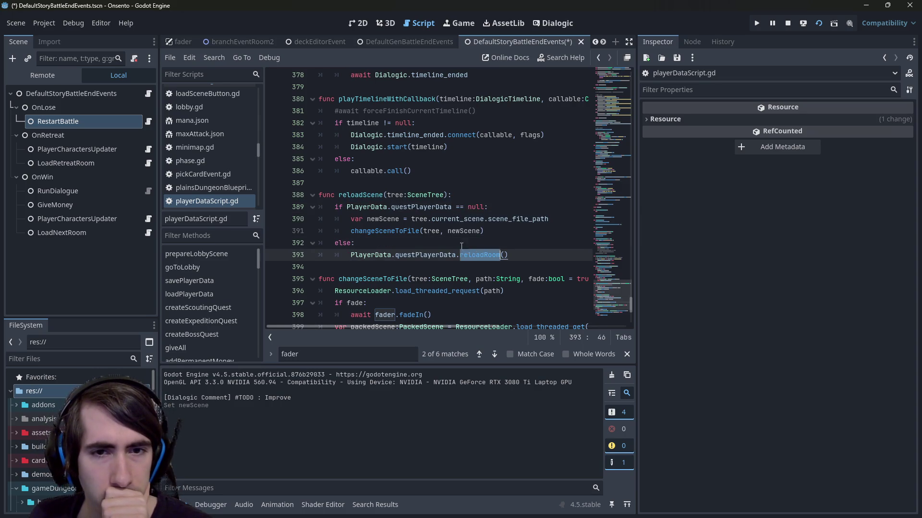
- Follow changeSceneToFile to its definition, then breakpoint loadScene.gd's line 11 isReload check
{"action": "left_click", "coordinate": [392, 220]}
{"action": "double_click", "coordinate": [392, 232]}
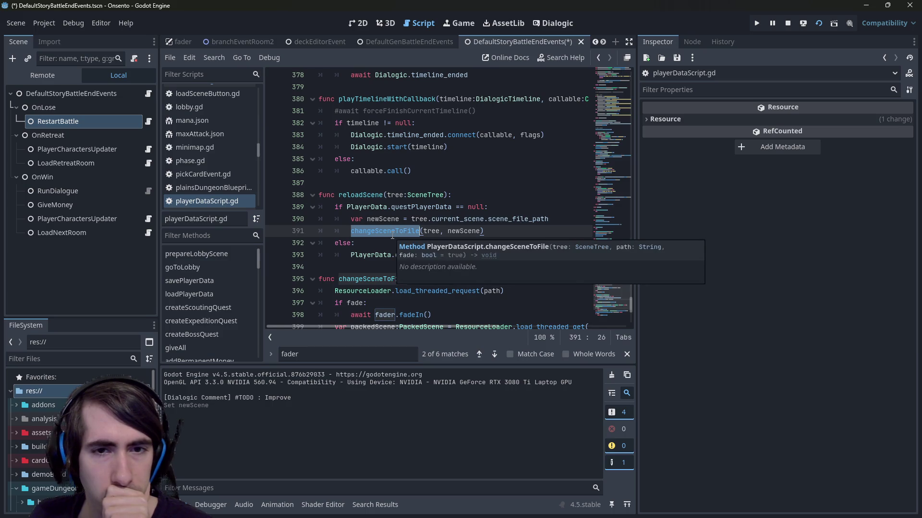
{"action": "left_click", "coordinate": [384, 231]}
{"action": "left_click", "coordinate": [383, 231], "text": "ctrl"}
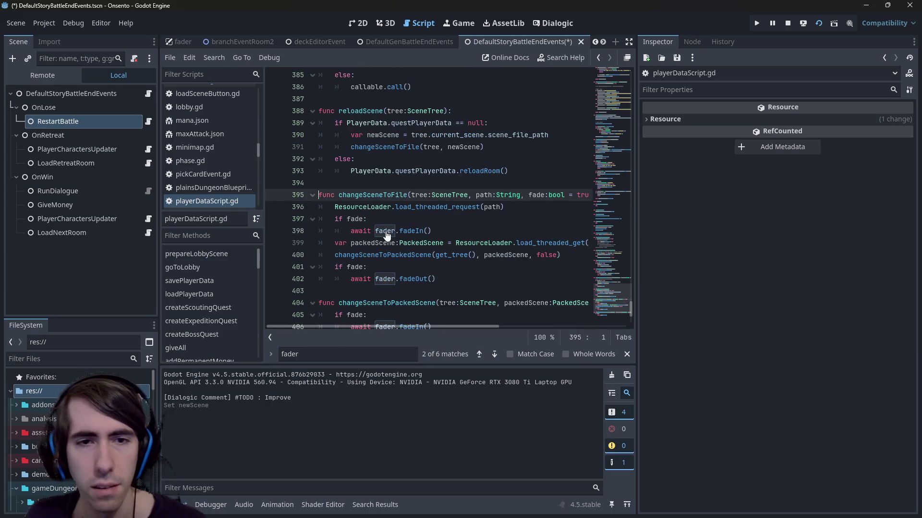
{"action": "scroll", "coordinate": [453, 216], "scroll_direction": "up", "scroll_amount": 2}
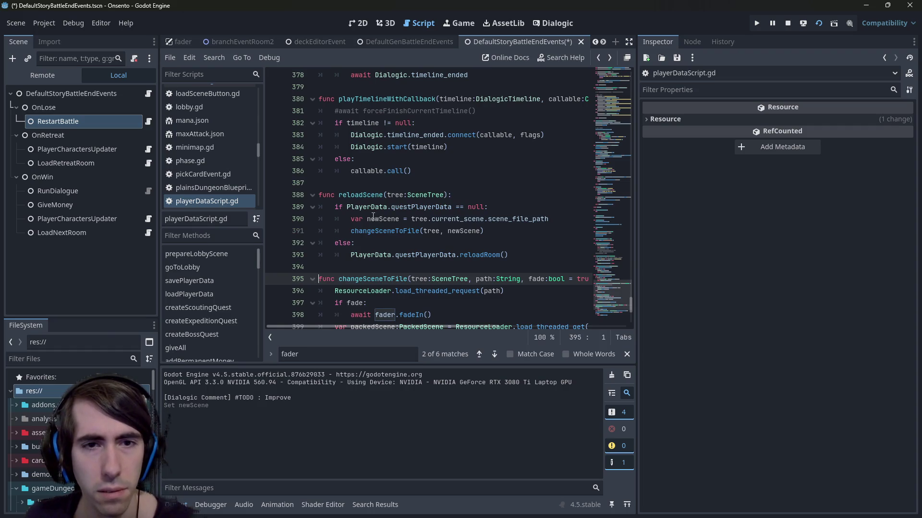
{"action": "left_click", "coordinate": [148, 121]}
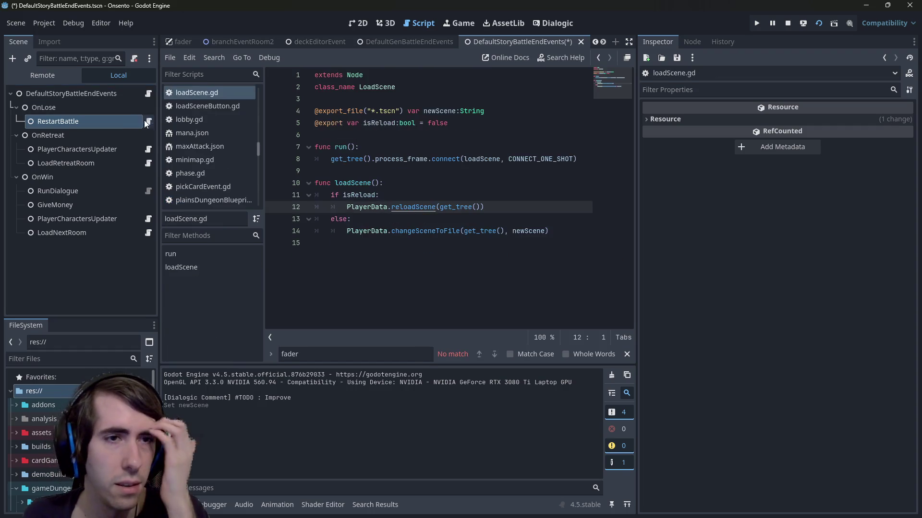
{"action": "left_click", "coordinate": [273, 195]}
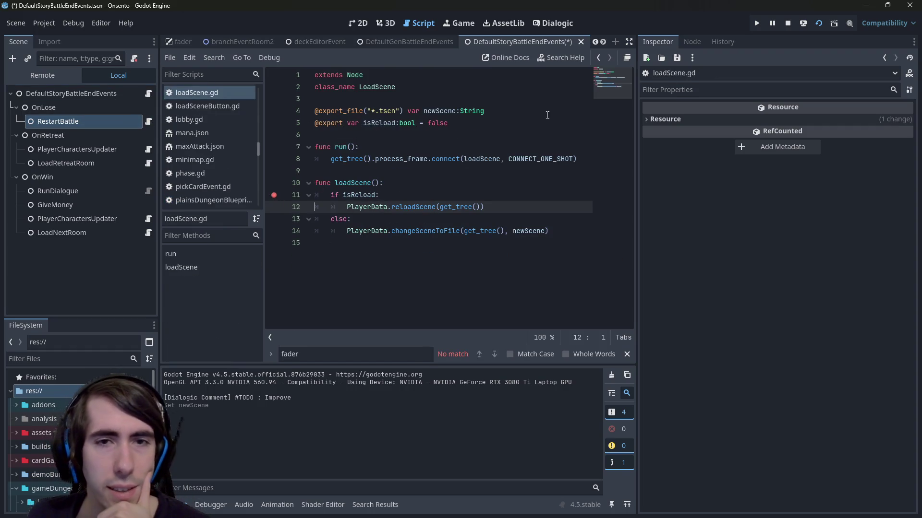
- Save and run the scene, skip the intro dialogue, and end turns until the player drops to 6/30 HP
{"action": "left_click", "coordinate": [816, 25]}
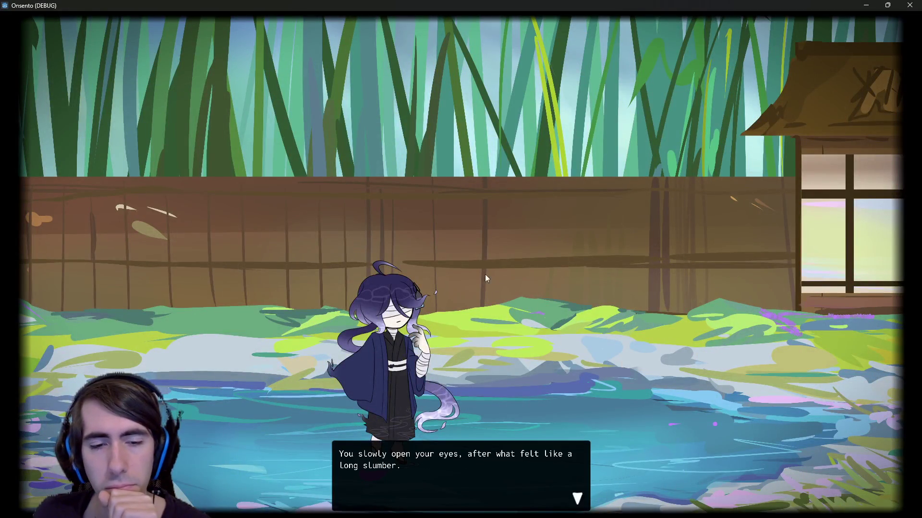
{"action": "left_click", "coordinate": [485, 278]}
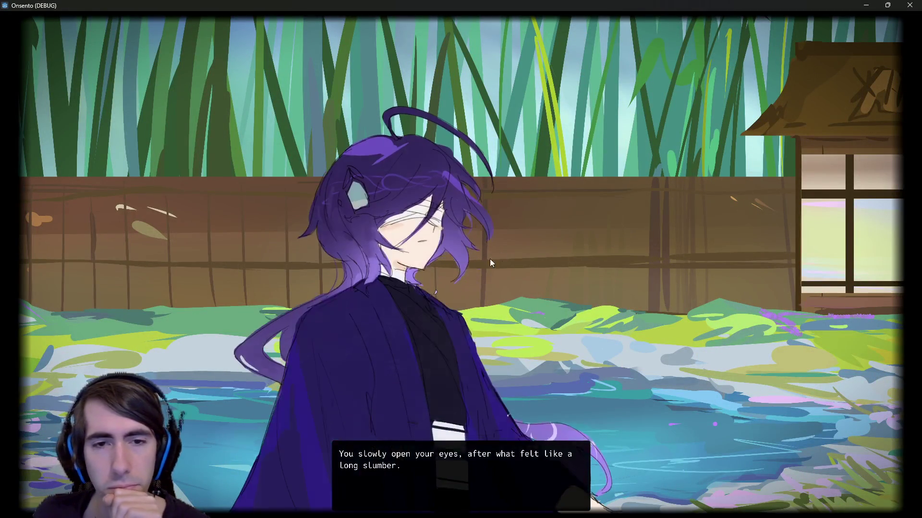
{"action": "left_click", "coordinate": [500, 247]}
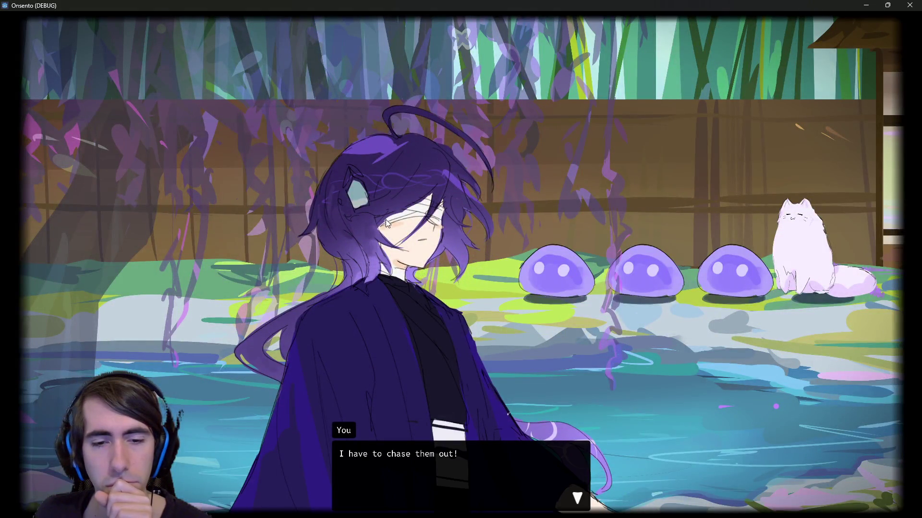
{"action": "left_click", "coordinate": [386, 224]}
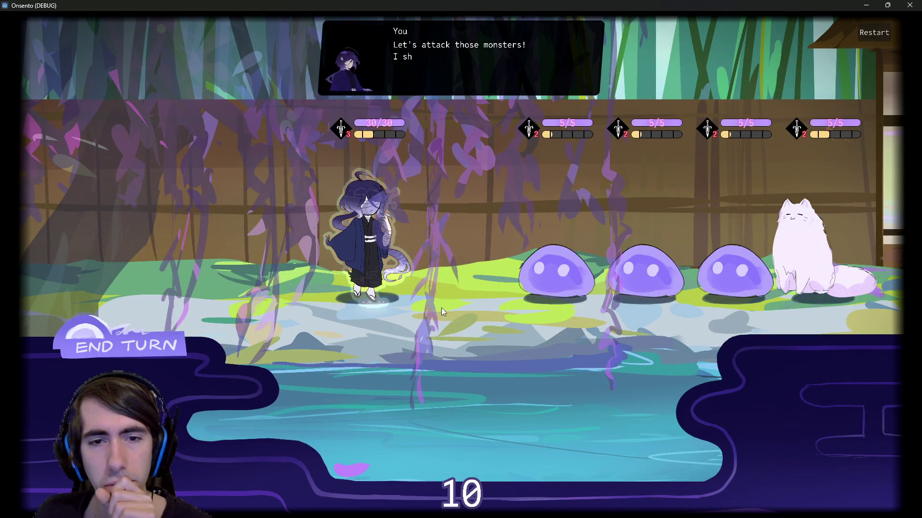
{"action": "left_click", "coordinate": [131, 336]}
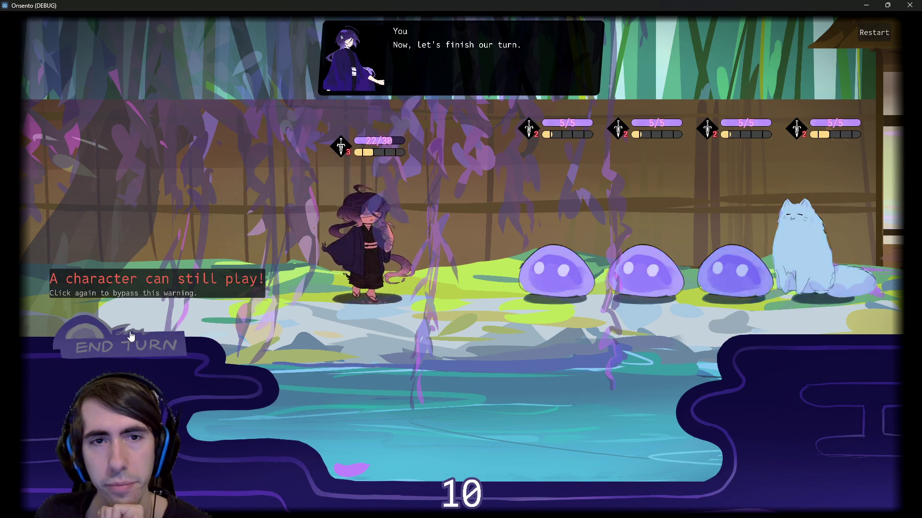
{"action": "left_click", "coordinate": [130, 338]}
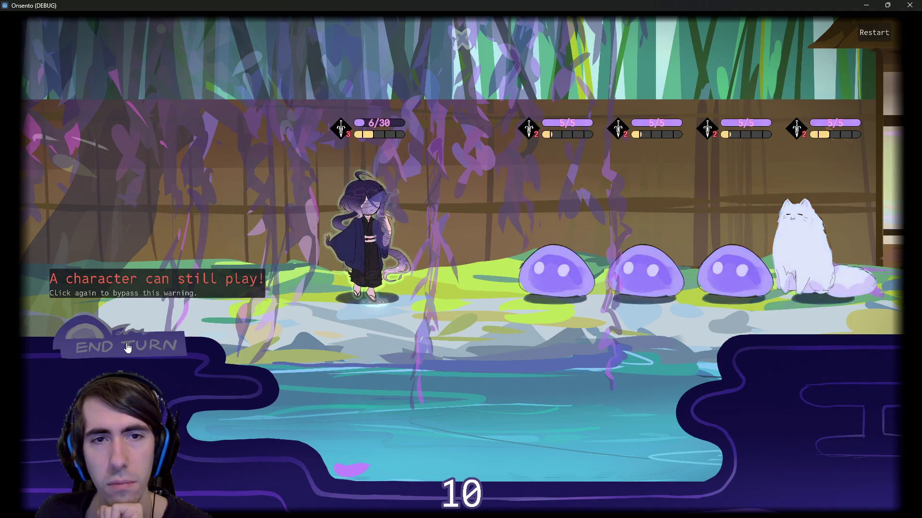
{"action": "left_click", "coordinate": [128, 346]}
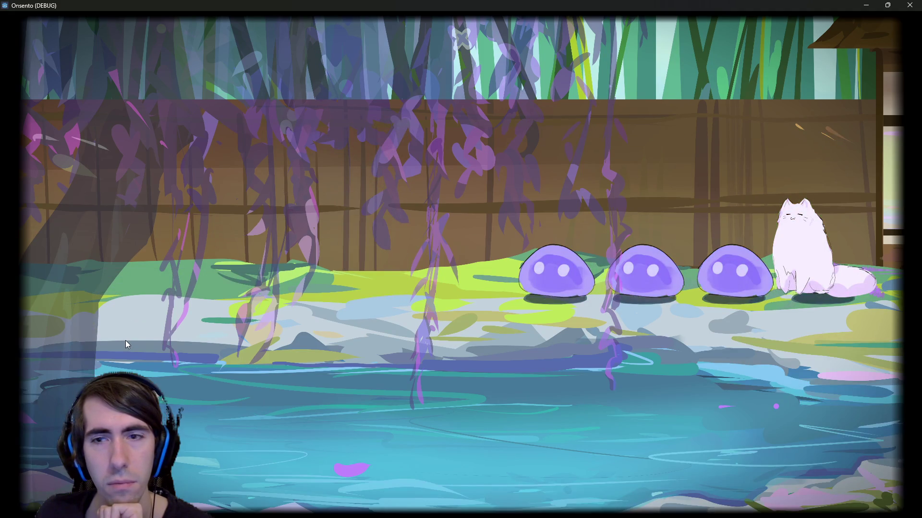
{"action": "left_click", "coordinate": [866, 7]}
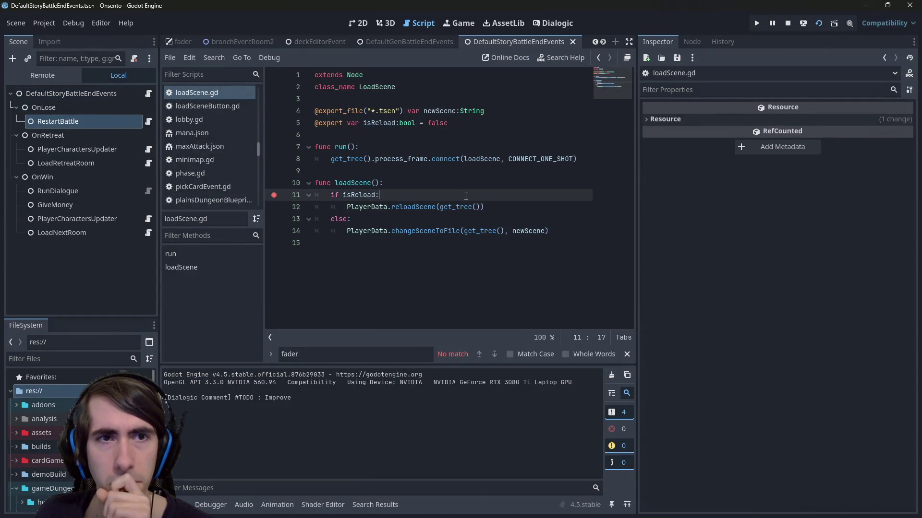
- Open the intro2.tscn scene through Quick Open
{"action": "key", "text": "shift+alt+o"}
{"action": "type", "text": "intro2"}
{"action": "key", "text": "Down"}
{"action": "key", "text": "Up"}
{"action": "key", "text": "Down"}
{"action": "key", "text": "Down"}
{"action": "key", "text": "Return"}
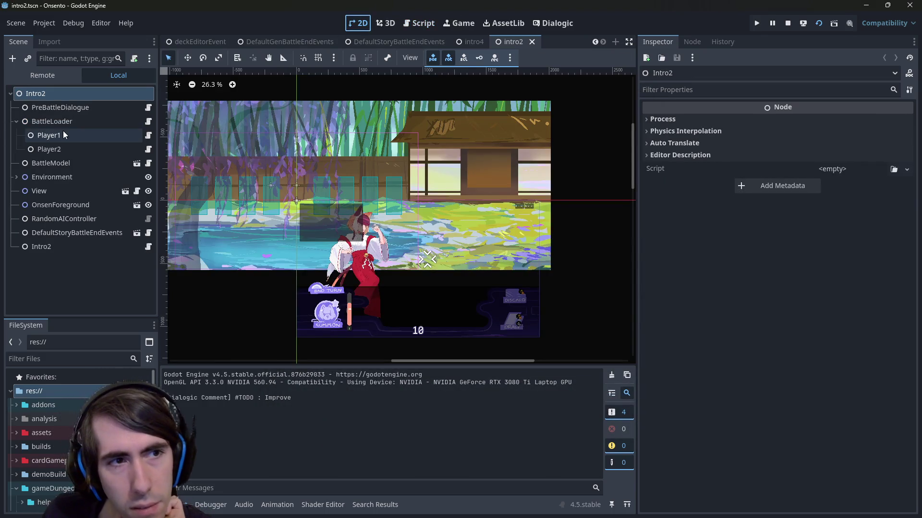
- Inspect BattleLoader, View and DefaultStoryBattleEndEvents, then open DefaultStoryBattleEndEvents' script
{"action": "left_click", "coordinate": [64, 125]}
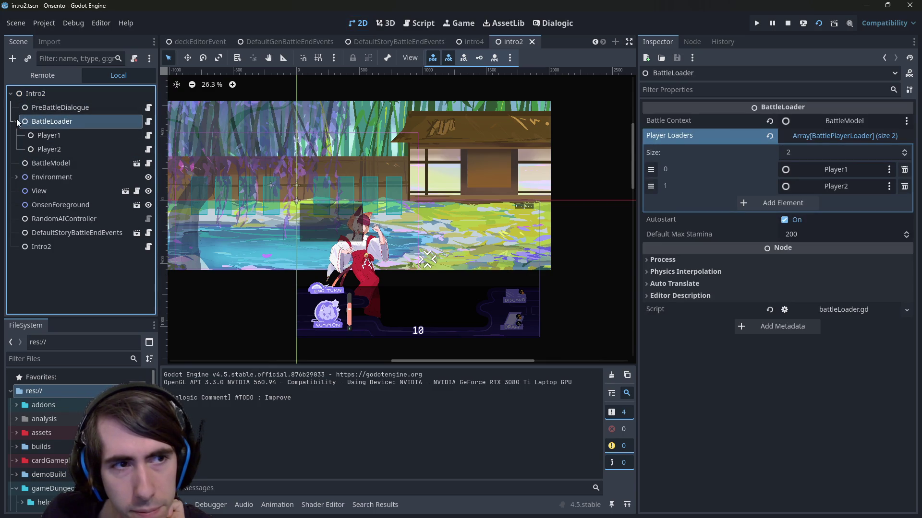
{"action": "left_click", "coordinate": [62, 192]}
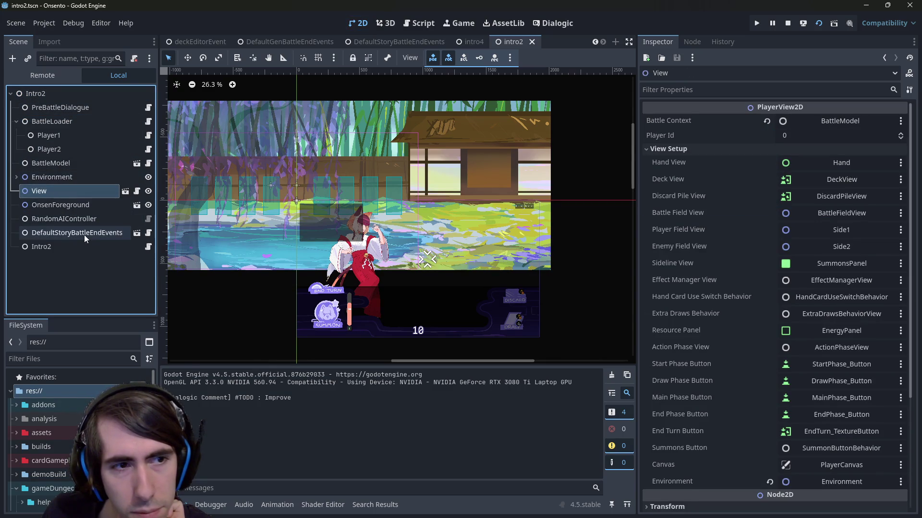
{"action": "left_click", "coordinate": [83, 235]}
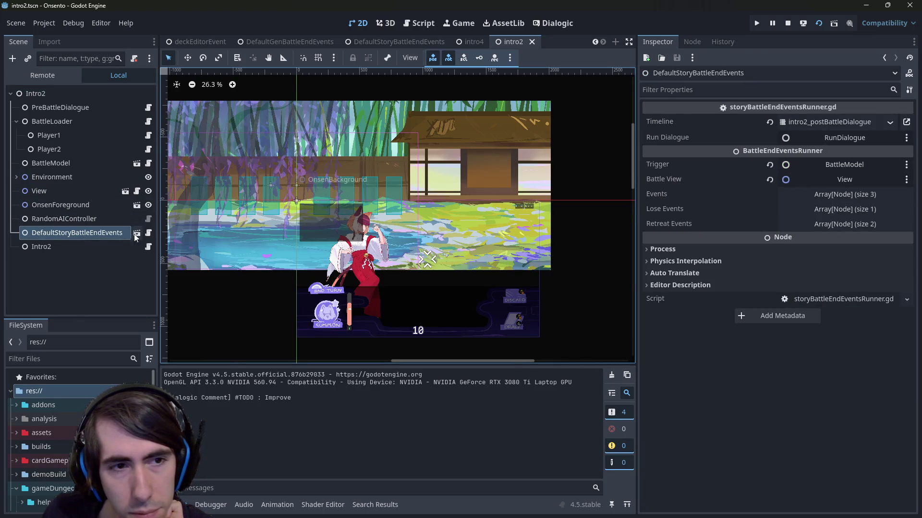
{"action": "left_click", "coordinate": [149, 234]}
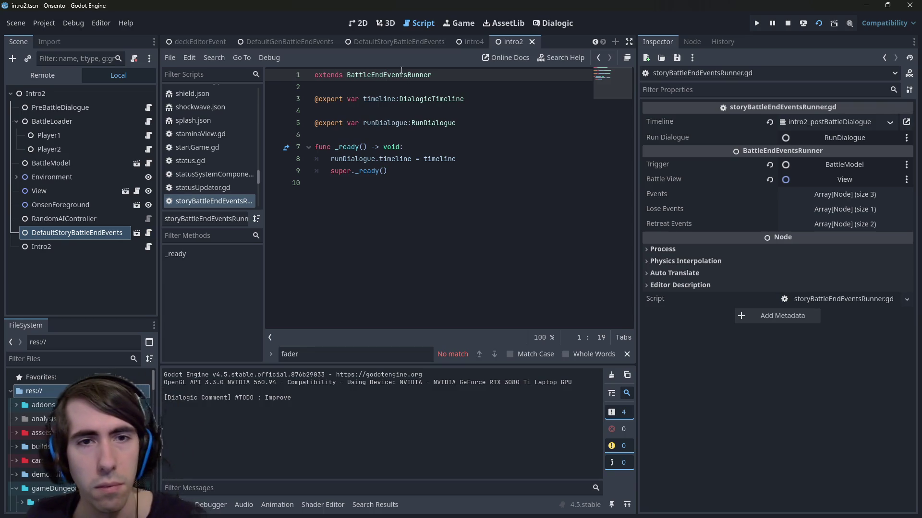
- Open the parent battleEndEventsRunner.gd, add a breakpoint at line 19 in onTrigger, and launch the game
{"action": "left_click", "coordinate": [401, 74], "text": "ctrl"}
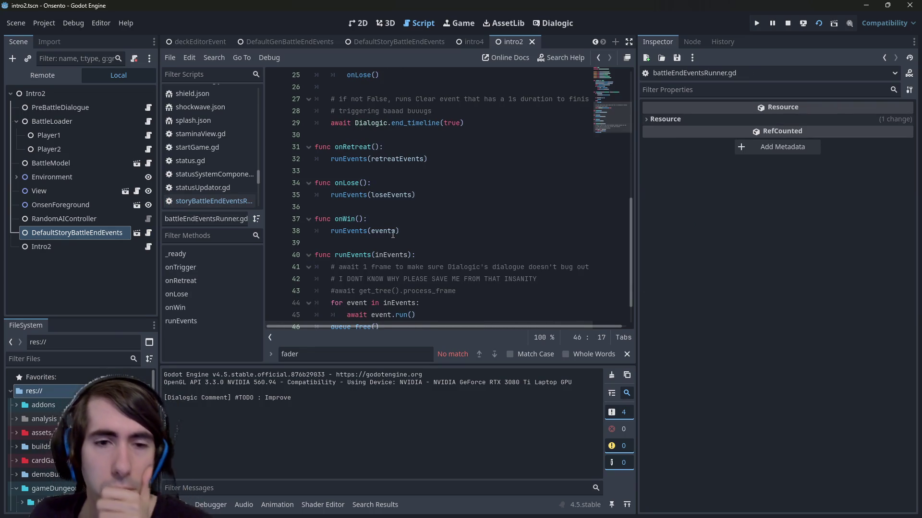
{"action": "scroll", "coordinate": [393, 234], "scroll_direction": "up", "scroll_amount": 8}
{"action": "scroll", "coordinate": [389, 222], "scroll_direction": "down", "scroll_amount": 2}
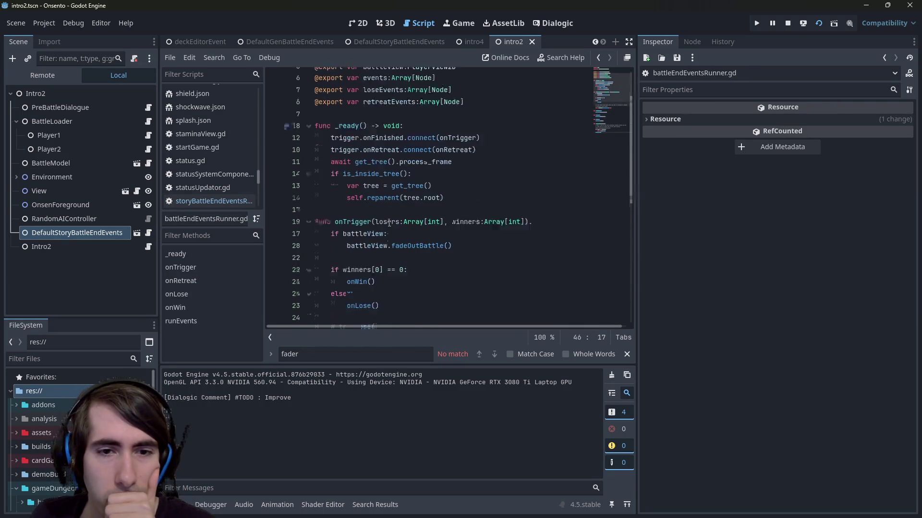
{"action": "left_click", "coordinate": [276, 220]}
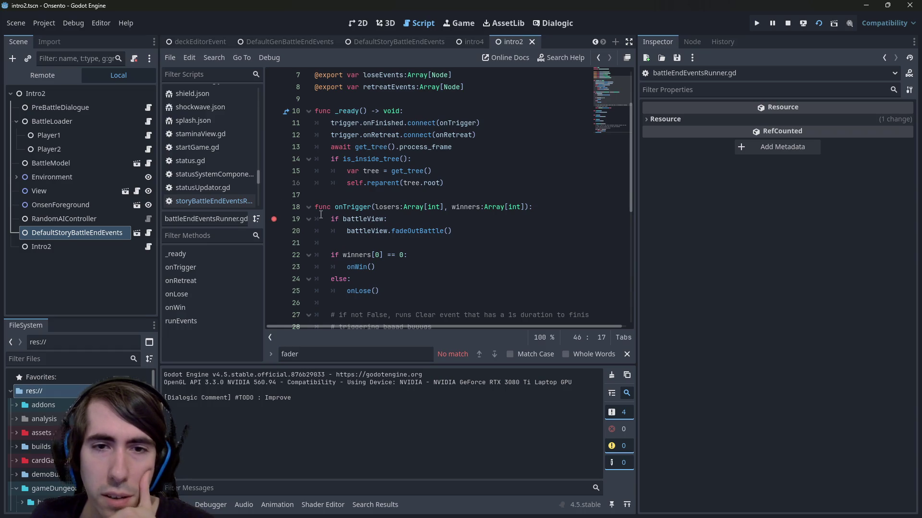
{"action": "scroll", "coordinate": [321, 214], "scroll_direction": "down", "scroll_amount": 2}
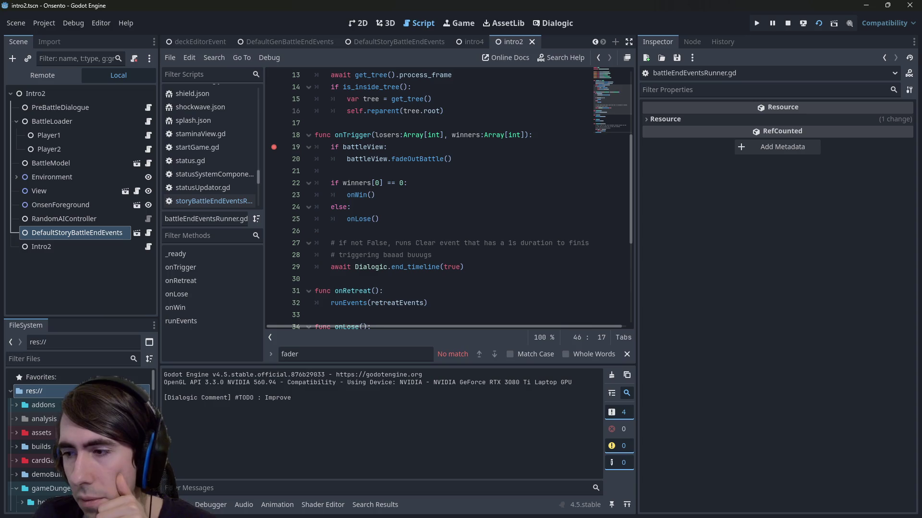
{"action": "key", "text": "F5"}
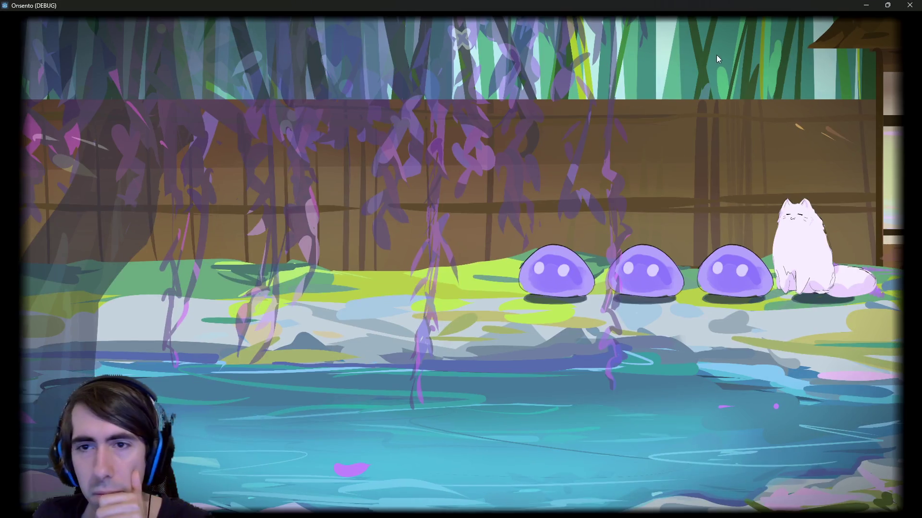
- Rerun the intro2 scene, end the turn to hit the line 19 breakpoint, and step to line 20
{"action": "left_click", "coordinate": [909, 6]}
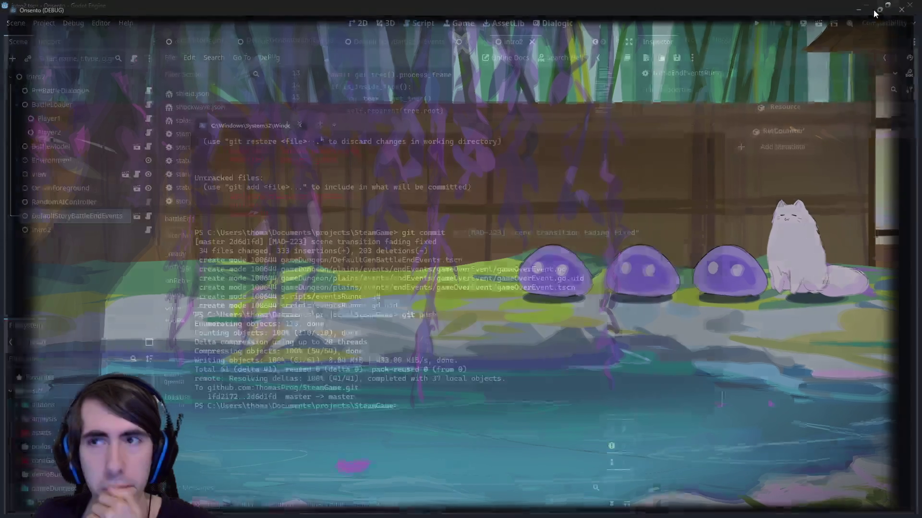
{"action": "left_click", "coordinate": [821, 22]}
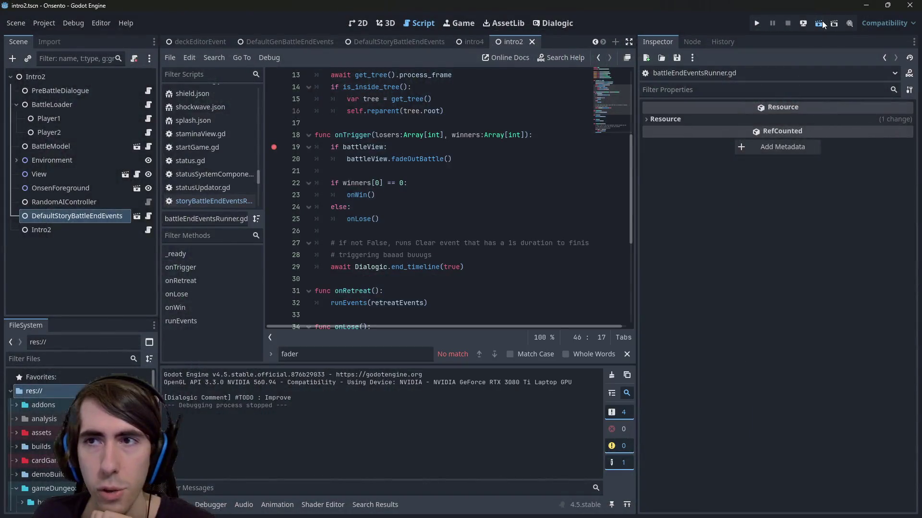
{"action": "left_click", "coordinate": [490, 220]}
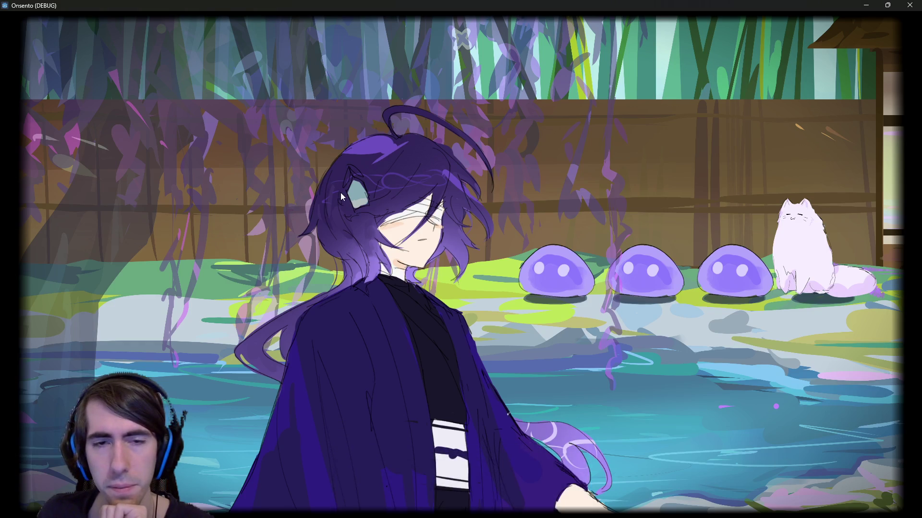
{"action": "left_click", "coordinate": [148, 338]}
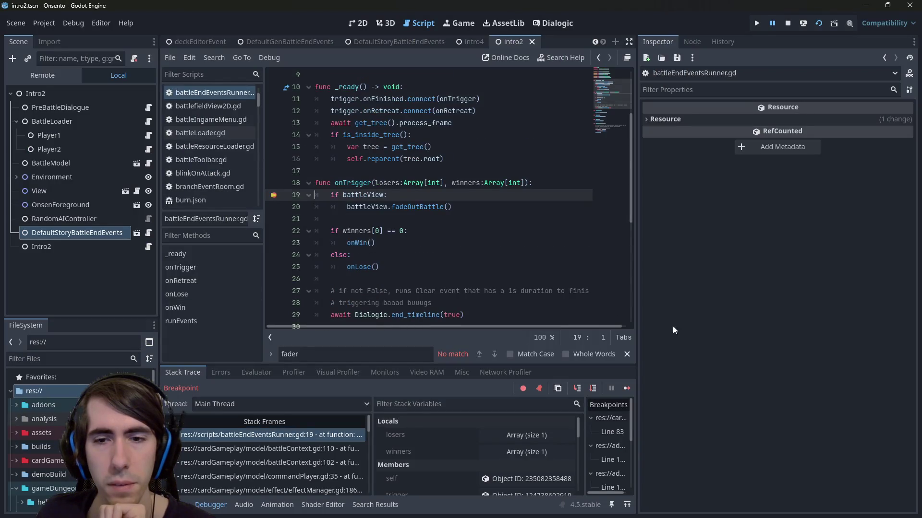
{"action": "left_click", "coordinate": [593, 389]}
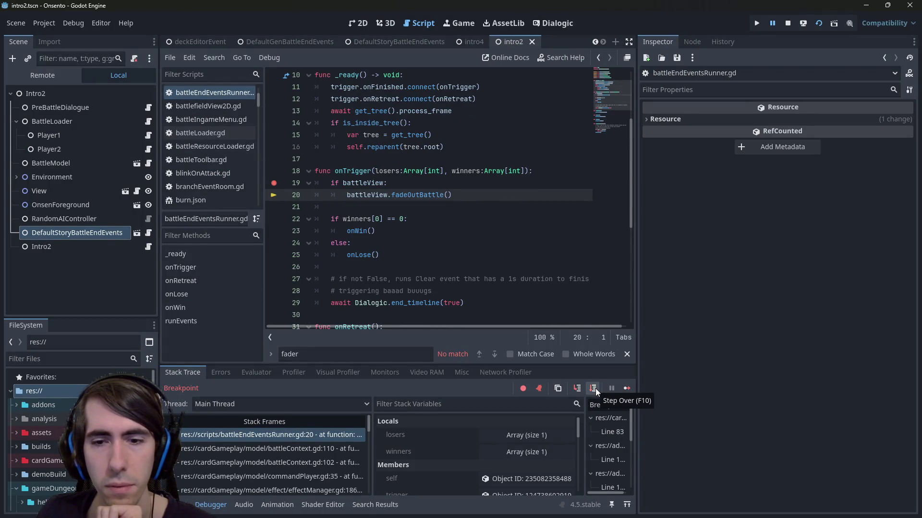
- Step from onTrigger into onLose and runEvents, then into the event's run at line 45
{"action": "left_click", "coordinate": [595, 388]}
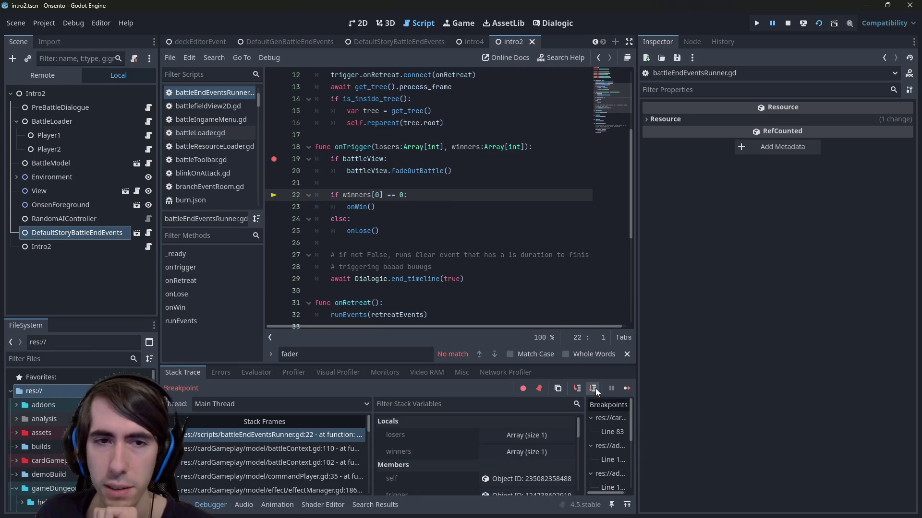
{"action": "left_click", "coordinate": [595, 388]}
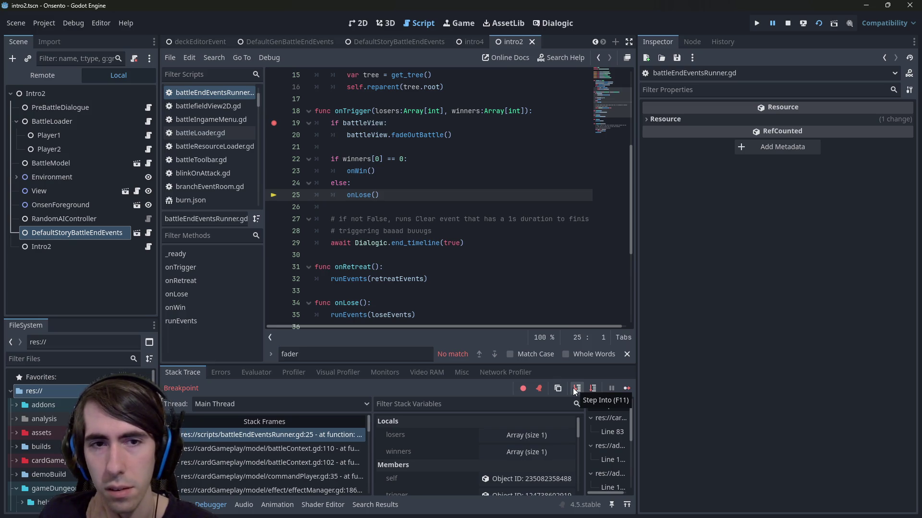
{"action": "left_click", "coordinate": [574, 389]}
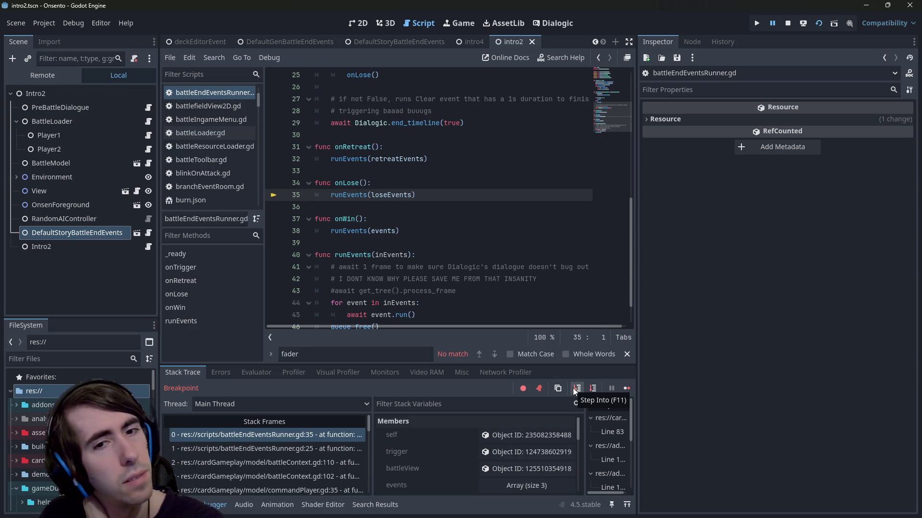
{"action": "left_click", "coordinate": [575, 390]}
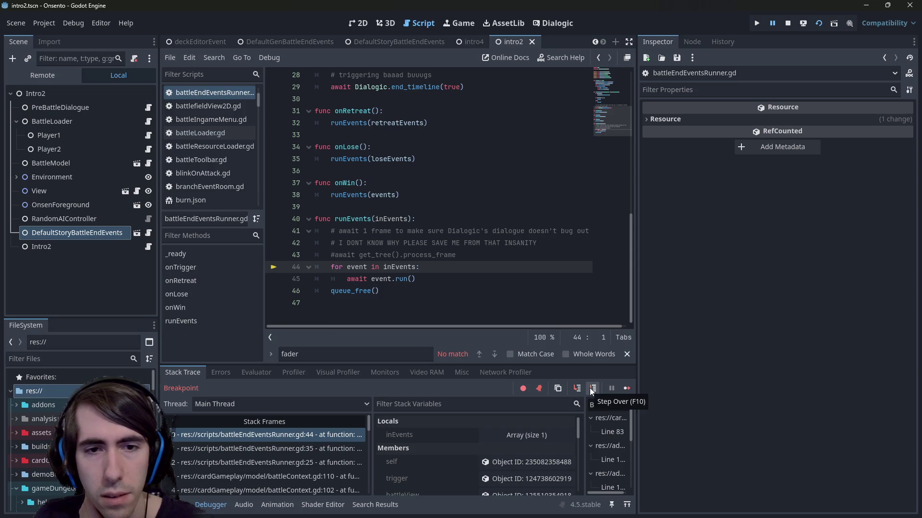
{"action": "left_click", "coordinate": [591, 390]}
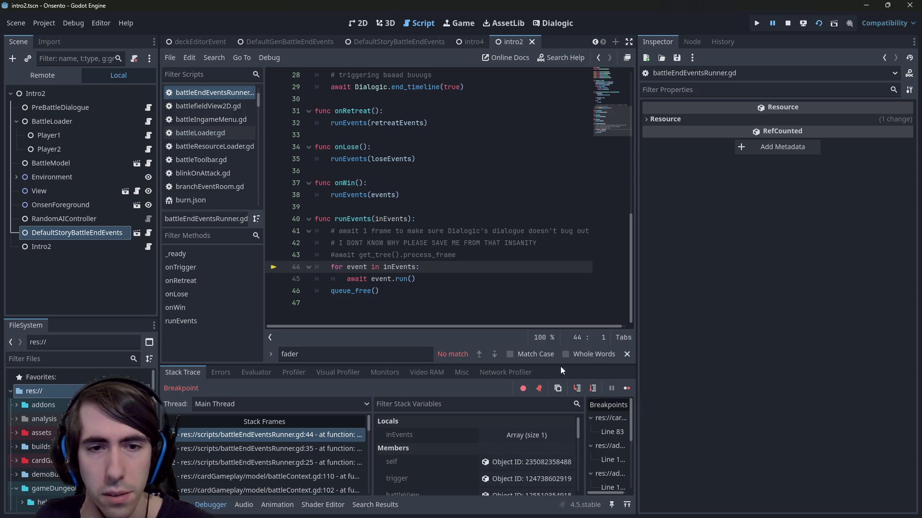
{"action": "mouse_move", "coordinate": [407, 269]}
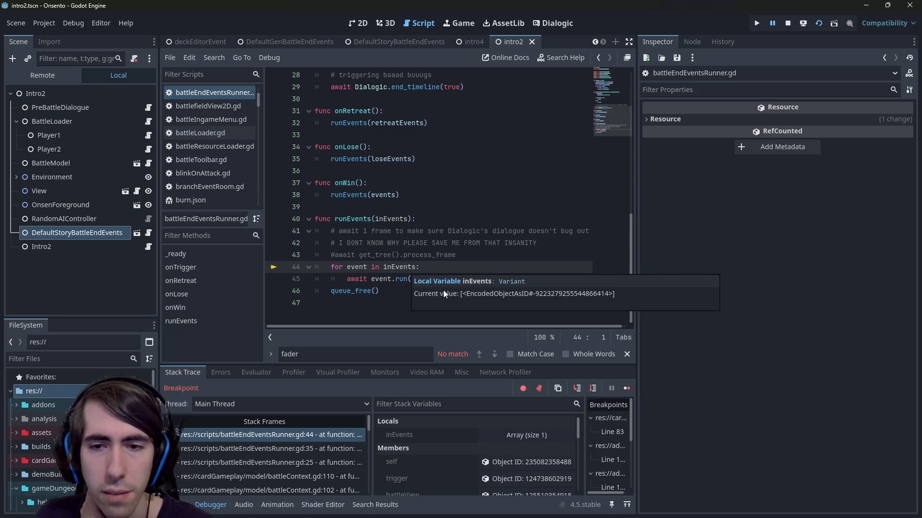
{"action": "left_click", "coordinate": [579, 389]}
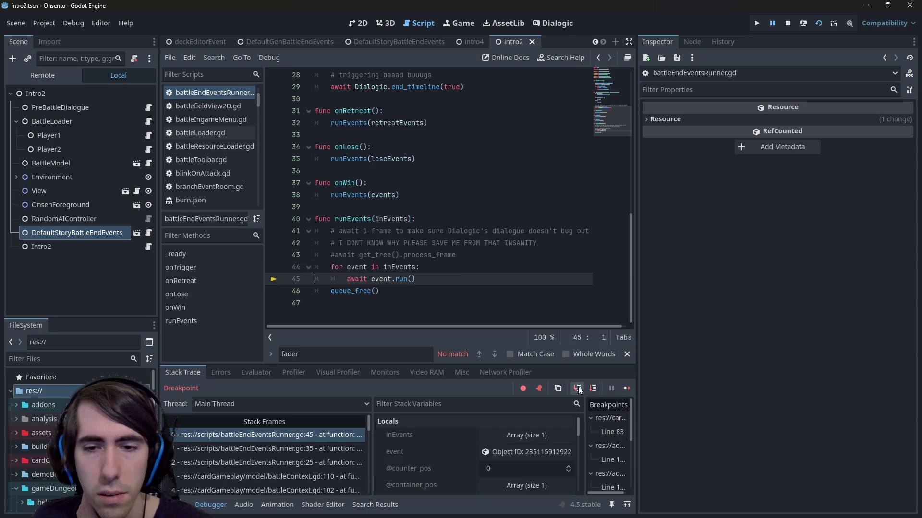
{"action": "left_click", "coordinate": [578, 389]}
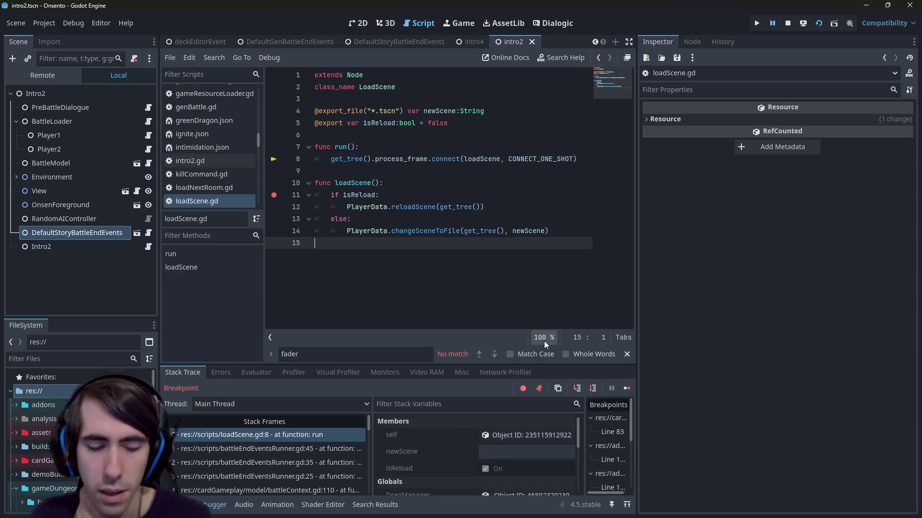
- Review the battle-end runner scripts and running game, then jump to the paused loadScene line
{"action": "key", "text": "alt+Left"}
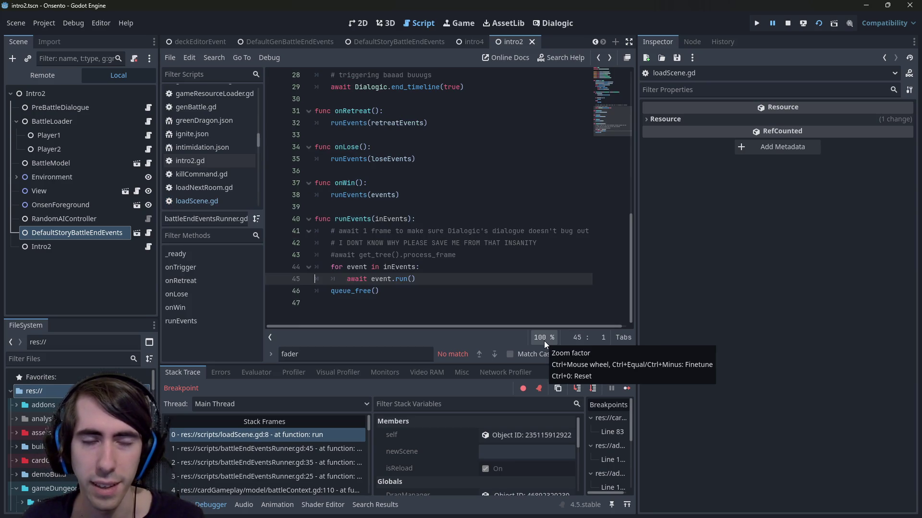
{"action": "key", "text": "alt+Left"}
{"action": "key", "text": "alt+Left"}
{"action": "key", "text": "alt+Right"}
{"action": "key", "text": "alt+Right"}
{"action": "key", "text": "alt+Right"}
{"action": "key", "text": "alt+Right"}
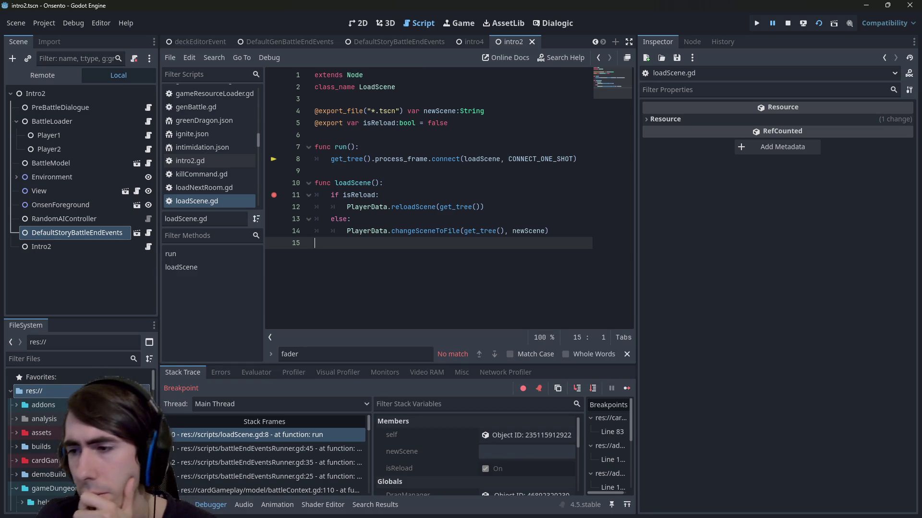
{"action": "key", "text": "F12"}
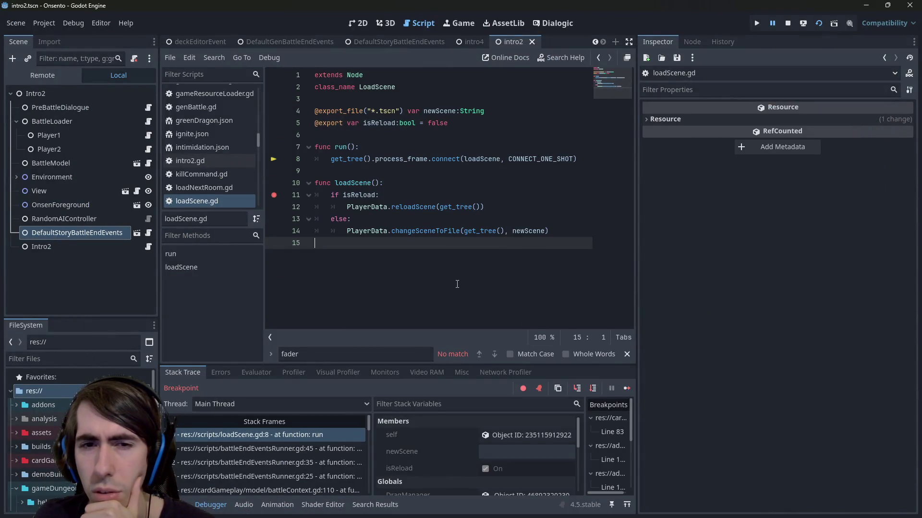
{"action": "left_click", "coordinate": [364, 207]}
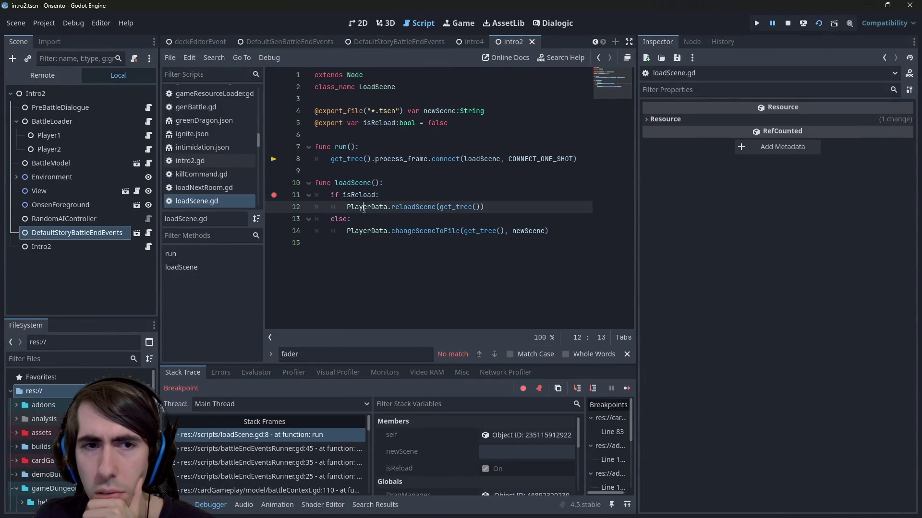
{"action": "left_click", "coordinate": [276, 434]}
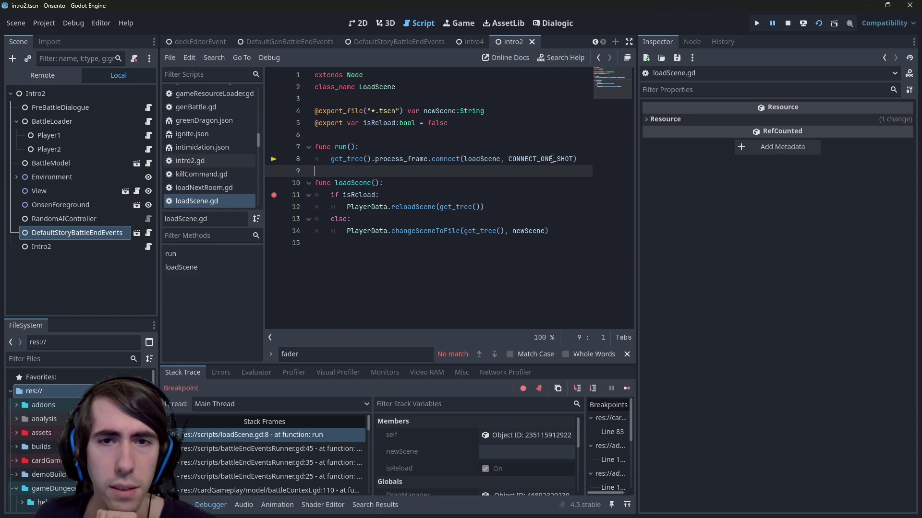
- Inspect the loadScene call on line 8, then open the DefaultStoryBattleEndEvents script
{"action": "double_click", "coordinate": [478, 158]}
{"action": "mouse_move", "coordinate": [479, 158]}
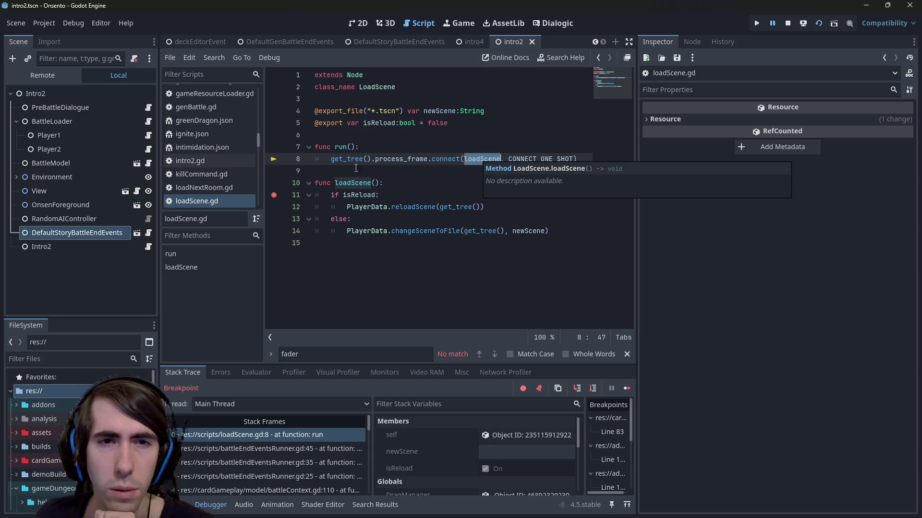
{"action": "scroll", "coordinate": [215, 197], "scroll_direction": "down", "scroll_amount": 1}
{"action": "left_click", "coordinate": [215, 187]}
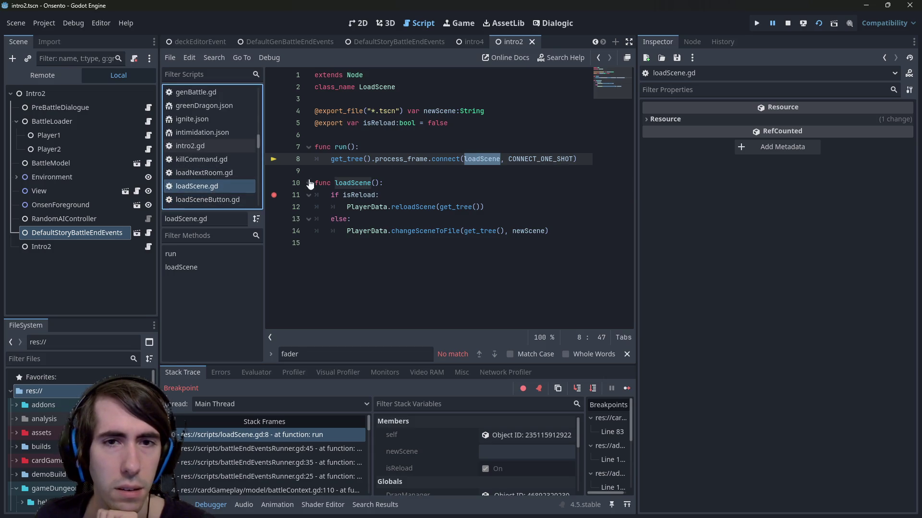
{"action": "mouse_move", "coordinate": [405, 159]}
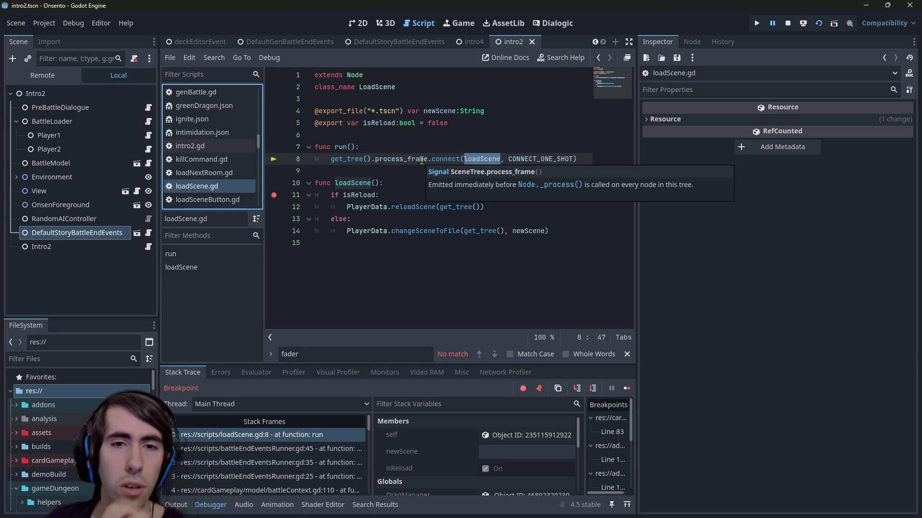
{"action": "left_click", "coordinate": [286, 439]}
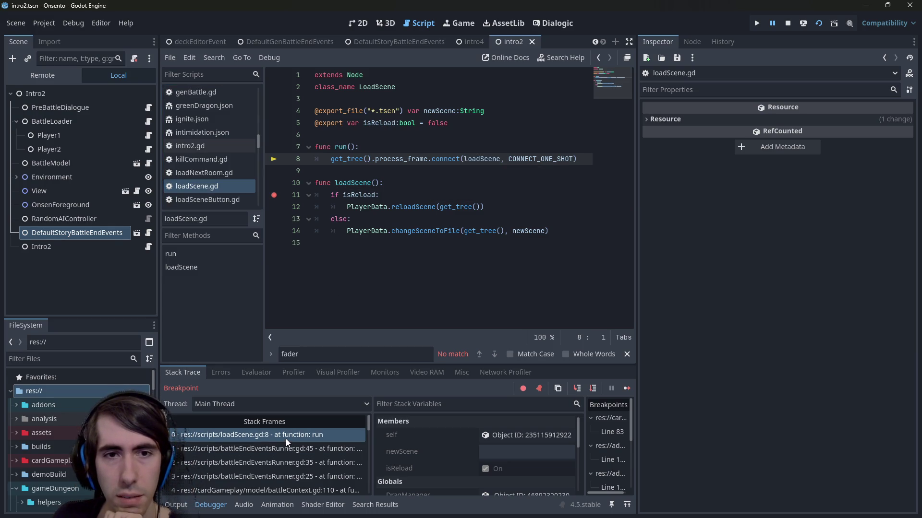
{"action": "left_click", "coordinate": [150, 232]}
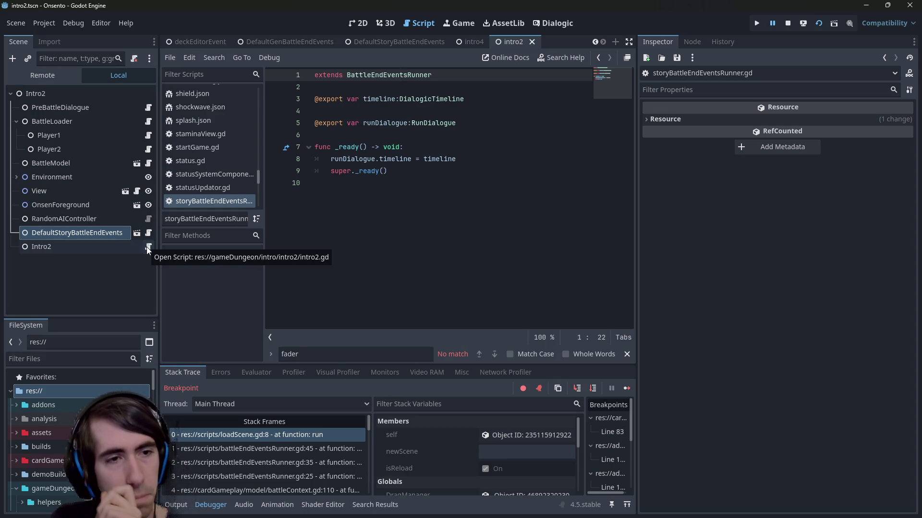
- Open the shared battleEndEventsRunner.gd and place the caret just before queue_free in runEvents
{"action": "left_click", "coordinate": [137, 233]}
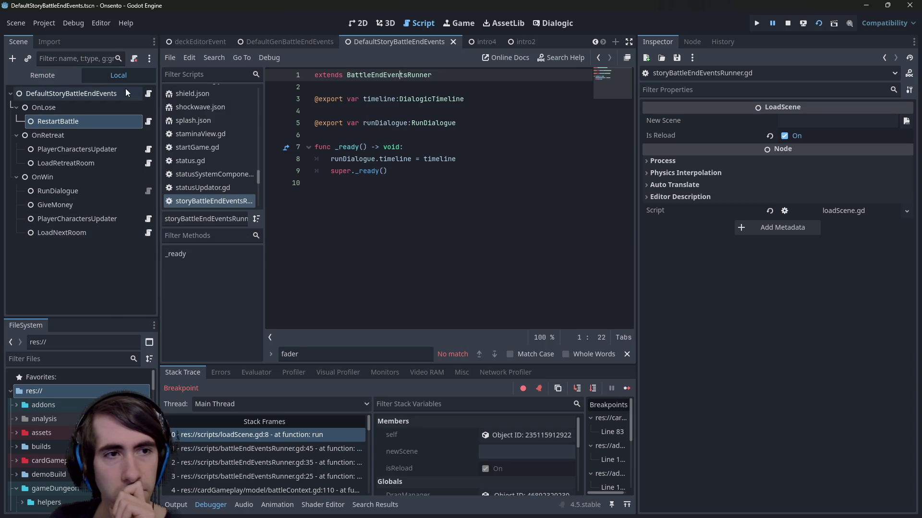
{"action": "left_click", "coordinate": [401, 75], "text": "ctrl"}
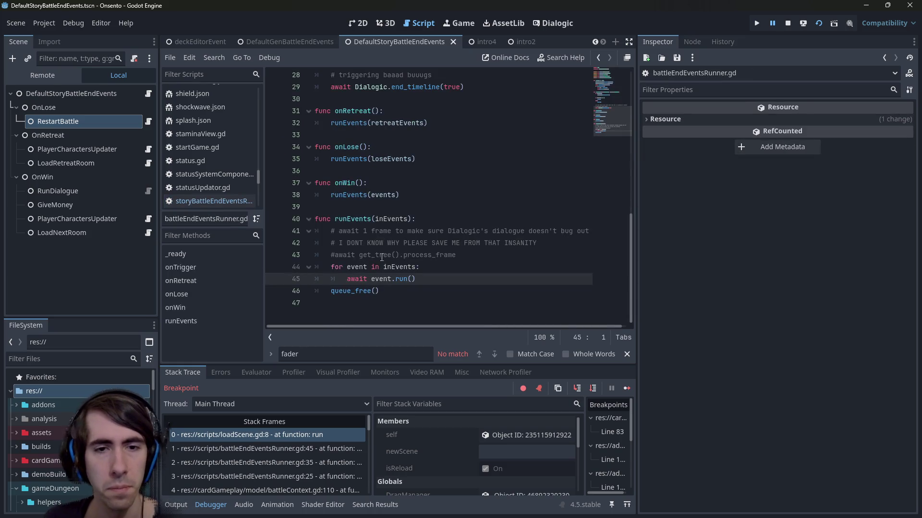
{"action": "left_click", "coordinate": [384, 291]}
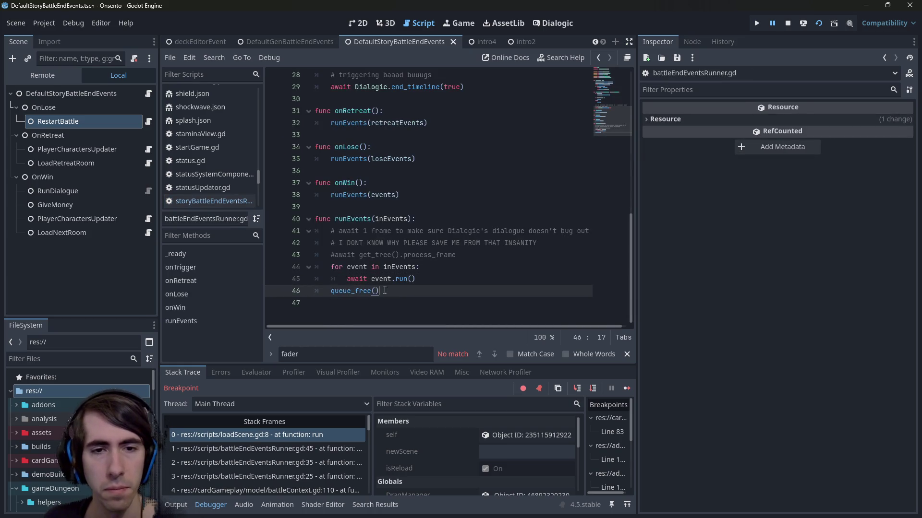
{"action": "left_click", "coordinate": [429, 279]}
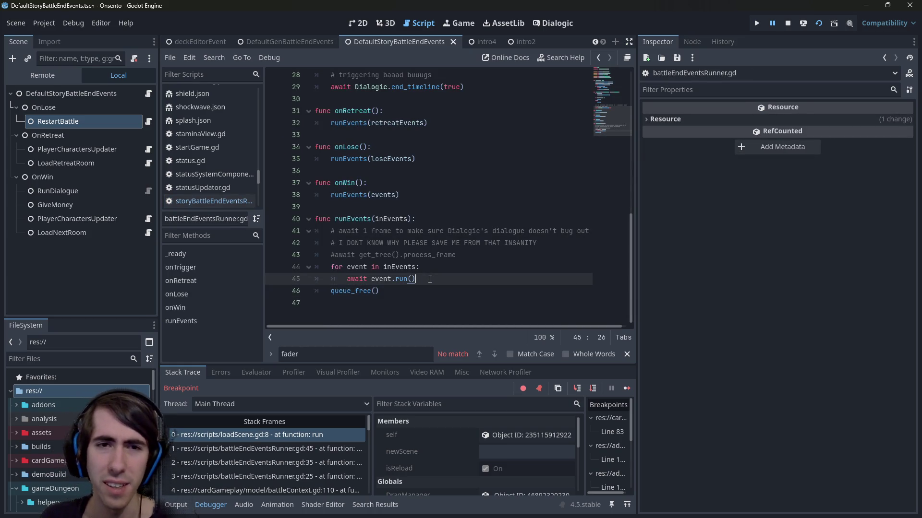
{"action": "left_click", "coordinate": [332, 291]}
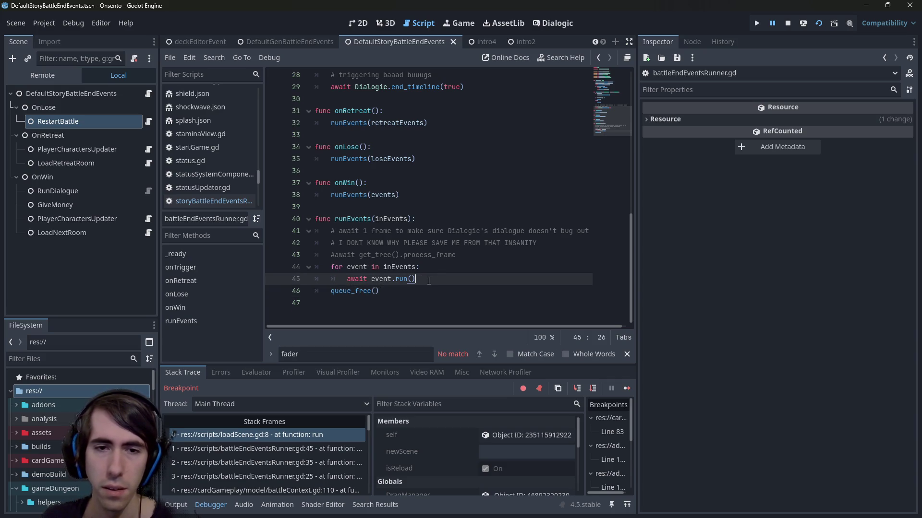
- Insert 'await get_tree().process_frame' above queue_free(), then stop the debug session
{"action": "key", "text": "ctrl+shift+Return"}
{"action": "key", "text": "Return"}
{"action": "type", "text": "await get_tr"}
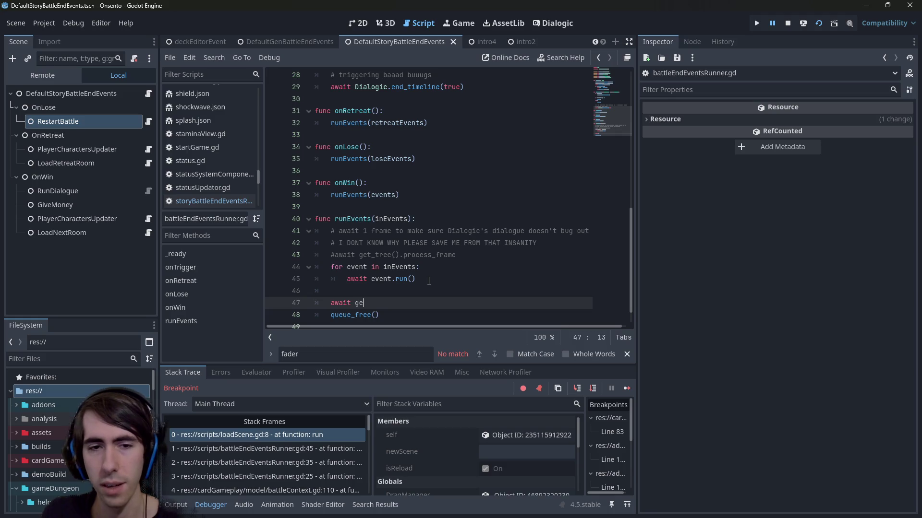
{"action": "key", "text": "Return"}
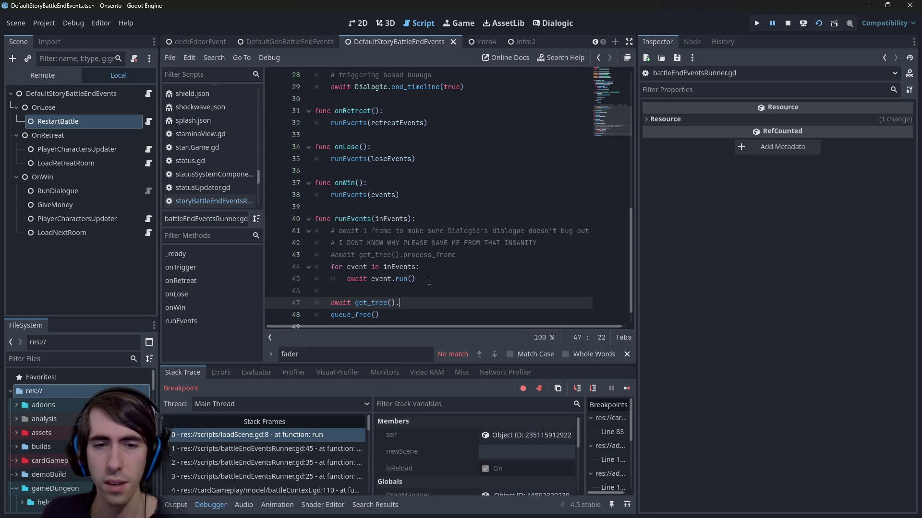
{"action": "type", "text": "proc"}
{"action": "key", "text": "Return"}
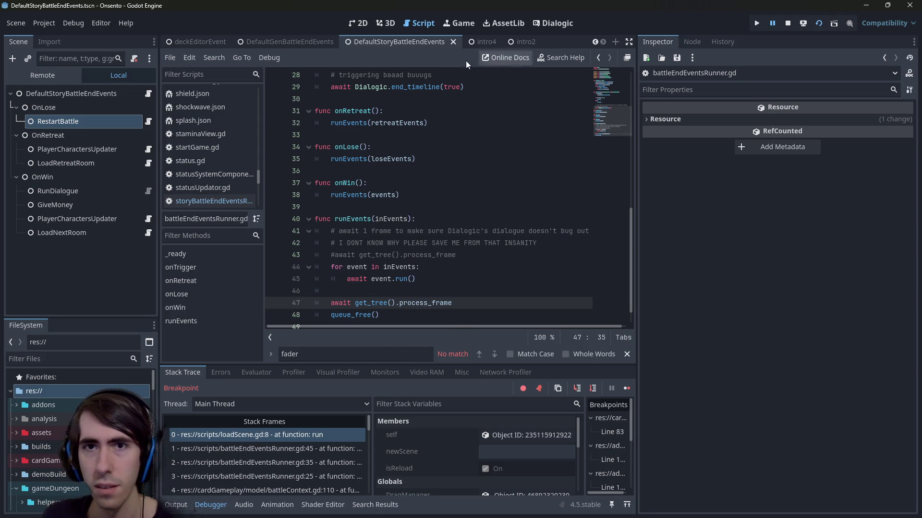
{"action": "scroll", "coordinate": [487, 134], "scroll_direction": "down", "scroll_amount": 1}
{"action": "left_click", "coordinate": [488, 131]}
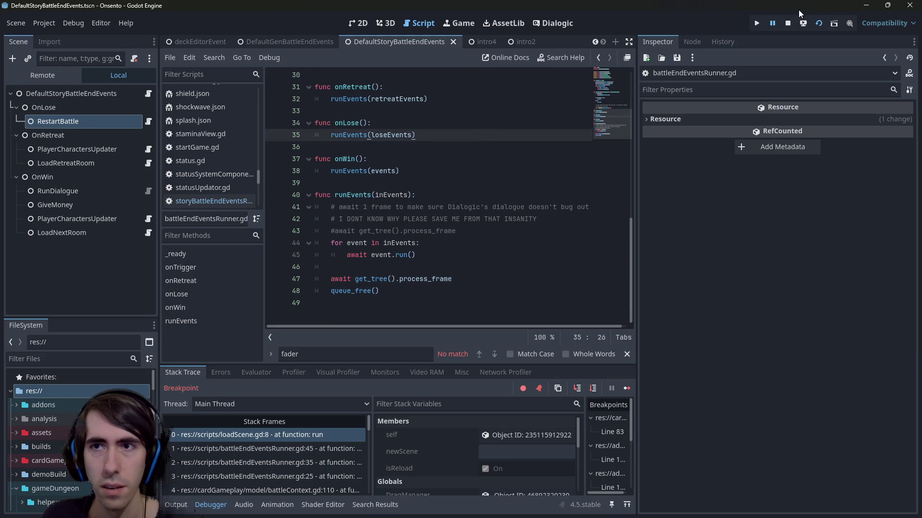
{"action": "left_click", "coordinate": [788, 23]}
{"action": "key", "text": "alt+shift+o"}
- Open playIntro.tscn via Quick Open, run the scene, and save the edited script
{"action": "type", "text": "playques"}
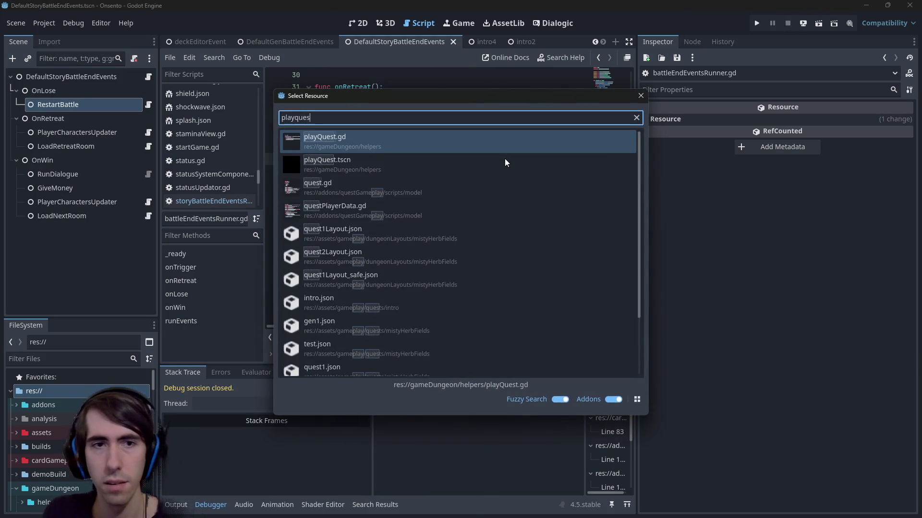
{"action": "key", "text": "ctrl+BackSpace"}
{"action": "type", "text": "playintro"}
{"action": "key", "text": "Return"}
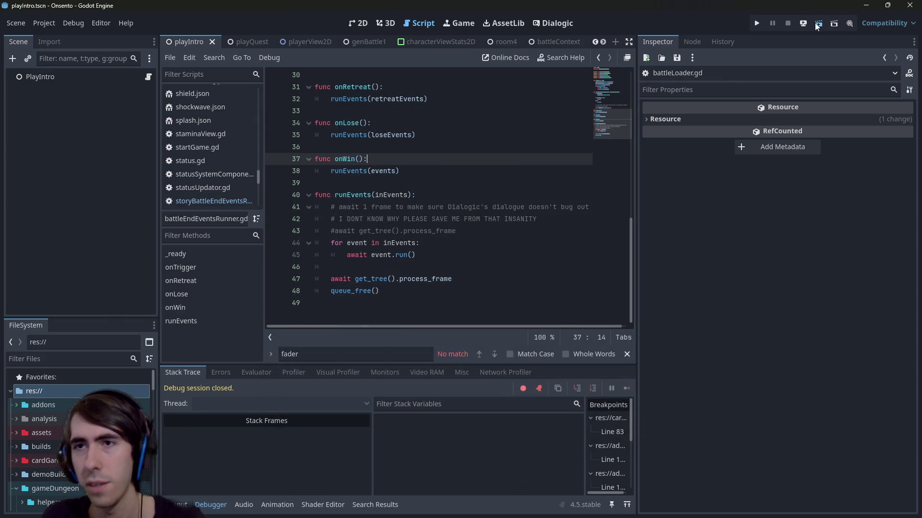
{"action": "left_click", "coordinate": [814, 22]}
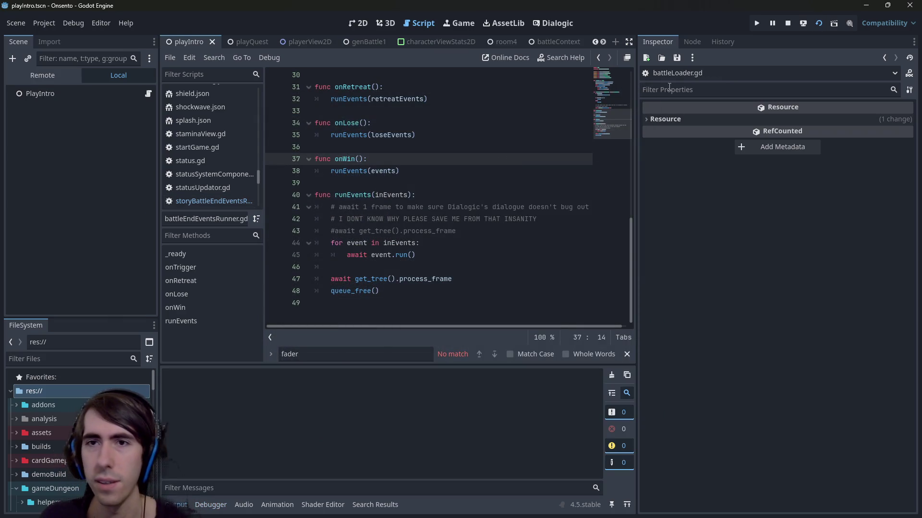
{"action": "left_click", "coordinate": [677, 58]}
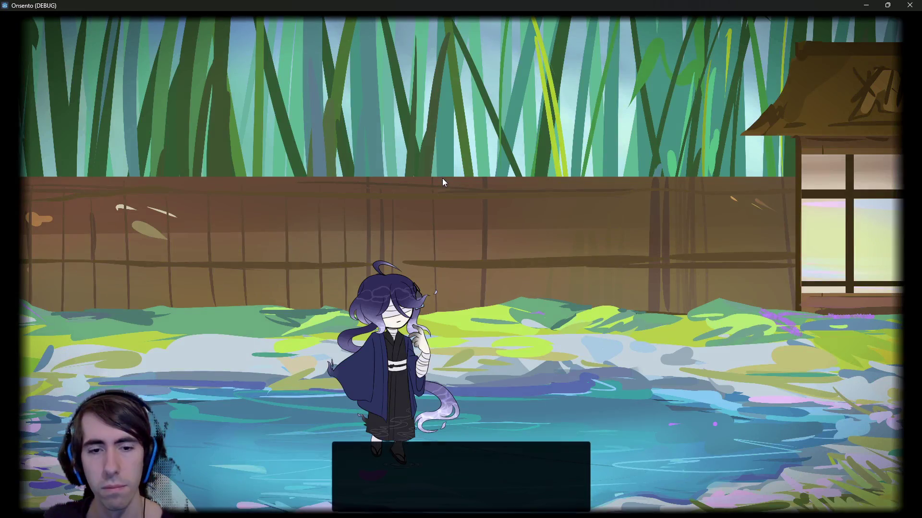
- Advance the game's intro dialogue to the line "I don't remember"
{"action": "left_click", "coordinate": [466, 224]}
{"action": "left_click", "coordinate": [462, 221]}
{"action": "left_click", "coordinate": [464, 211]}
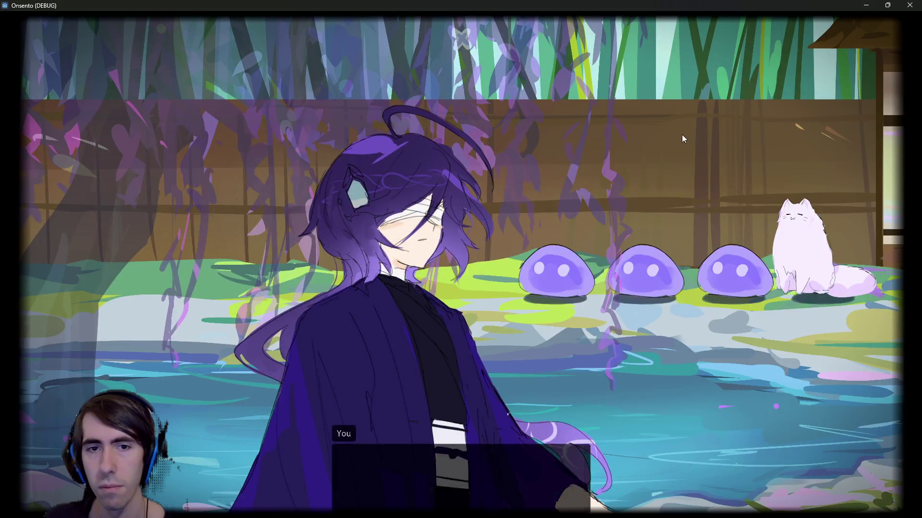
- Restart the battle in the running game, skip the dialogue, and end two turns
{"action": "left_click", "coordinate": [678, 139]}
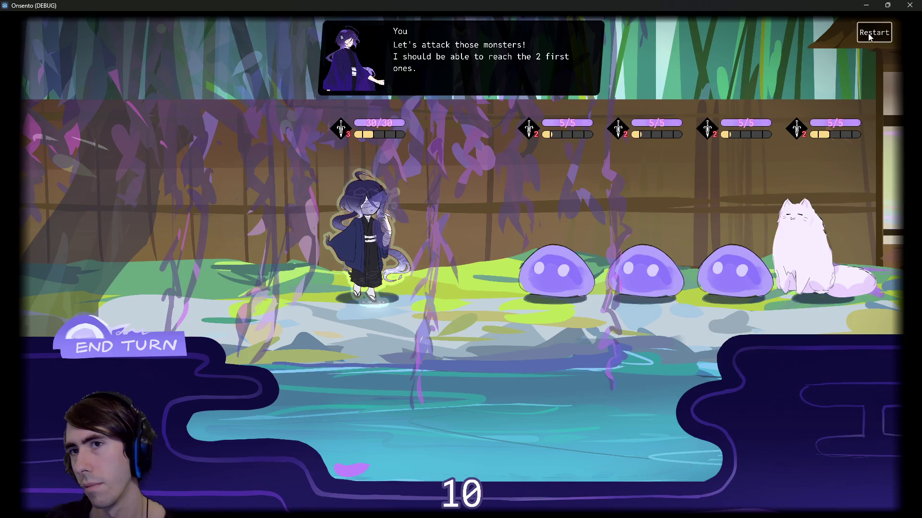
{"action": "left_click", "coordinate": [868, 34]}
{"action": "left_click", "coordinate": [650, 166]}
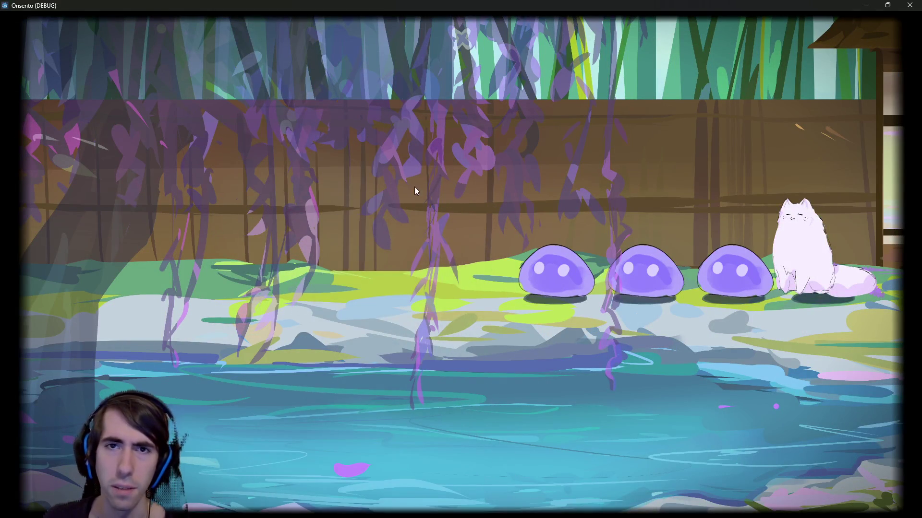
{"action": "left_click", "coordinate": [169, 319]}
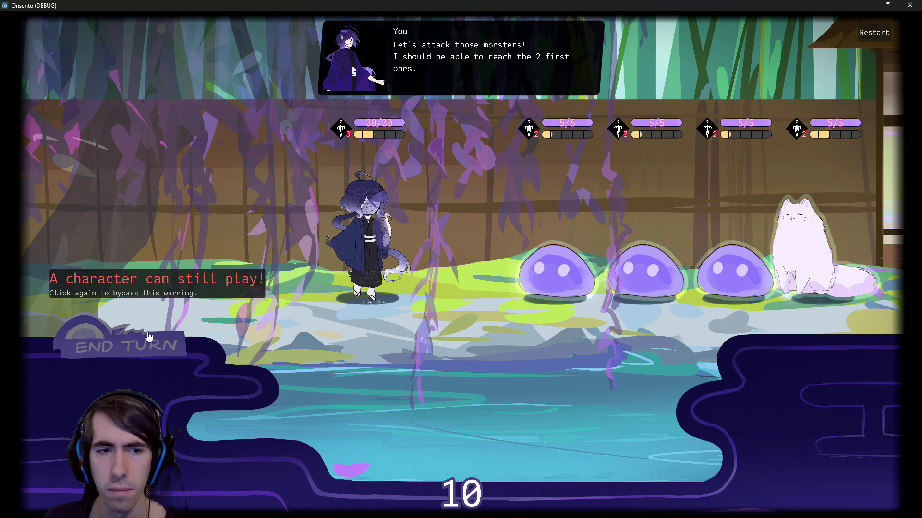
{"action": "left_click", "coordinate": [149, 337]}
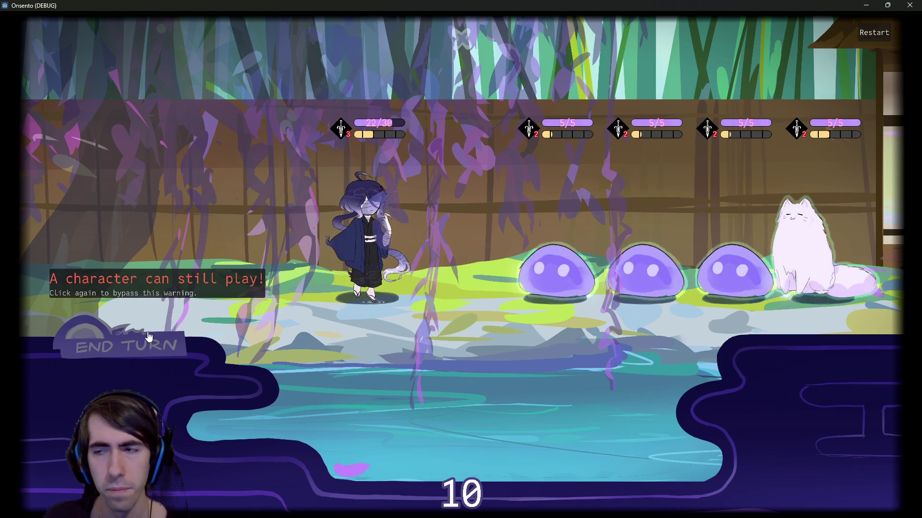
{"action": "left_click", "coordinate": [149, 338]}
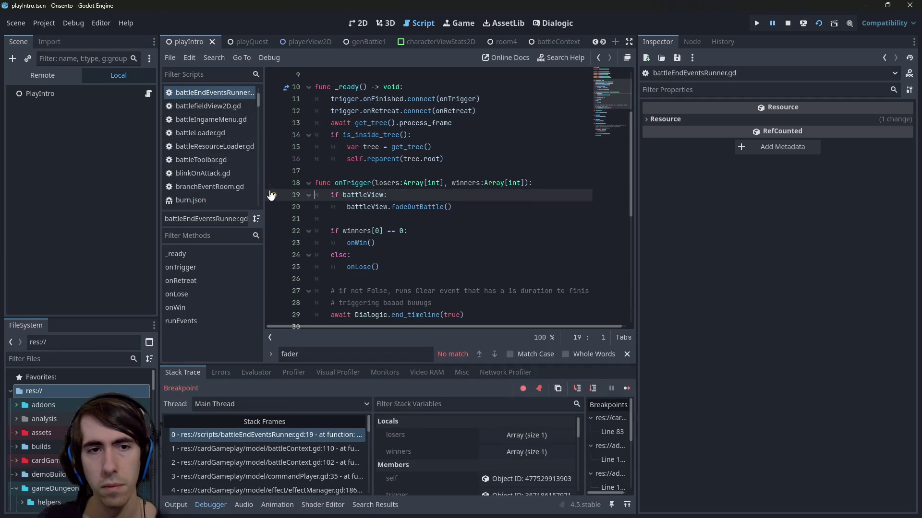
- Continue past the breakpoint, remove loadScene.gd's line 11 breakpoint, replay the turn, and close the game
{"action": "left_click", "coordinate": [624, 390]}
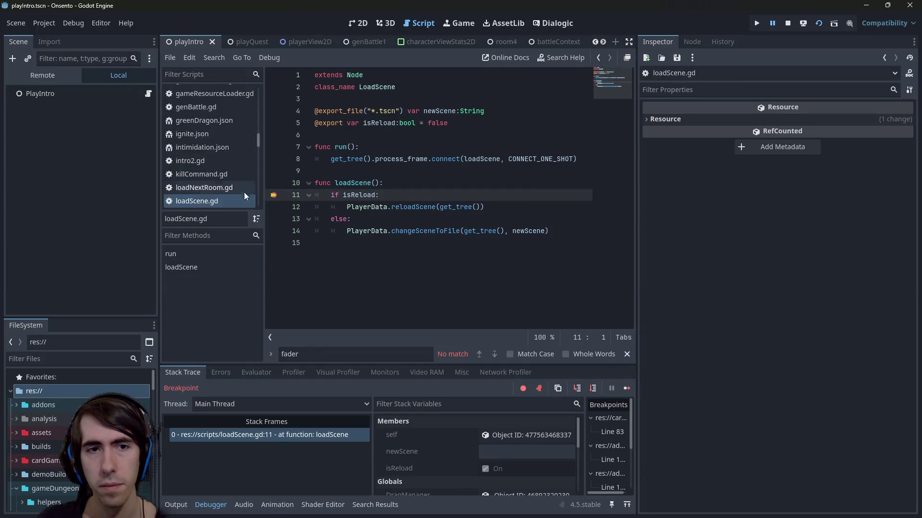
{"action": "left_click", "coordinate": [273, 195]}
{"action": "left_click", "coordinate": [627, 389]}
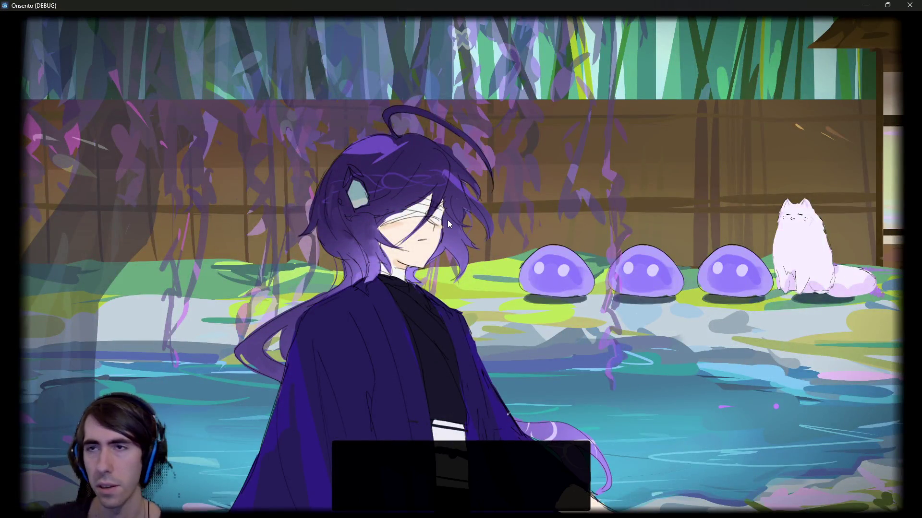
{"action": "left_click", "coordinate": [448, 220]}
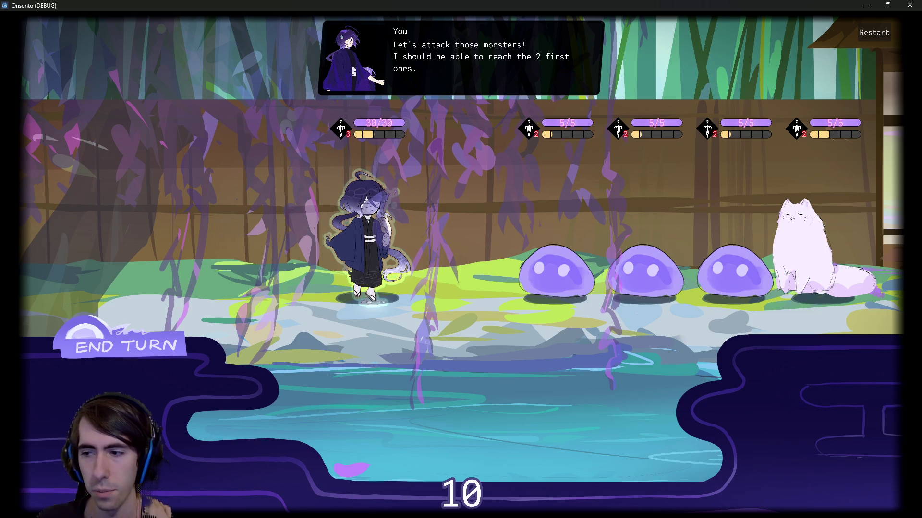
{"action": "left_click", "coordinate": [136, 356]}
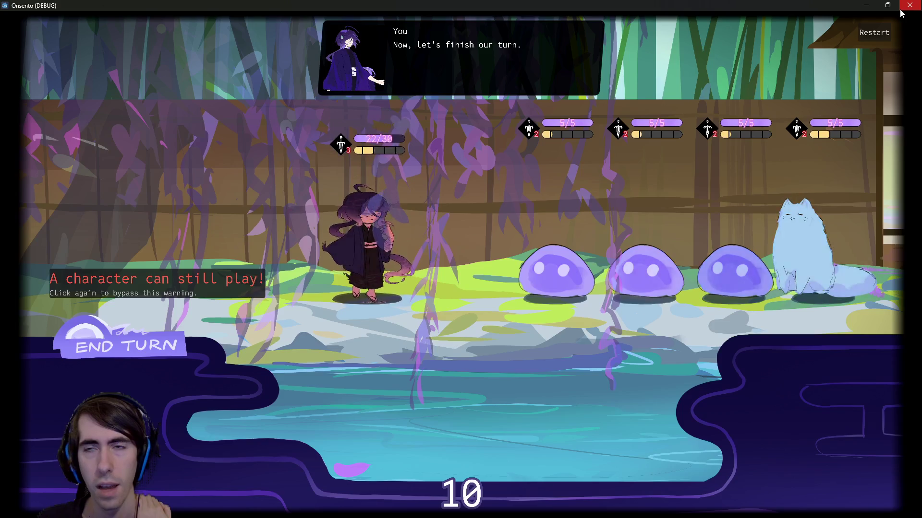
{"action": "left_click", "coordinate": [901, 7]}
{"action": "left_click", "coordinate": [480, 253]}
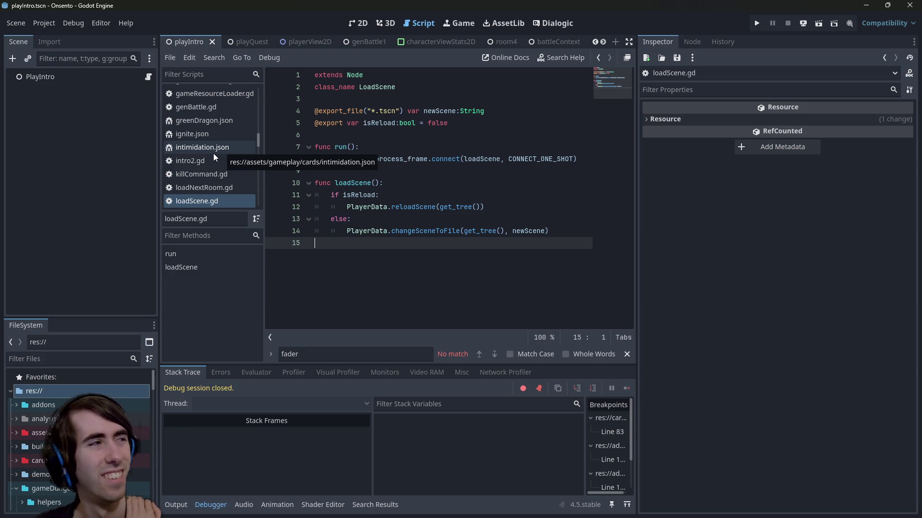
- Check git status and stage scripts/battleEndEventsRunner.gd
{"action": "key", "text": "alt+Tab"}
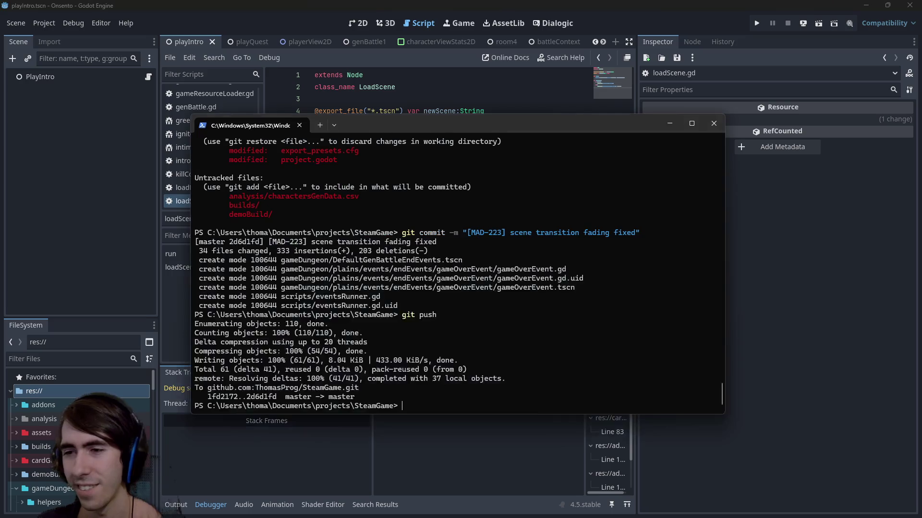
{"action": "type", "text": "git status"}
{"action": "key", "text": "Return"}
{"action": "type", "text": "gi"}
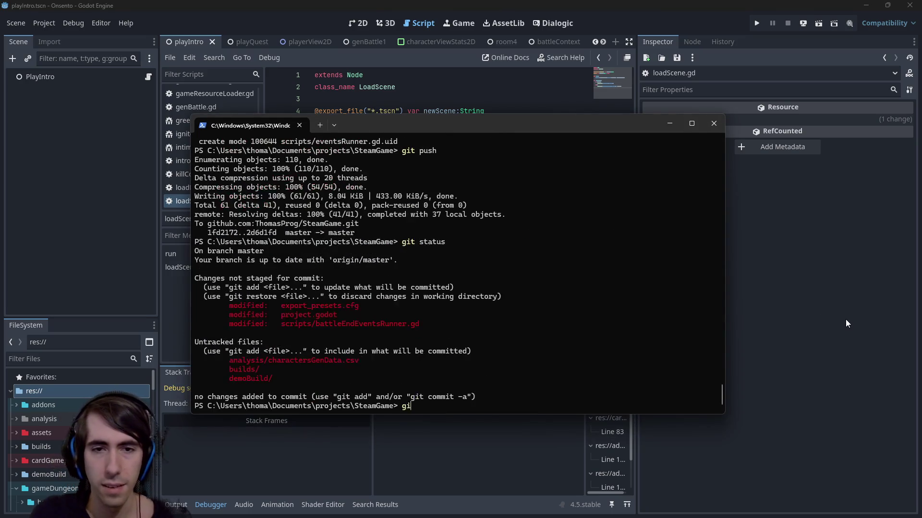
{"action": "type", "text": "t add"}
{"action": "mouse_move", "coordinate": [283, 324]}
{"action": "left_mouse_down"}
{"action": "mouse_move", "coordinate": [398, 333]}
{"action": "mouse_move", "coordinate": [419, 324]}
{"action": "left_mouse_up"}
{"action": "key", "text": "ctrl+c"}
{"action": "key", "text": "ctrl+v"}
{"action": "key", "text": "Return"}
- Review the project.godot diff and recheck git status
{"action": "type", "text": "git diff projec*"}
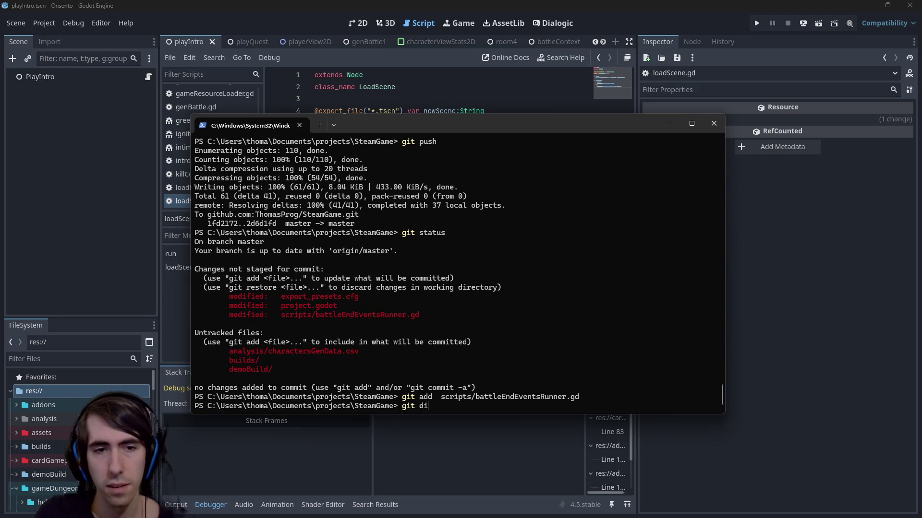
{"action": "key", "text": "Return"}
{"action": "type", "text": "git status"}
{"action": "key", "text": "Return"}
- Commit as "[hotfix] StoryBattles restart fixed", push to the remote, and return to Godot
{"action": "type", "text": "g"}
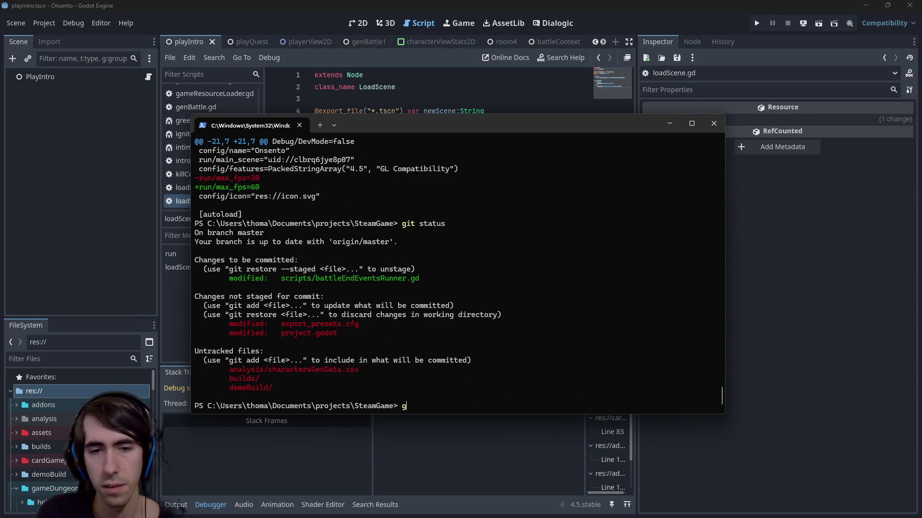
{"action": "type", "text": "it commit -m \"\""}
{"action": "key", "text": "Left"}
{"action": "type", "text": "[hotfix] "}
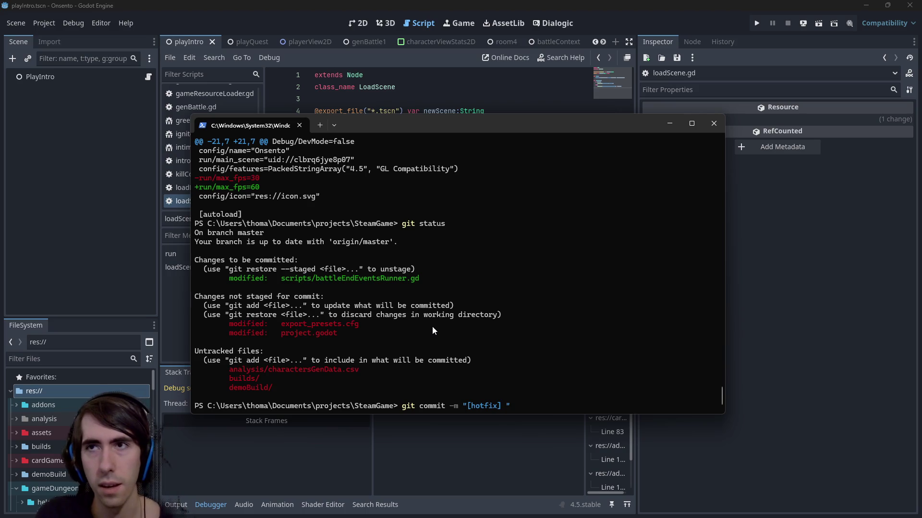
{"action": "type", "text": "StoryB"}
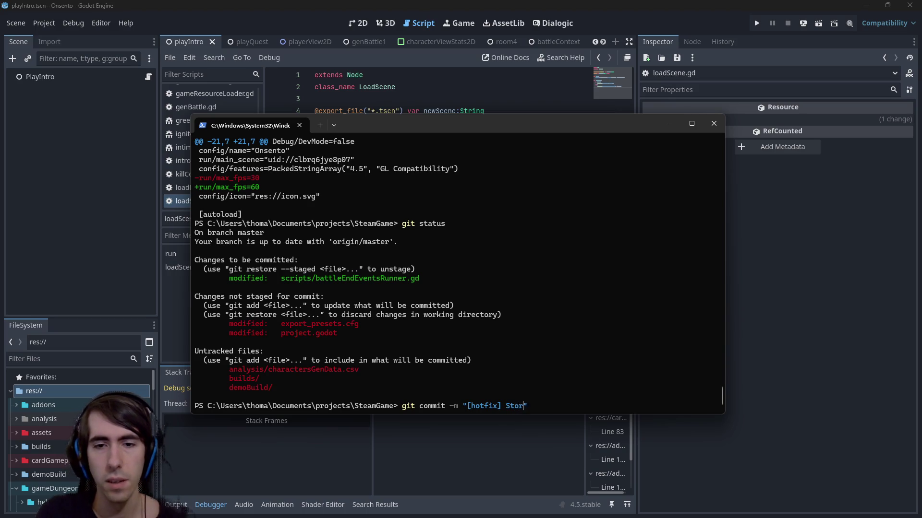
{"action": "type", "text": "attles "}
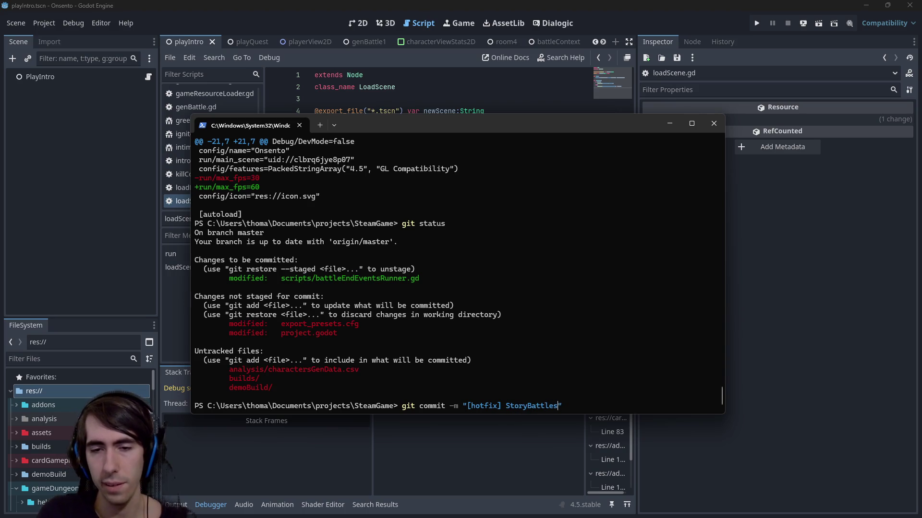
{"action": "type", "text": "r"}
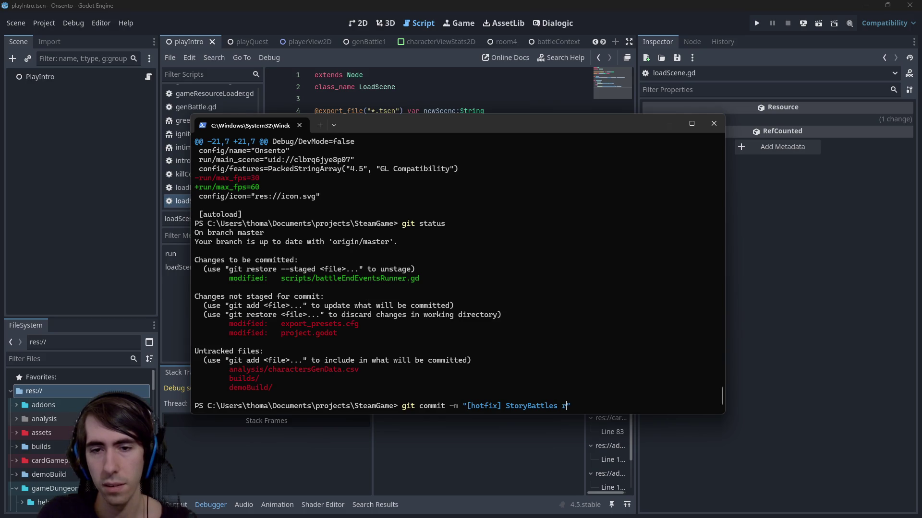
{"action": "type", "text": "estart fix"}
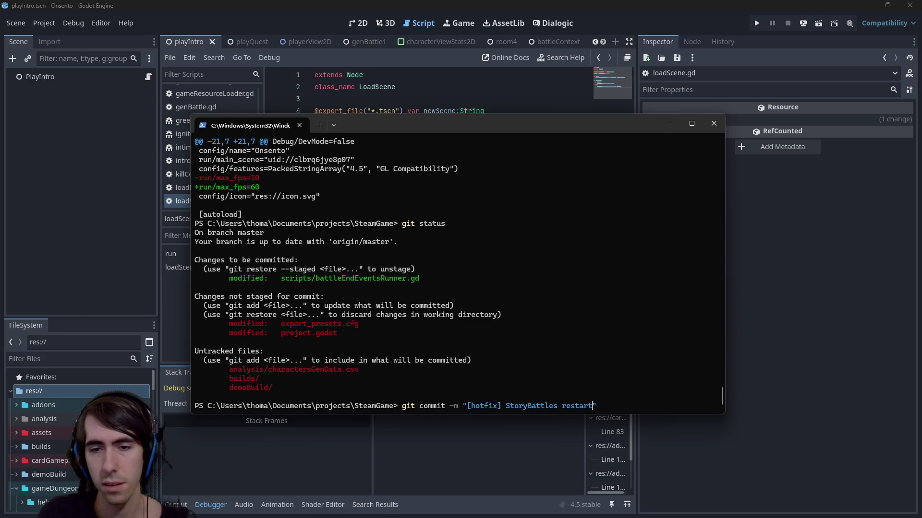
{"action": "type", "text": "ed"}
{"action": "key", "text": "Return"}
{"action": "type", "text": "git push"}
{"action": "key", "text": "Return"}
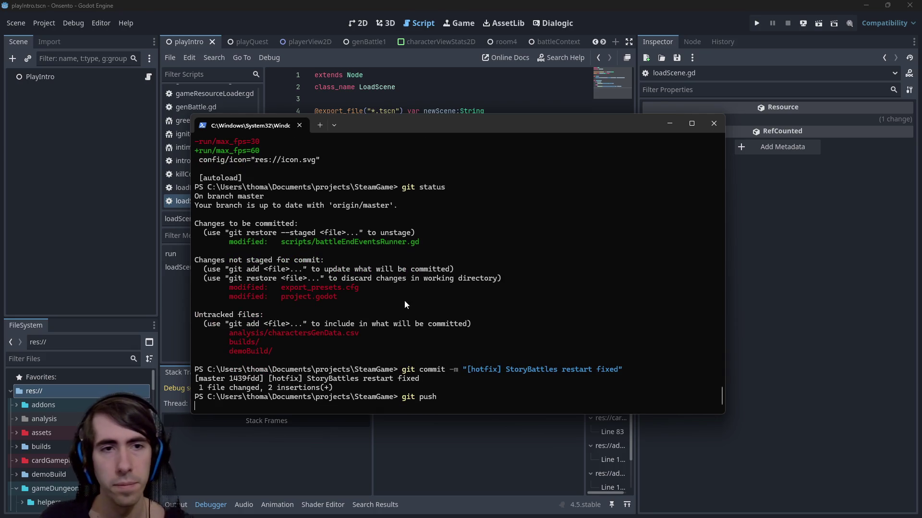
{"action": "key", "text": "alt+Tab"}
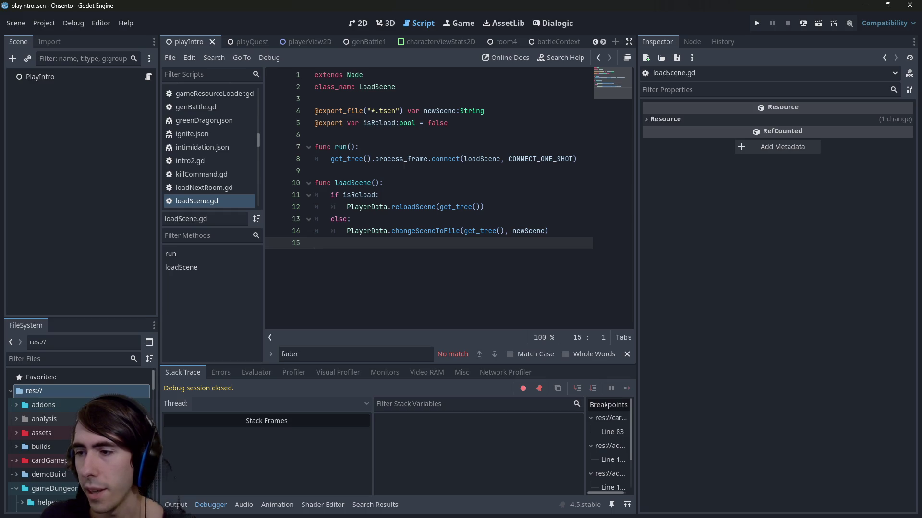
- View the playerView2D scene in the 2D workspace, then switch to igdb.com's home page
{"action": "left_click", "coordinate": [361, 23]}
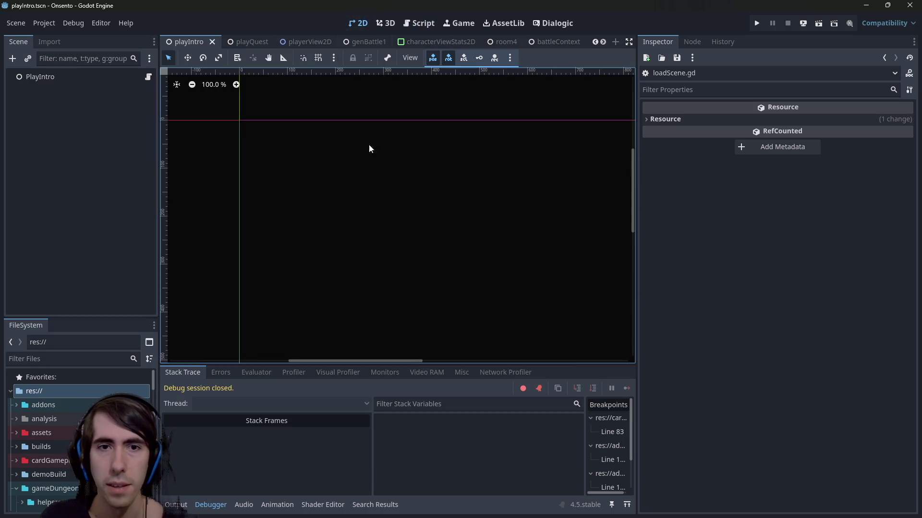
{"action": "left_click", "coordinate": [284, 43]}
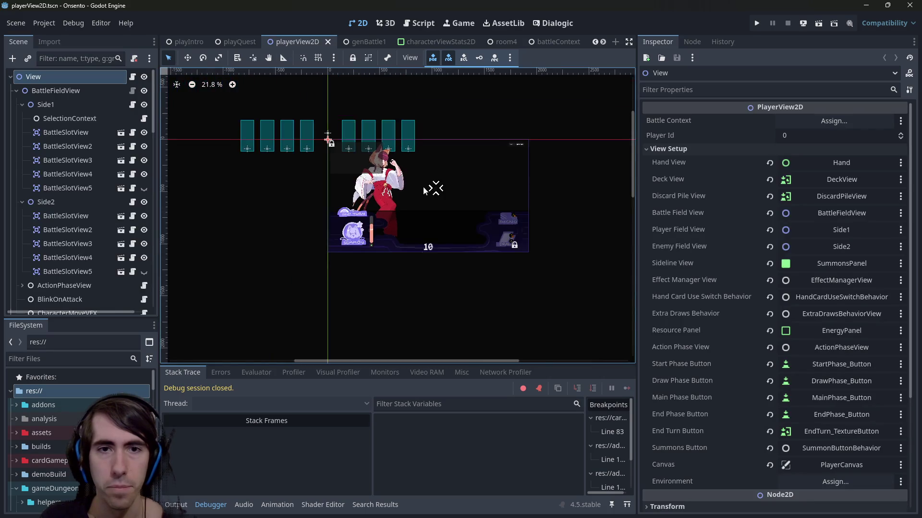
{"action": "scroll", "coordinate": [368, 233], "scroll_direction": "up", "scroll_amount": 1}
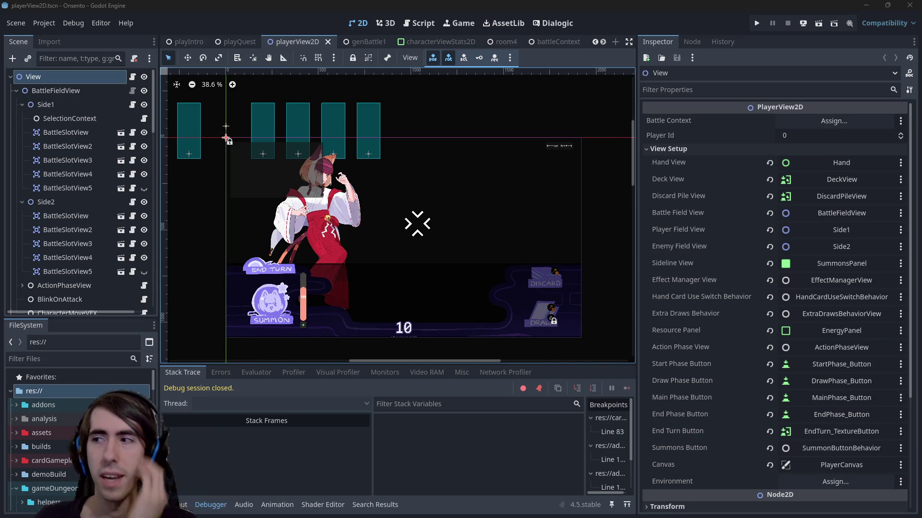
{"action": "key", "text": "alt+Tab"}
{"action": "scroll", "coordinate": [450, 229], "scroll_direction": "down", "scroll_amount": 1}
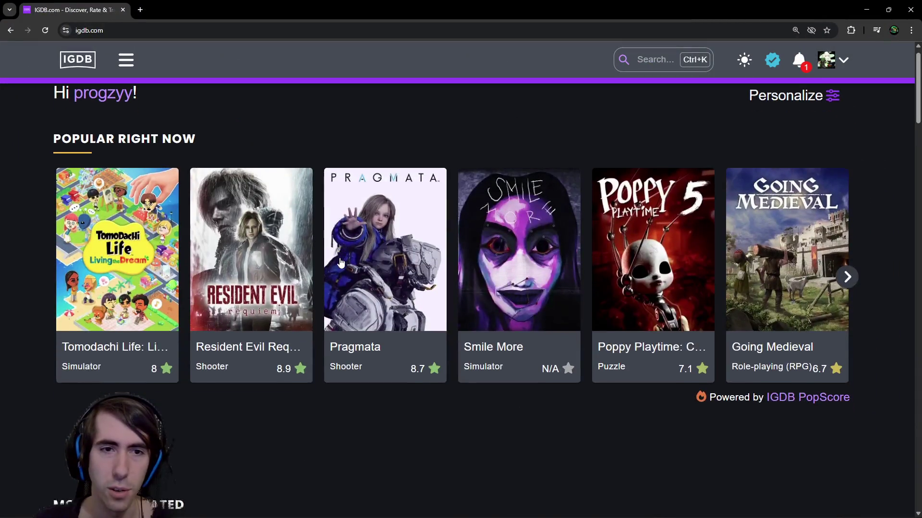
- Check the new IGDB account notifications, then close the list
{"action": "scroll", "coordinate": [202, 159], "scroll_direction": "up", "scroll_amount": 1}
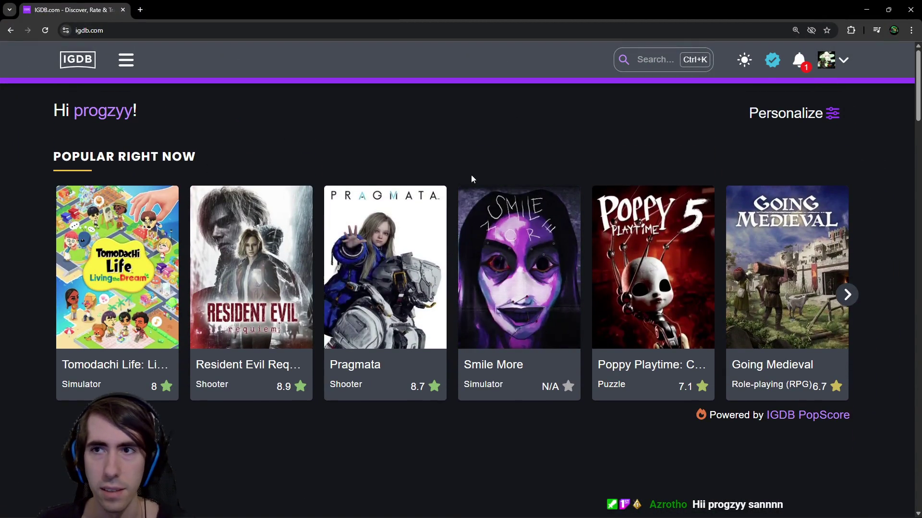
{"action": "left_click", "coordinate": [799, 60]}
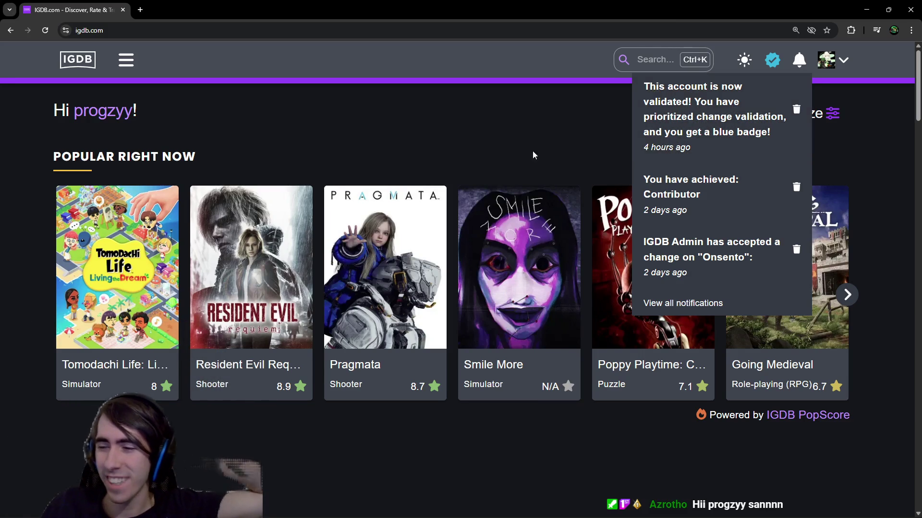
{"action": "left_click", "coordinate": [361, 97]}
- Reset the IGDB page zoom to 100% and open the site's main navigation menu
{"action": "scroll", "coordinate": [496, 186], "scroll_direction": "down", "scroll_amount": 9}
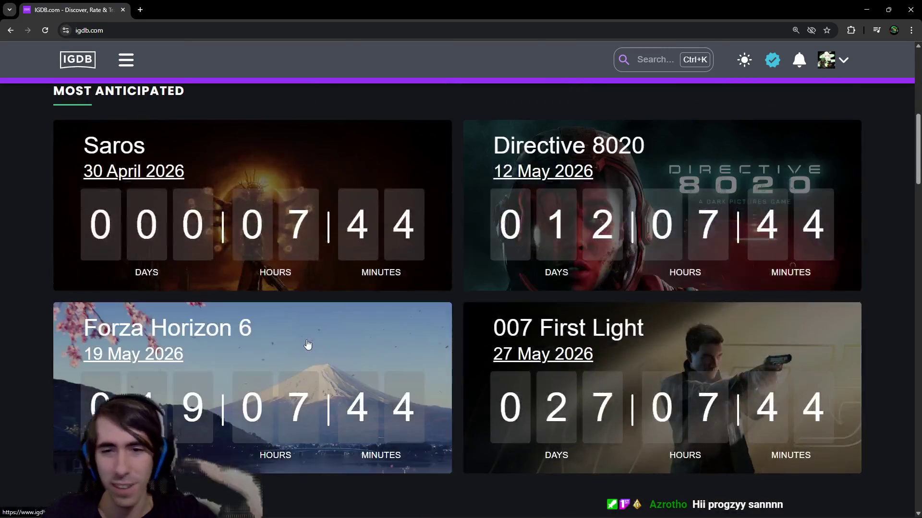
{"action": "key", "text": "ctrl+0"}
{"action": "scroll", "coordinate": [320, 178], "scroll_direction": "up", "scroll_amount": 5}
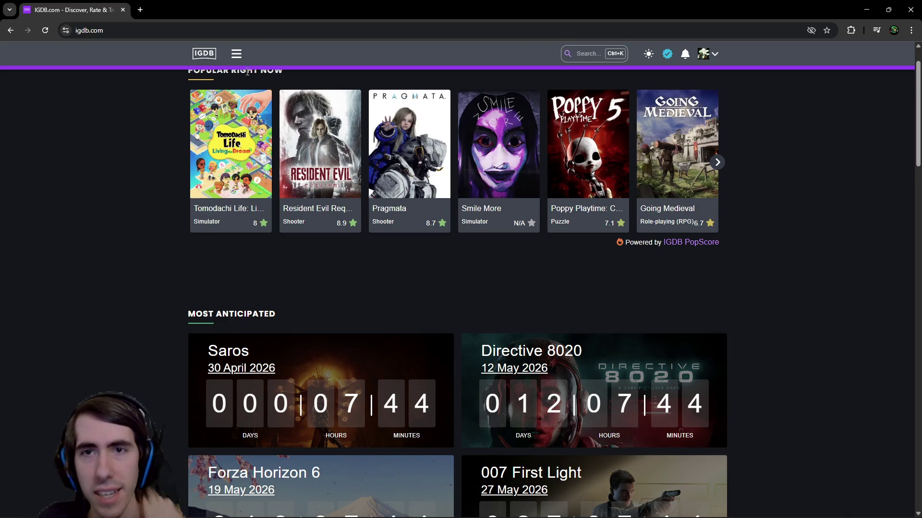
{"action": "left_click", "coordinate": [236, 54]}
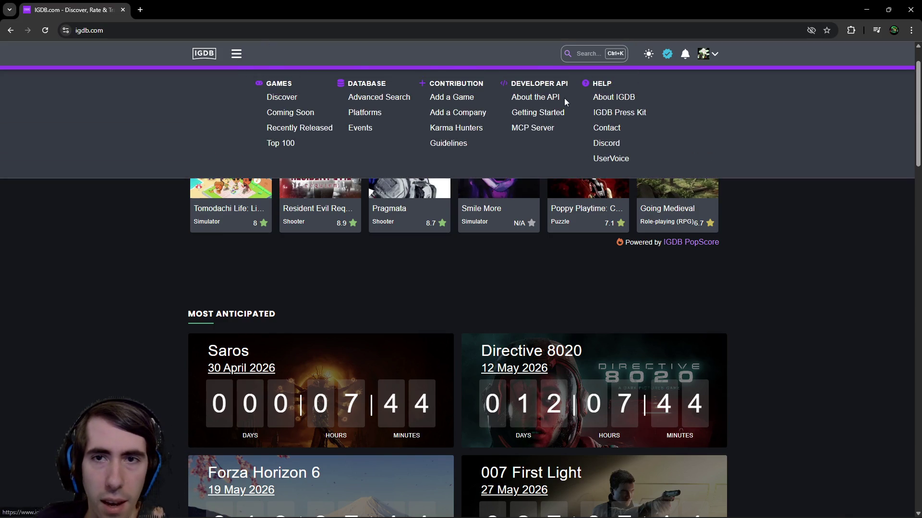
{"action": "left_click", "coordinate": [448, 101]}
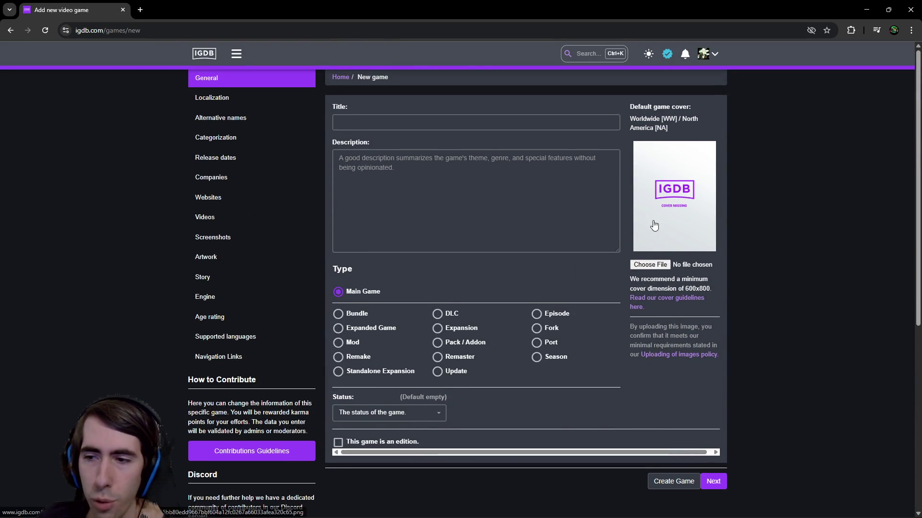
{"action": "left_click", "coordinate": [377, 229]}
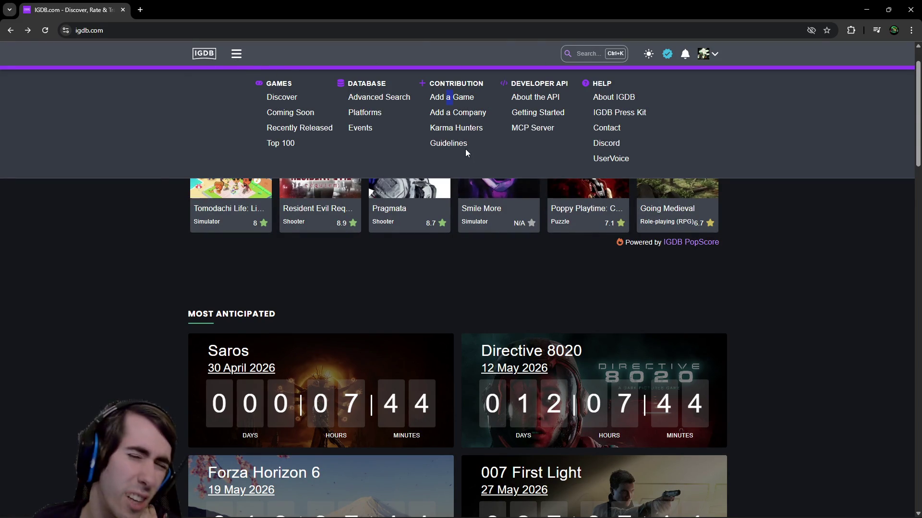
{"action": "left_click", "coordinate": [464, 99]}
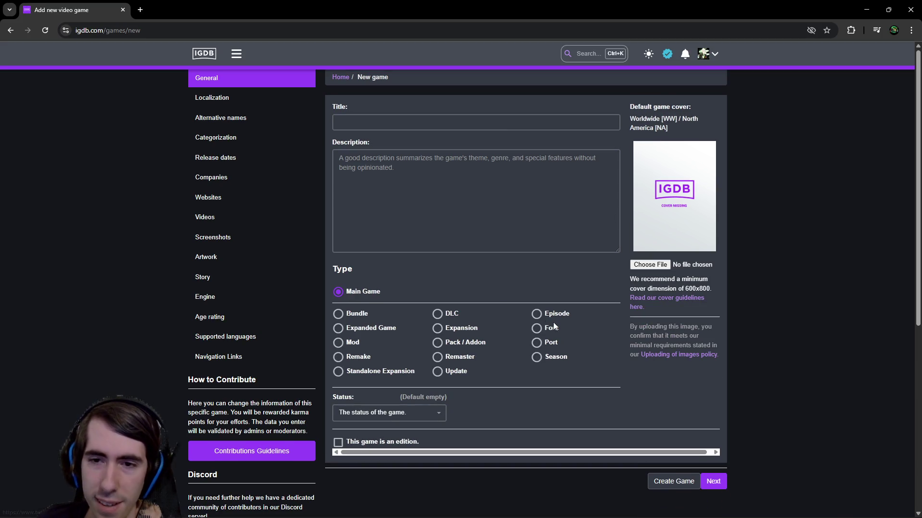
{"action": "key", "text": "alt+Left"}
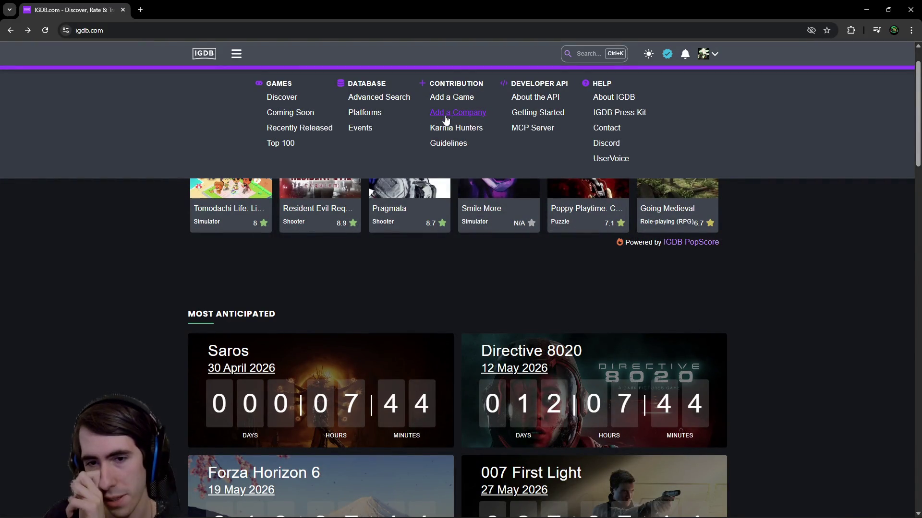
{"action": "scroll", "coordinate": [754, 250], "scroll_direction": "up", "scroll_amount": 1}
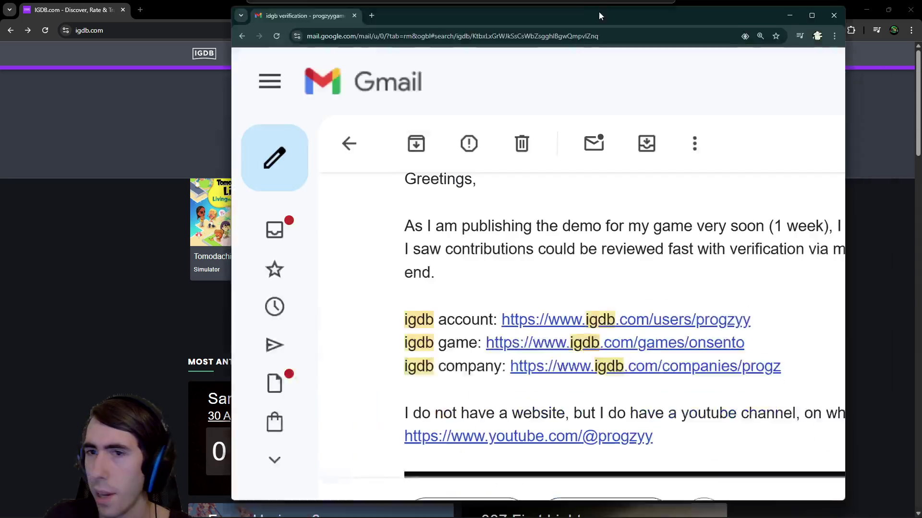
{"action": "double_click", "coordinate": [599, 11]}
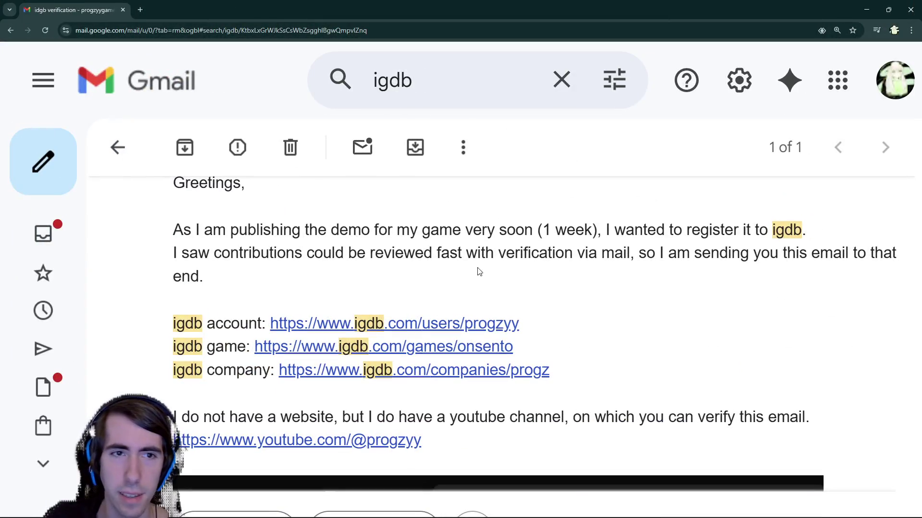
{"action": "left_click_drag", "start_coordinate": [211, 229], "coordinate": [665, 229]}
{"action": "left_click", "coordinate": [366, 301]}
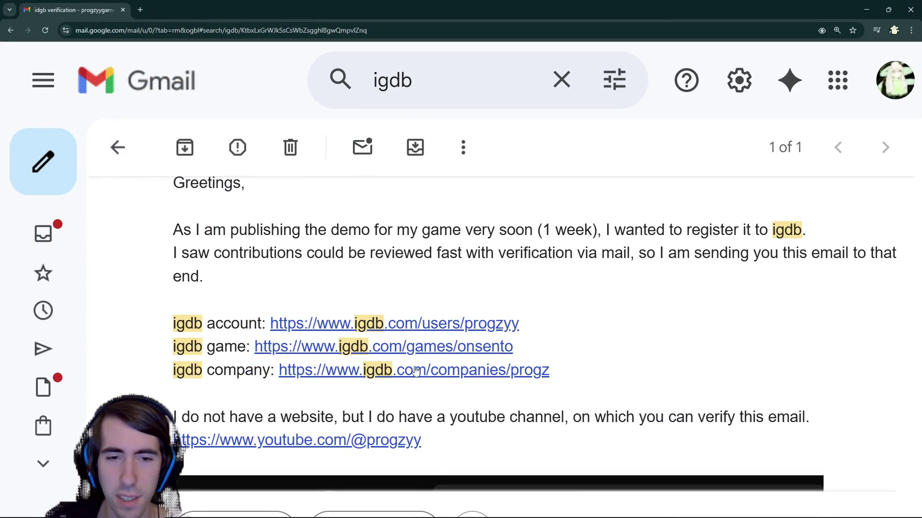
{"action": "left_click_drag", "start_coordinate": [289, 415], "coordinate": [561, 416]}
{"action": "left_click", "coordinate": [561, 416]}
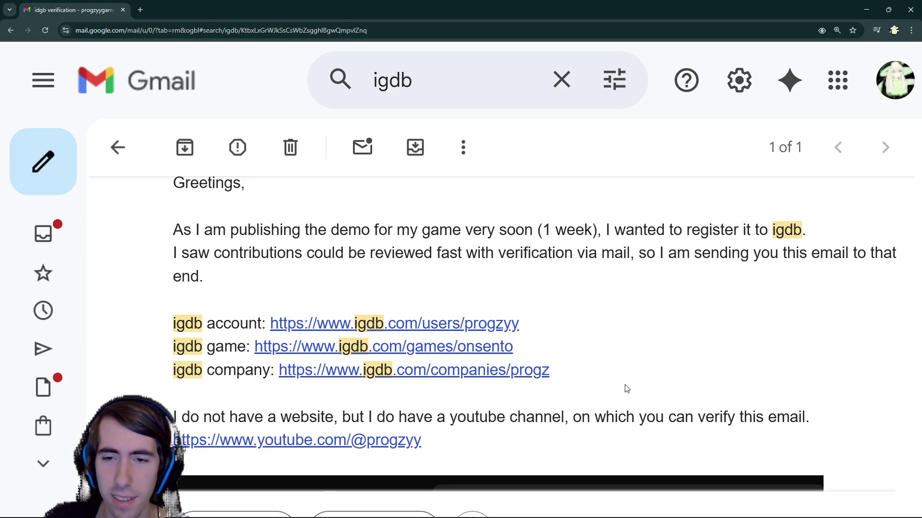
{"action": "scroll", "coordinate": [620, 384], "scroll_direction": "down", "scroll_amount": 2}
{"action": "scroll", "coordinate": [525, 403], "scroll_direction": "up", "scroll_amount": 1}
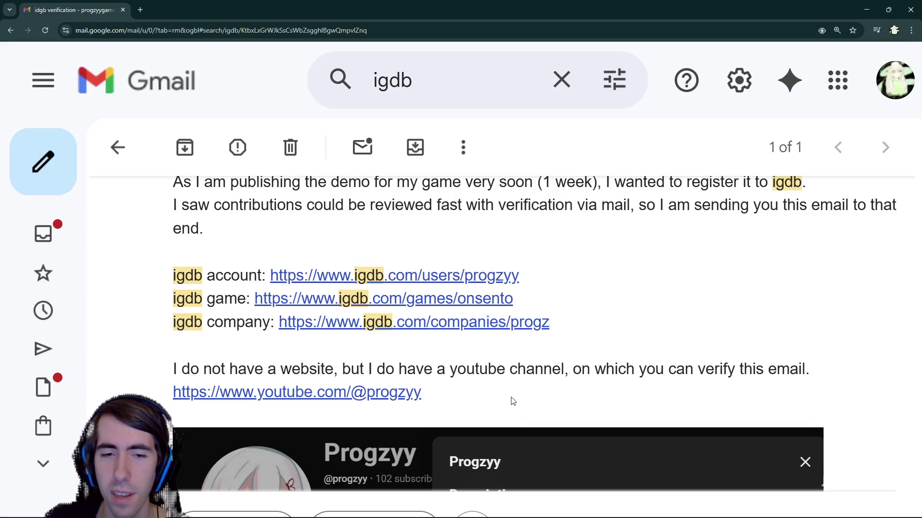
{"action": "scroll", "coordinate": [518, 404], "scroll_direction": "up", "scroll_amount": 1}
{"action": "scroll", "coordinate": [596, 317], "scroll_direction": "down", "scroll_amount": 7}
{"action": "scroll", "coordinate": [597, 329], "scroll_direction": "down", "scroll_amount": 8}
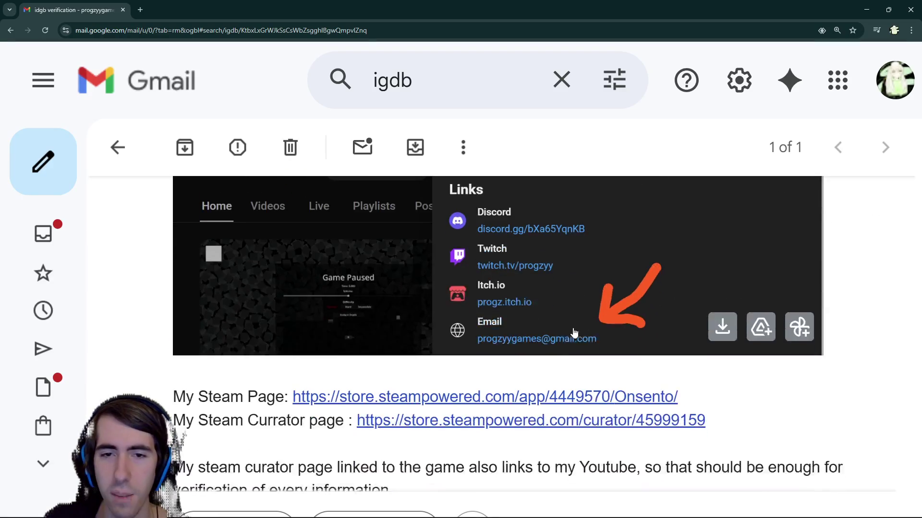
{"action": "scroll", "coordinate": [442, 353], "scroll_direction": "down", "scroll_amount": 5}
{"action": "scroll", "coordinate": [455, 356], "scroll_direction": "up", "scroll_amount": 10}
{"action": "scroll", "coordinate": [392, 355], "scroll_direction": "up", "scroll_amount": 15}
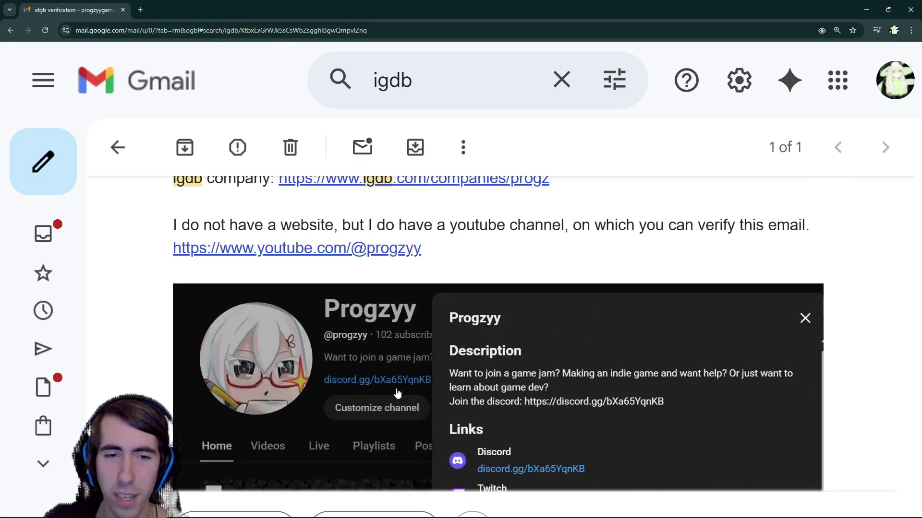
{"action": "mouse_move", "coordinate": [566, 9]}
{"action": "left_mouse_down"}
{"action": "mouse_move", "coordinate": [615, 58]}
{"action": "mouse_move", "coordinate": [921, 67]}
{"action": "left_mouse_up"}
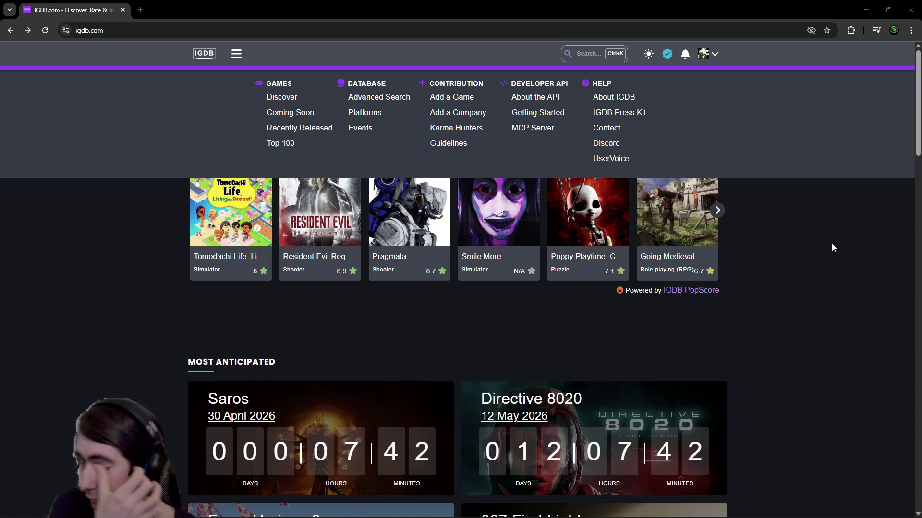
- Close IGDB's navigation menu, browse the homepage countdowns, and switch back to the Godot editor
{"action": "left_click", "coordinate": [780, 330]}
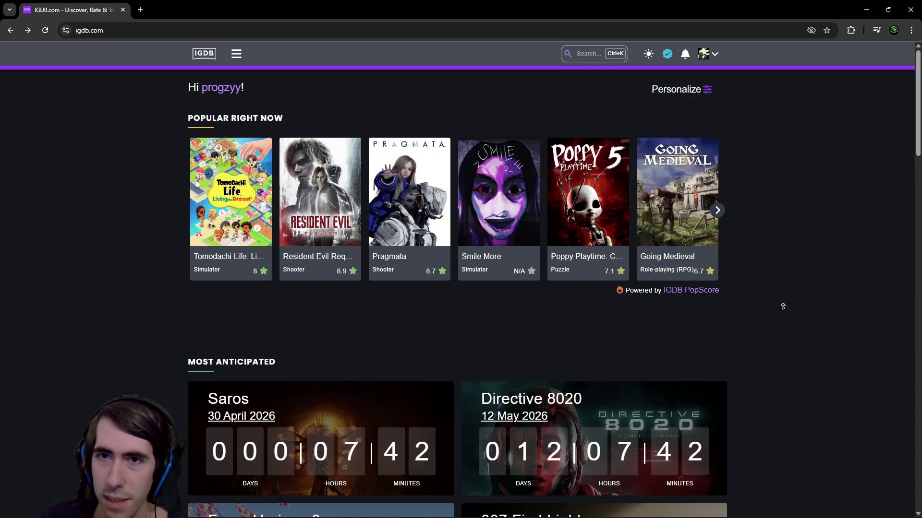
{"action": "scroll", "coordinate": [739, 266], "scroll_direction": "down", "scroll_amount": 1}
{"action": "scroll", "coordinate": [707, 260], "scroll_direction": "up", "scroll_amount": 1}
{"action": "scroll", "coordinate": [563, 324], "scroll_direction": "down", "scroll_amount": 5}
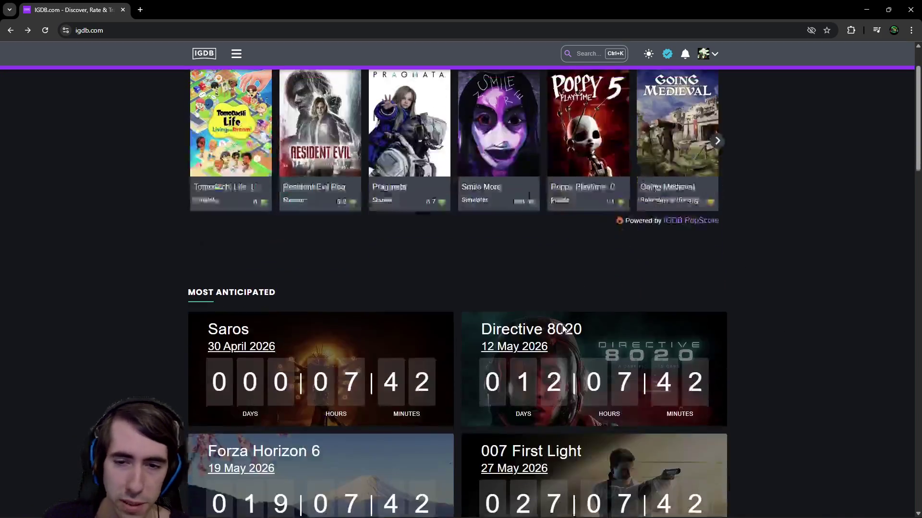
{"action": "scroll", "coordinate": [560, 309], "scroll_direction": "down", "scroll_amount": 5}
{"action": "scroll", "coordinate": [663, 300], "scroll_direction": "up", "scroll_amount": 10}
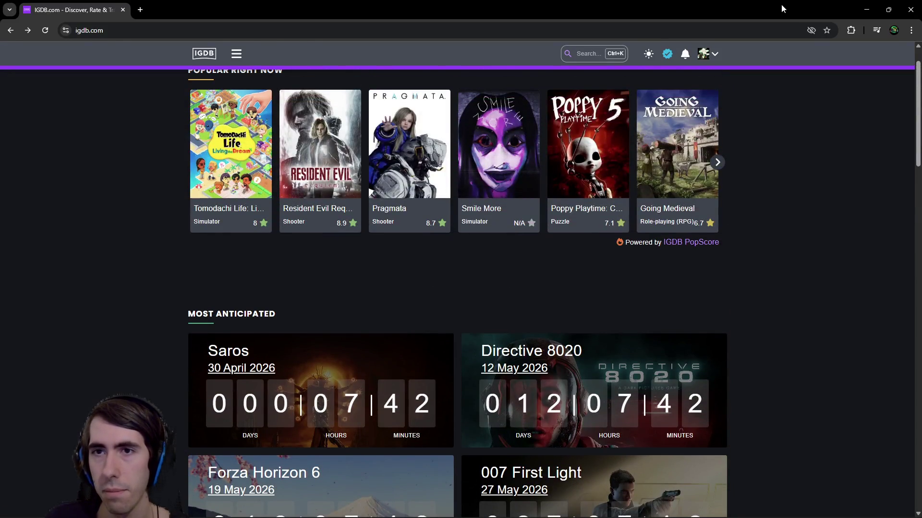
{"action": "key", "text": "alt+Tab"}
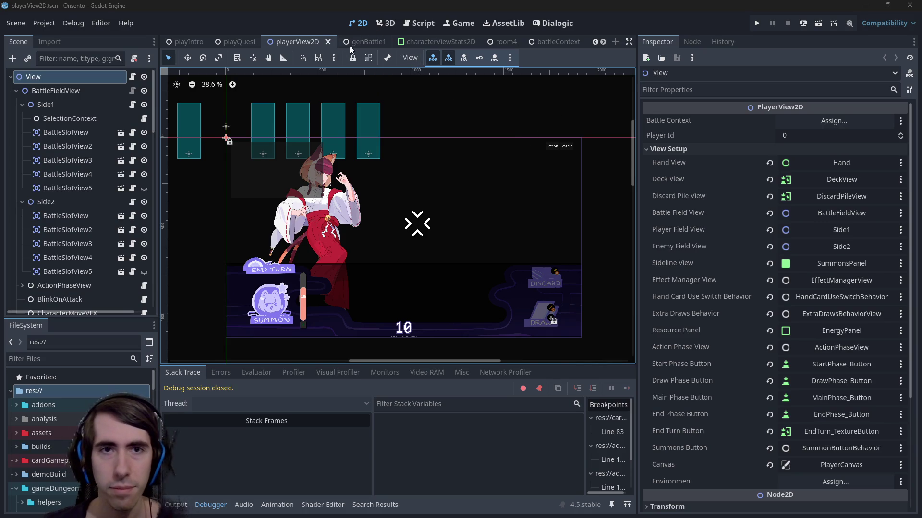
{"action": "scroll", "coordinate": [402, 187], "scroll_direction": "down", "scroll_amount": 2}
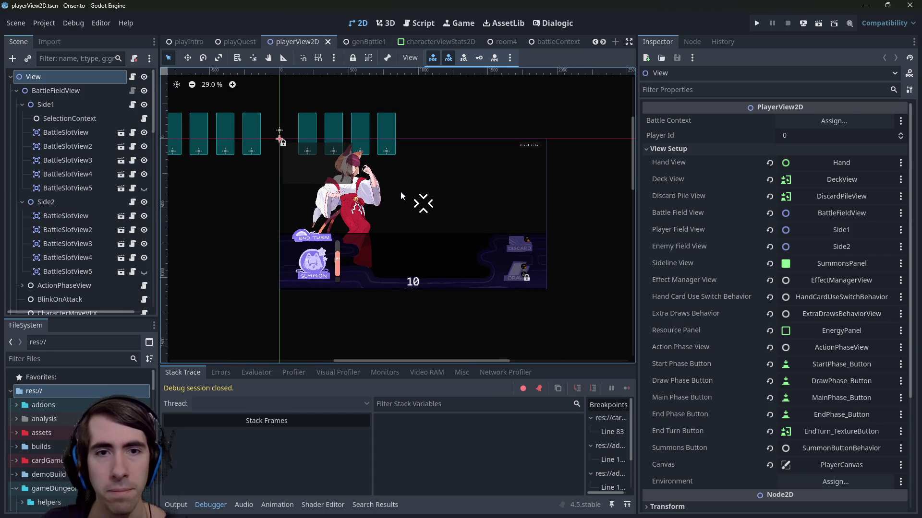
{"action": "scroll", "coordinate": [422, 207], "scroll_direction": "up", "scroll_amount": 1}
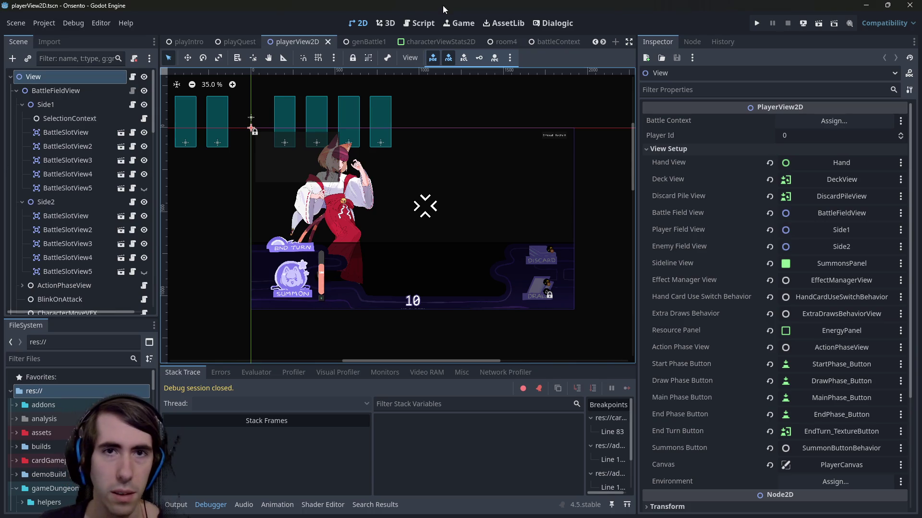
- Paste the priority to-do list into loadScene.gd and widen the code editor
{"action": "left_click", "coordinate": [416, 28]}
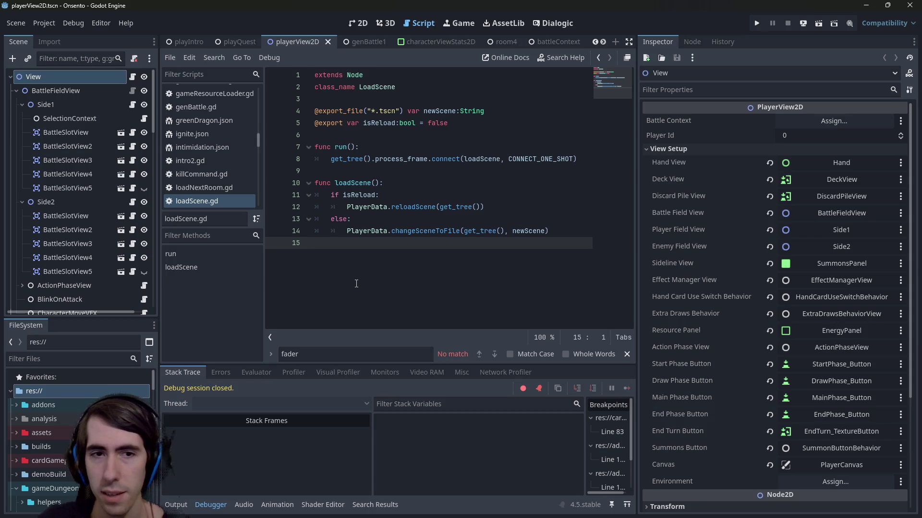
{"action": "key", "text": "Return"}
{"action": "key", "text": "Return"}
{"action": "key", "text": "Return"}
{"action": "key", "text": "ctrl+v"}
{"action": "scroll", "coordinate": [402, 235], "scroll_direction": "up", "scroll_amount": 5}
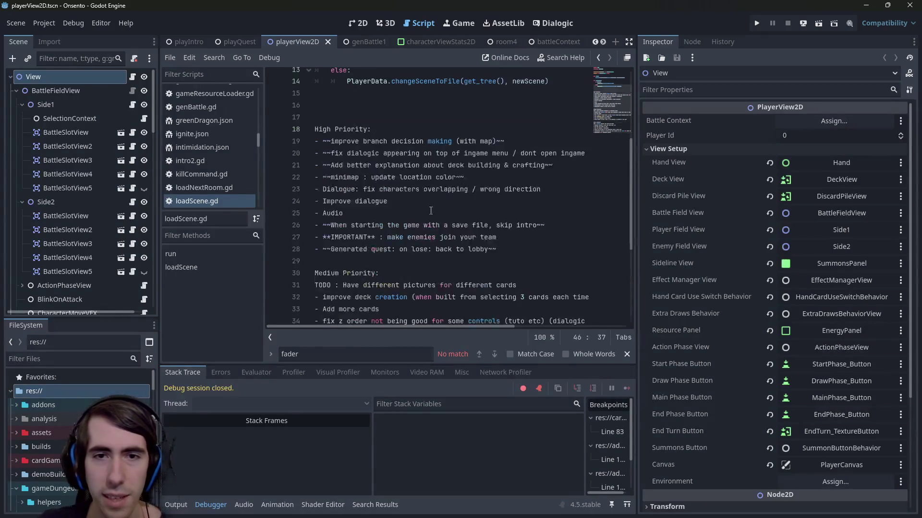
{"action": "left_click_drag", "start_coordinate": [637, 168], "coordinate": [844, 188]}
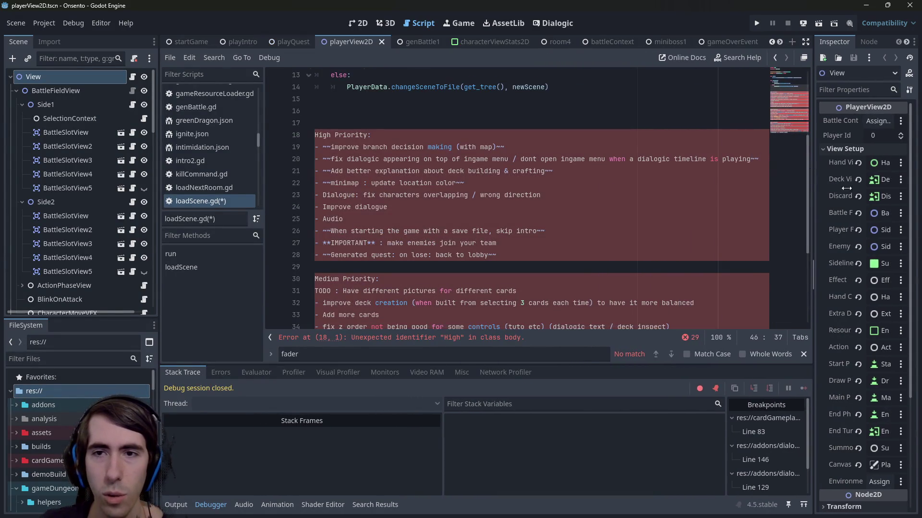
- Delete the finished high-priority items, skip intro, enemies-join and Generated quest lines
{"action": "left_click", "coordinate": [496, 171]}
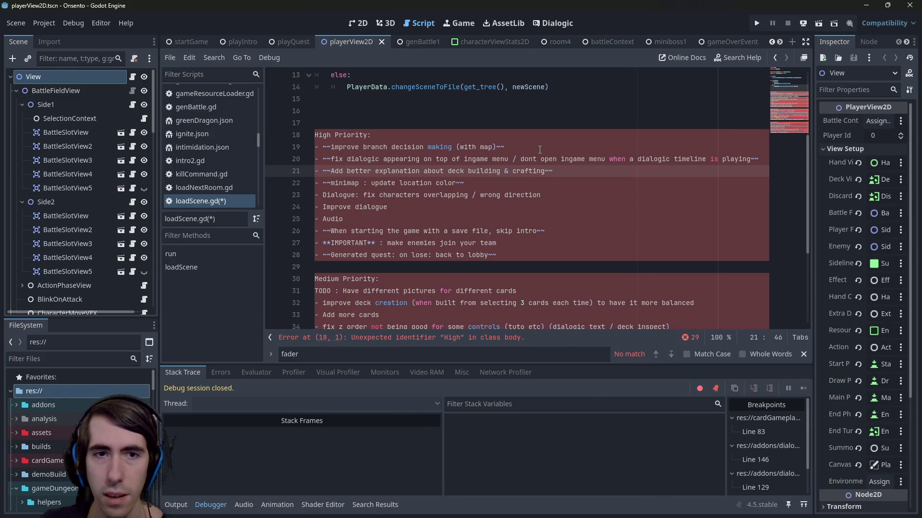
{"action": "mouse_move", "coordinate": [551, 183]}
{"action": "left_mouse_down"}
{"action": "mouse_move", "coordinate": [375, 139]}
{"action": "mouse_move", "coordinate": [314, 146]}
{"action": "left_mouse_up"}
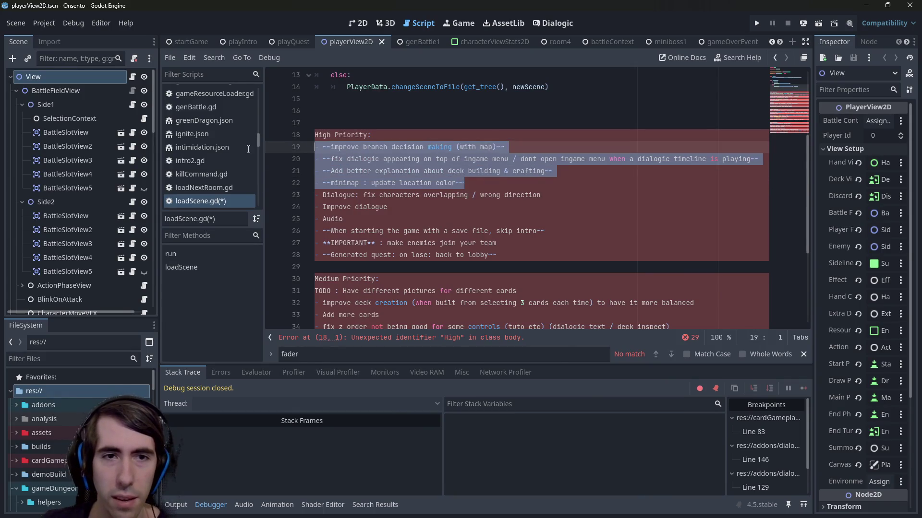
{"action": "key", "text": "BackSpace"}
{"action": "key", "text": "BackSpace"}
{"action": "mouse_move", "coordinate": [541, 193]}
{"action": "left_mouse_down"}
{"action": "mouse_move", "coordinate": [530, 182]}
{"action": "mouse_move", "coordinate": [230, 180]}
{"action": "left_mouse_up"}
{"action": "key", "text": "ctrl+shift+k"}
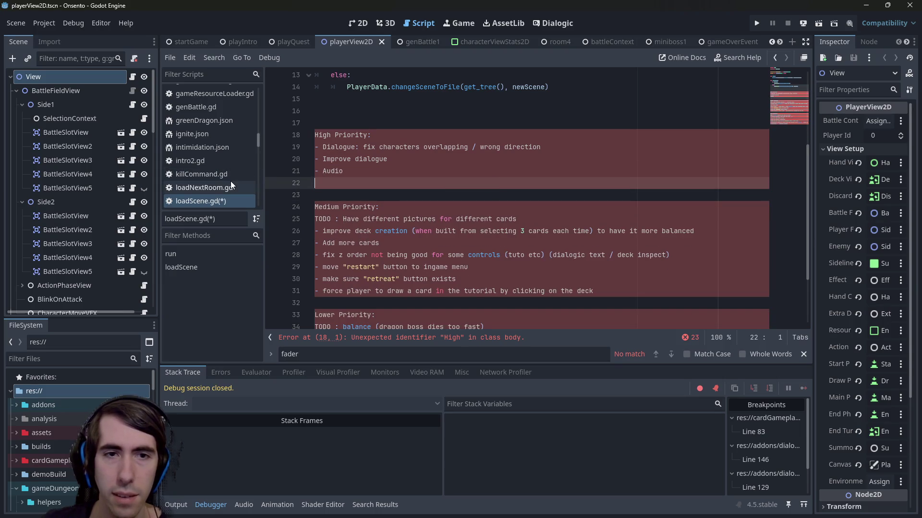
{"action": "key", "text": "ctrl+shift+k"}
{"action": "left_click", "coordinate": [484, 146]}
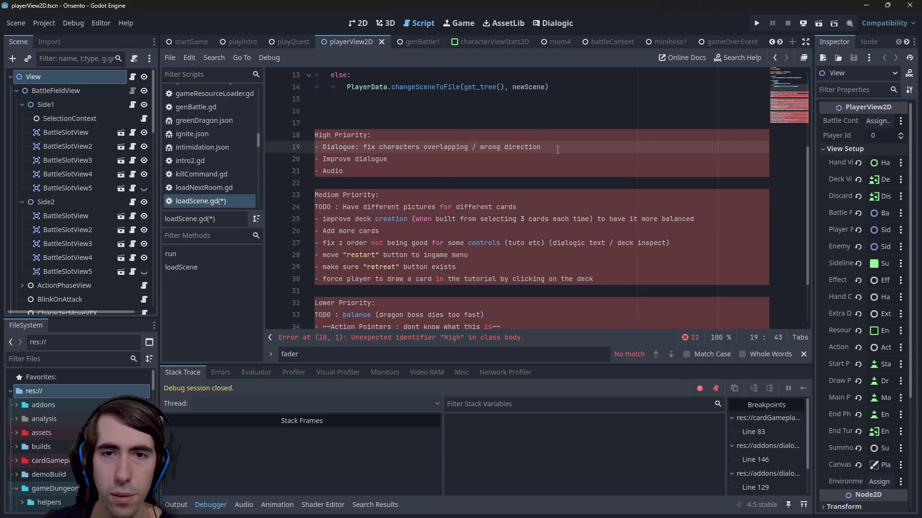
- Cancel closing loadScene.gd and undo to restore the deleted to-do items
{"action": "key", "text": "ctrl+w"}
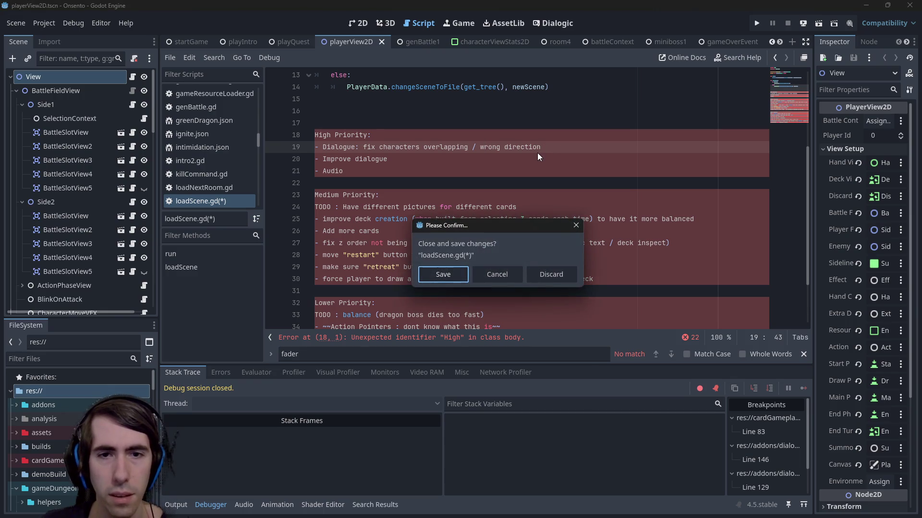
{"action": "left_click", "coordinate": [574, 228]}
{"action": "key", "text": "ctrl+z"}
{"action": "key", "text": "ctrl+z"}
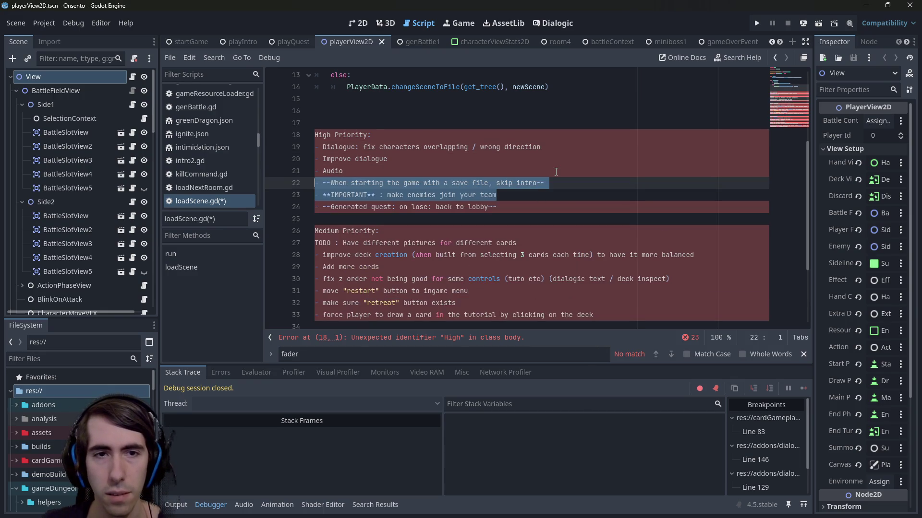
- Delete the struck-through Generated quest and skip intro items, then select the enemies-join item
{"action": "left_click", "coordinate": [518, 195]}
{"action": "key", "text": "shift+Down"}
{"action": "key", "text": "BackSpace"}
{"action": "left_click", "coordinate": [548, 185]}
{"action": "key", "text": "shift+Up"}
{"action": "key", "text": "BackSpace"}
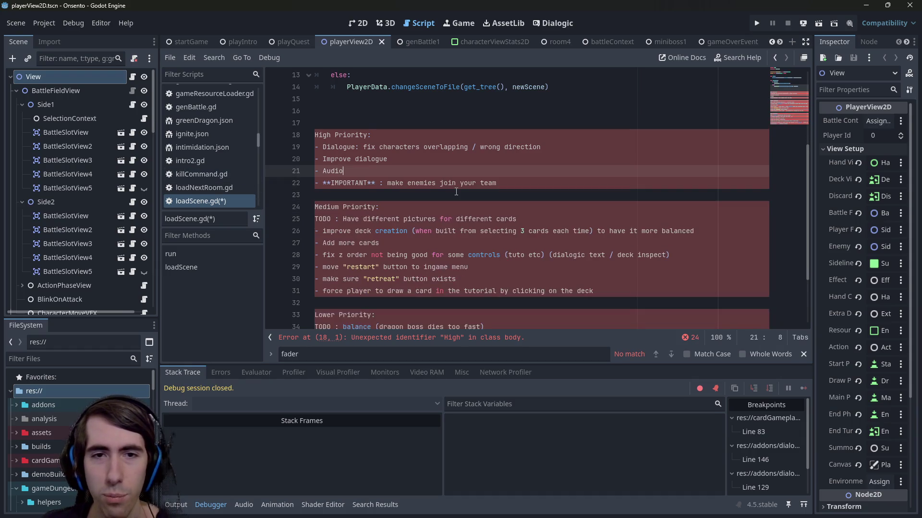
{"action": "left_click_drag", "start_coordinate": [498, 184], "coordinate": [292, 179]}
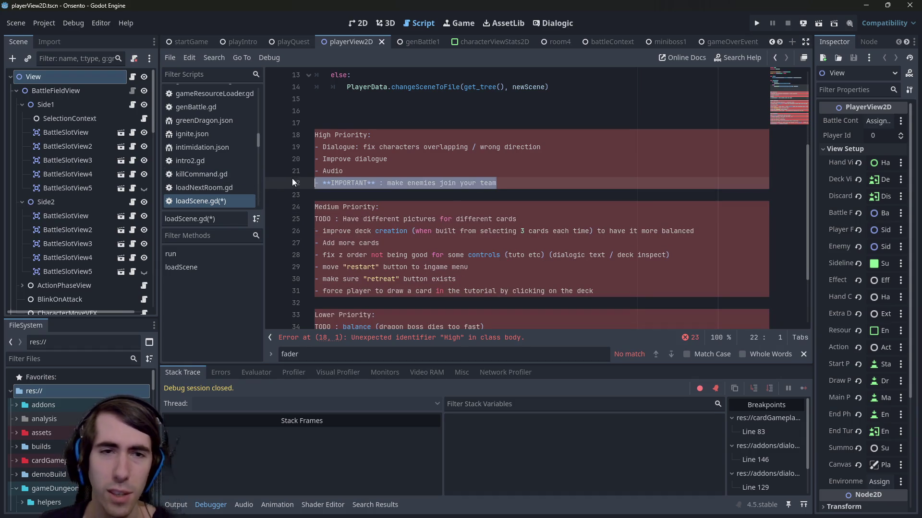
- Review the High Priority items, marking the dialogue-overlap and Improve dialogue lines 19-20
{"action": "left_click", "coordinate": [344, 170]}
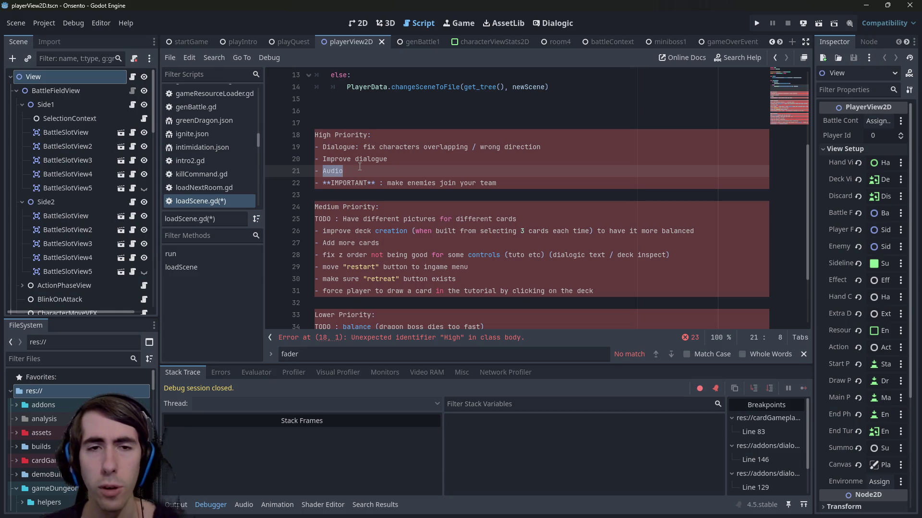
{"action": "double_click", "coordinate": [381, 160]}
{"action": "double_click", "coordinate": [407, 147]}
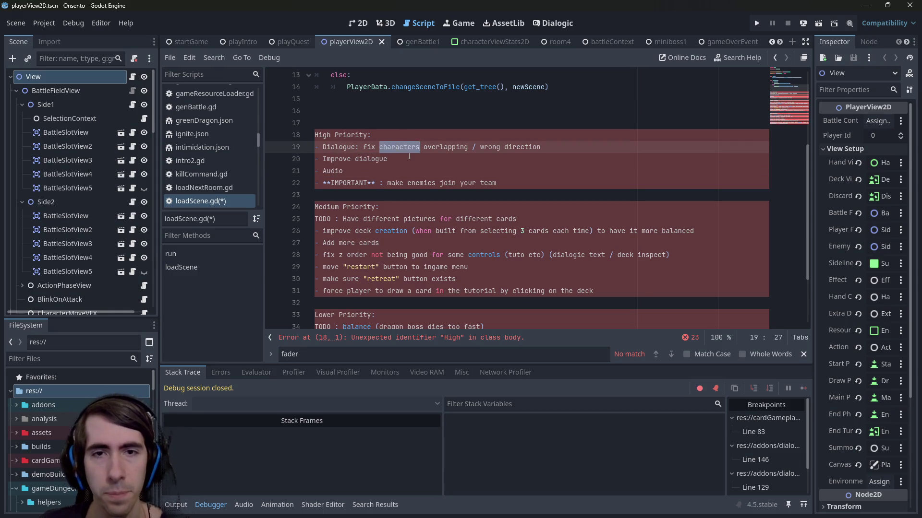
{"action": "left_click_drag", "start_coordinate": [500, 150], "coordinate": [312, 148]}
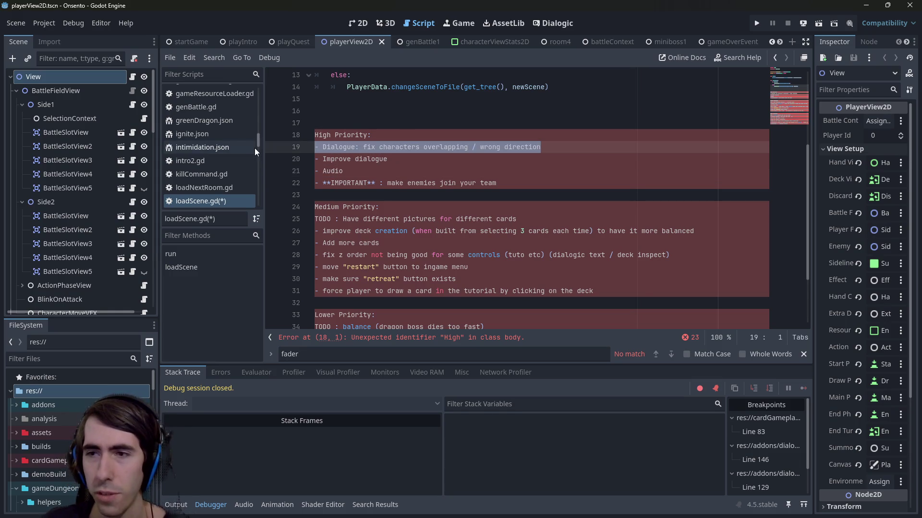
{"action": "mouse_move", "coordinate": [387, 159]}
{"action": "left_mouse_down"}
{"action": "mouse_move", "coordinate": [336, 170]}
{"action": "mouse_move", "coordinate": [274, 153]}
{"action": "left_mouse_up"}
{"action": "scroll", "coordinate": [454, 175], "scroll_direction": "down", "scroll_amount": 2}
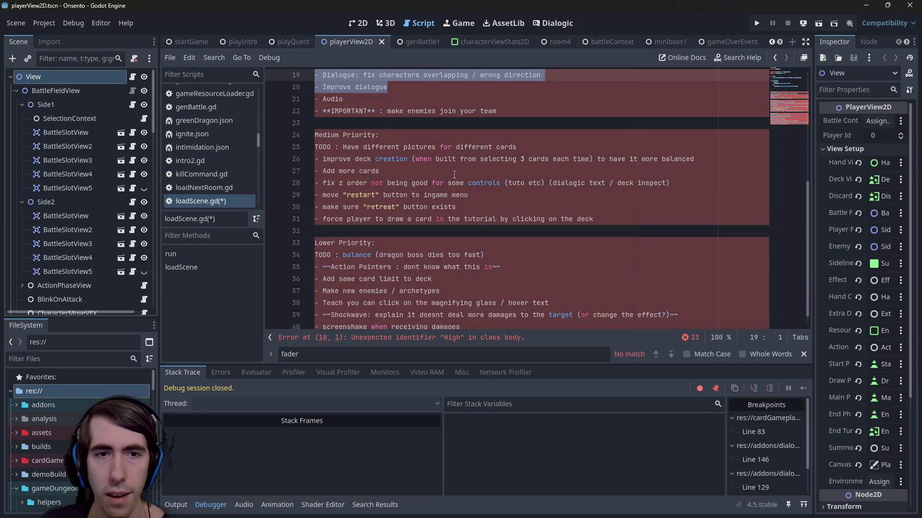
{"action": "scroll", "coordinate": [454, 175], "scroll_direction": "down", "scroll_amount": 1}
- Delete the struck-out Action Pointers and Shockwave lines from Lower Priority
{"action": "triple_click", "coordinate": [494, 255]}
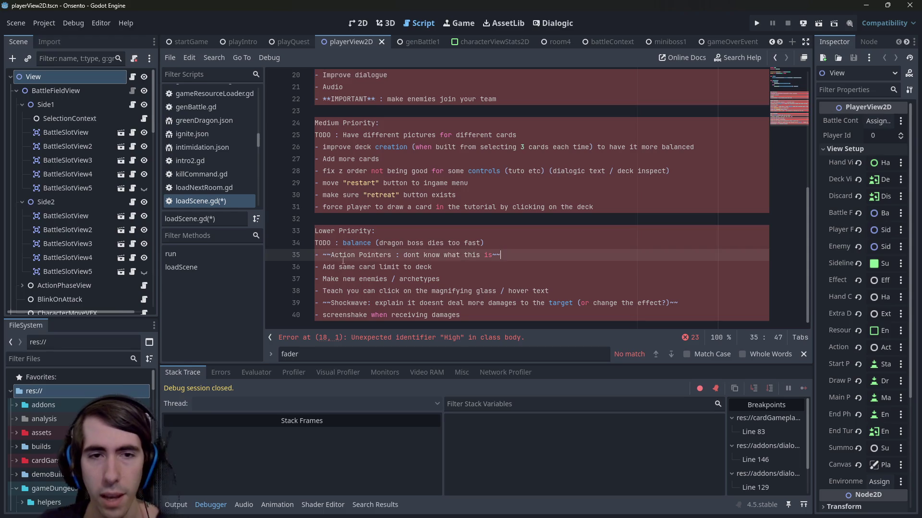
{"action": "key", "text": "BackSpace"}
{"action": "key", "text": "BackSpace"}
{"action": "triple_click", "coordinate": [719, 290]}
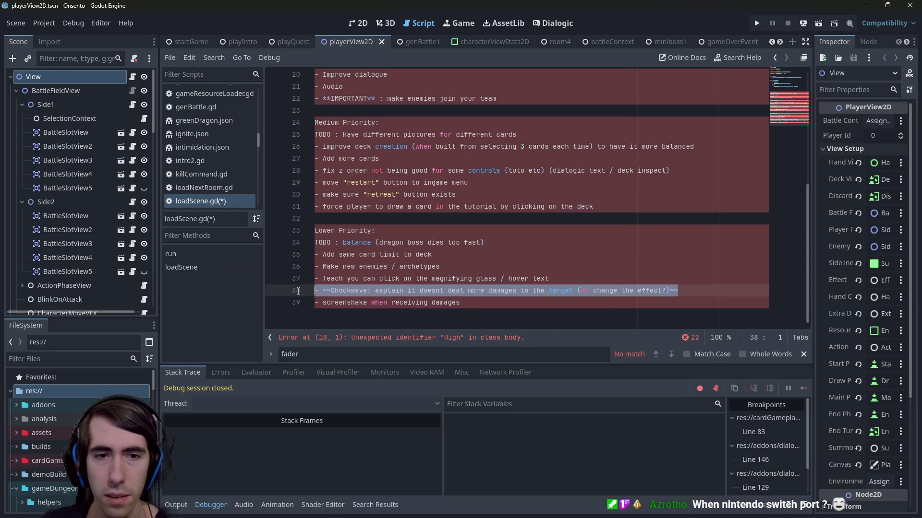
{"action": "key", "text": "BackSpace"}
{"action": "key", "text": "BackSpace"}
{"action": "scroll", "coordinate": [501, 258], "scroll_direction": "up", "scroll_amount": 2}
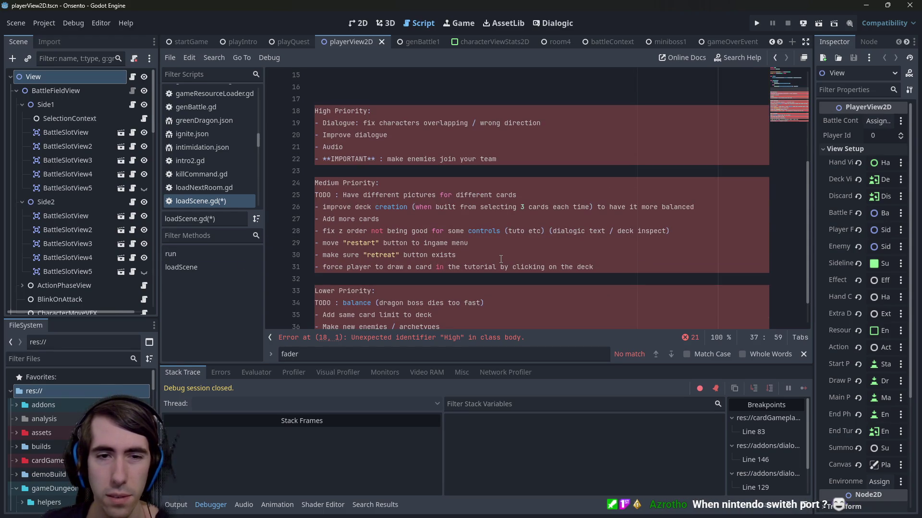
{"action": "scroll", "coordinate": [427, 248], "scroll_direction": "up", "scroll_amount": 1}
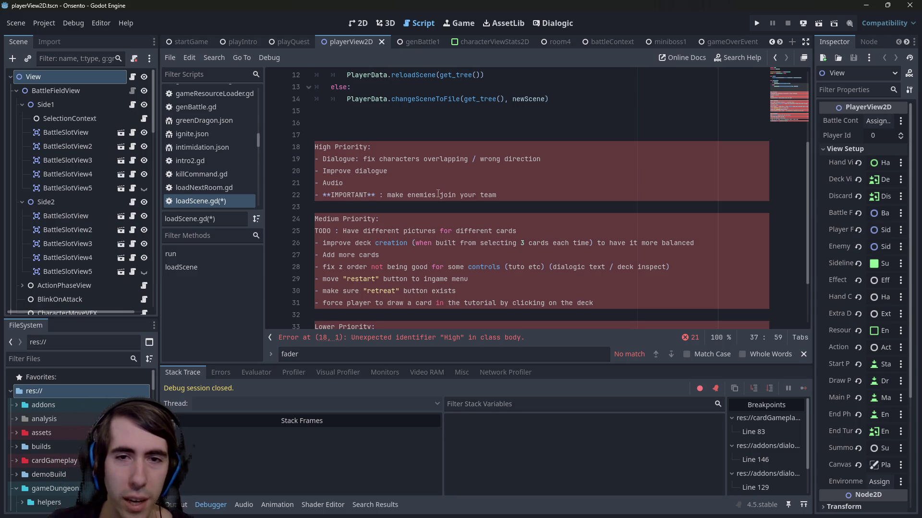
{"action": "left_click_drag", "start_coordinate": [516, 195], "coordinate": [315, 196]}
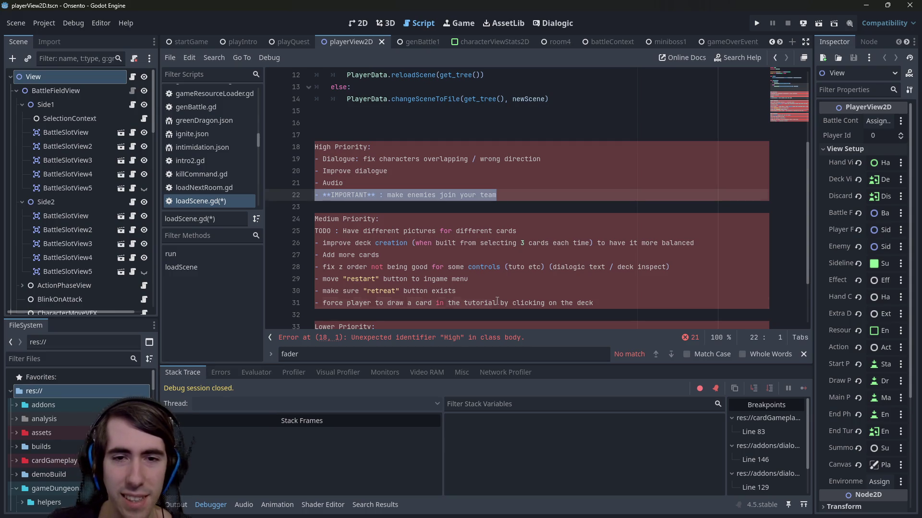
{"action": "left_click_drag", "start_coordinate": [458, 291], "coordinate": [221, 278]}
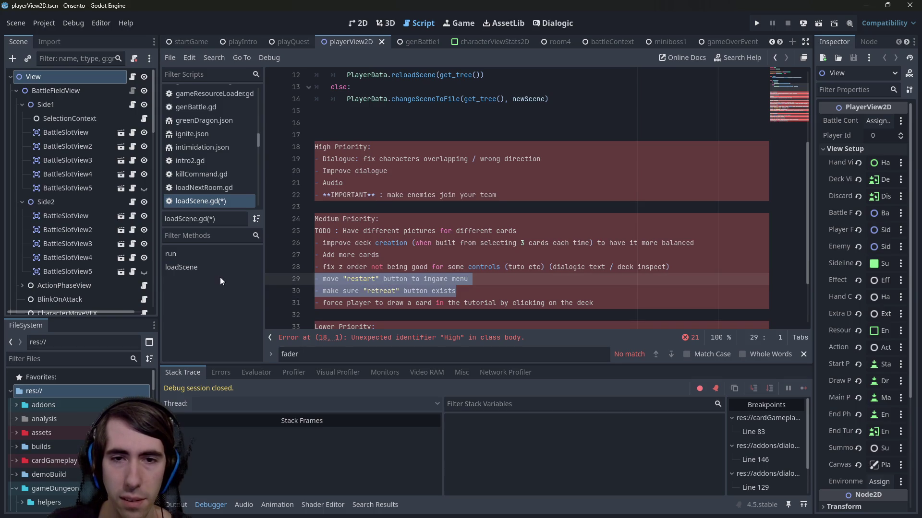
{"action": "mouse_move", "coordinate": [504, 292]}
{"action": "left_mouse_down"}
{"action": "mouse_move", "coordinate": [288, 255]}
{"action": "mouse_move", "coordinate": [255, 269]}
{"action": "left_mouse_up"}
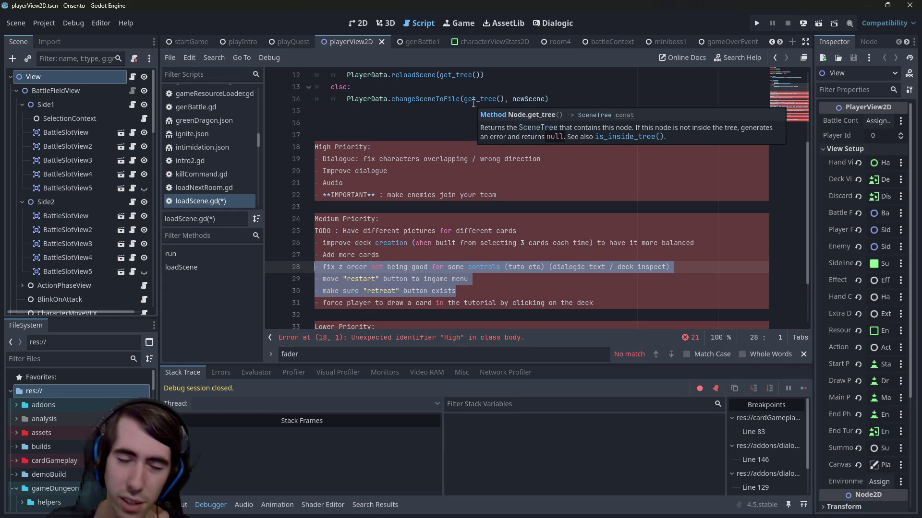
{"action": "left_click_drag", "start_coordinate": [393, 258], "coordinate": [323, 256]}
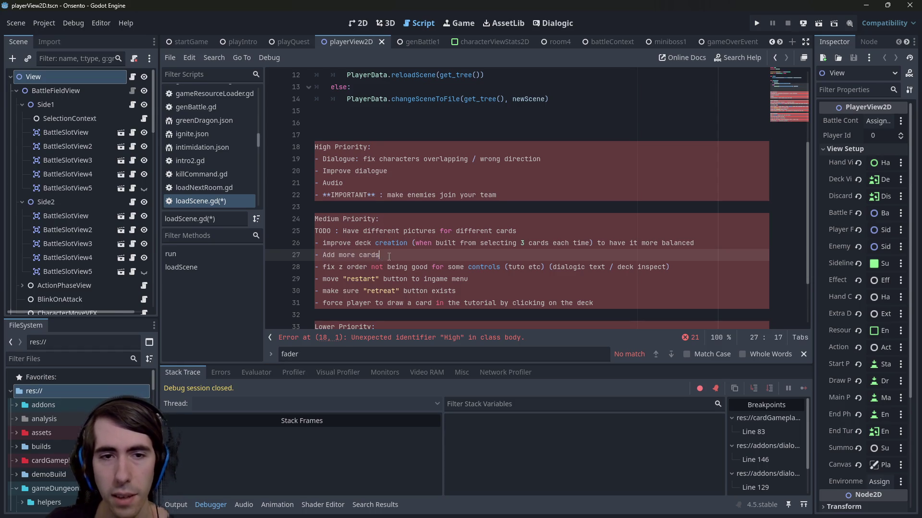
{"action": "left_click_drag", "start_coordinate": [323, 244], "coordinate": [728, 249]}
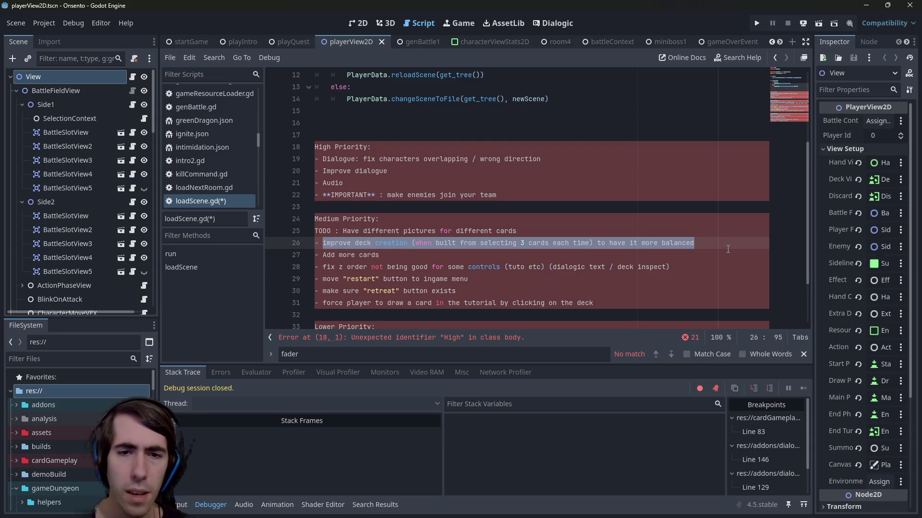
{"action": "left_click_drag", "start_coordinate": [642, 303], "coordinate": [266, 301]}
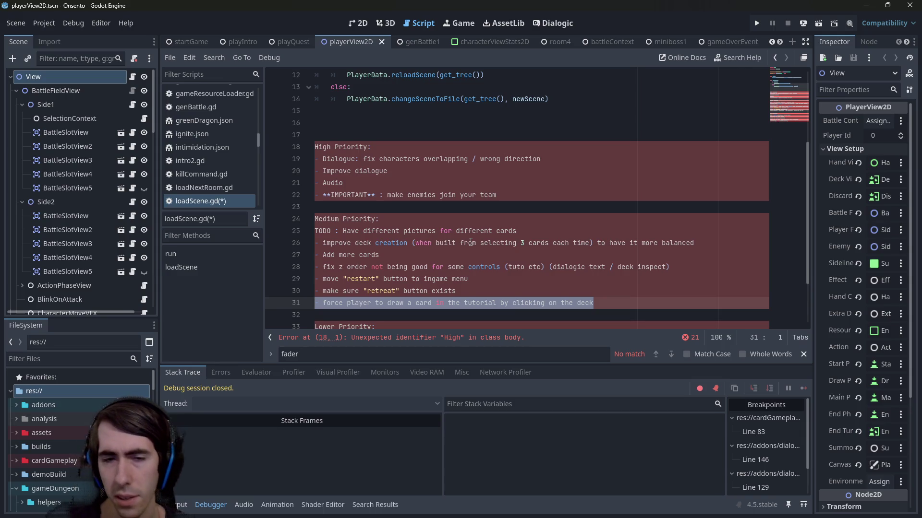
{"action": "key", "text": "End"}
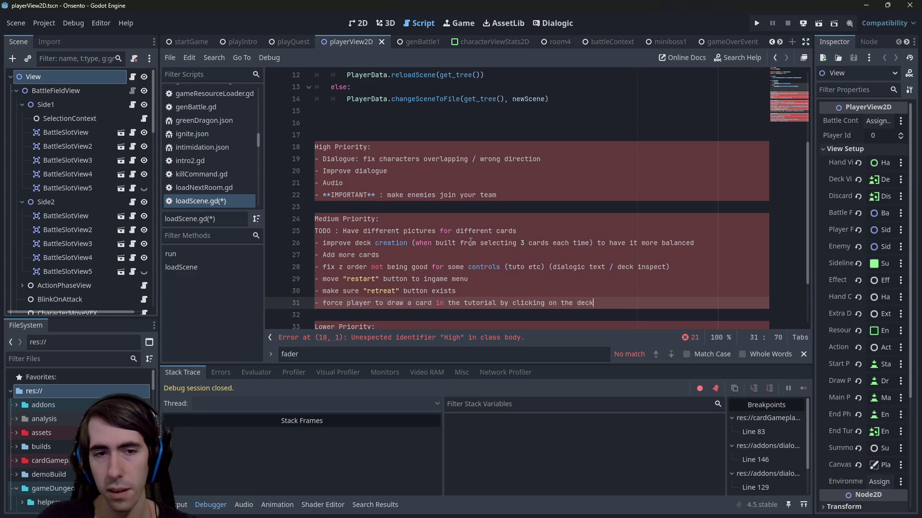
- Add '- tutorial: teach player about stamina' as new Medium Priority line 32
{"action": "key", "text": "Return"}
{"action": "type", "text": "-"}
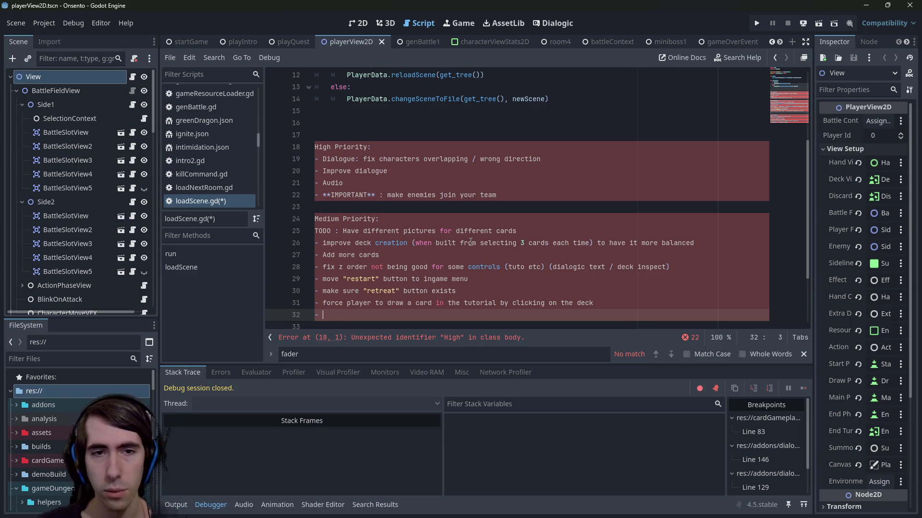
{"action": "scroll", "coordinate": [470, 242], "scroll_direction": "up", "scroll_amount": 4, "text": "ctrl"}
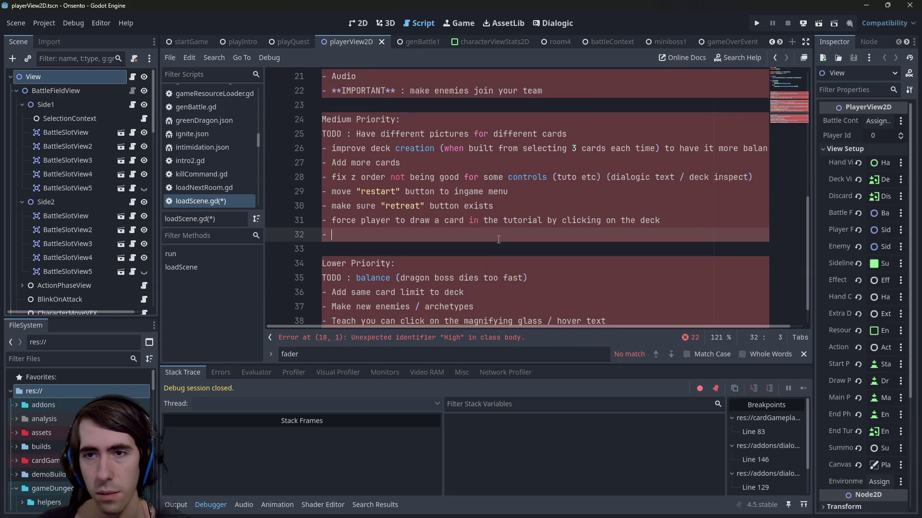
{"action": "scroll", "coordinate": [481, 267], "scroll_direction": "down", "scroll_amount": 2, "text": "ctrl"}
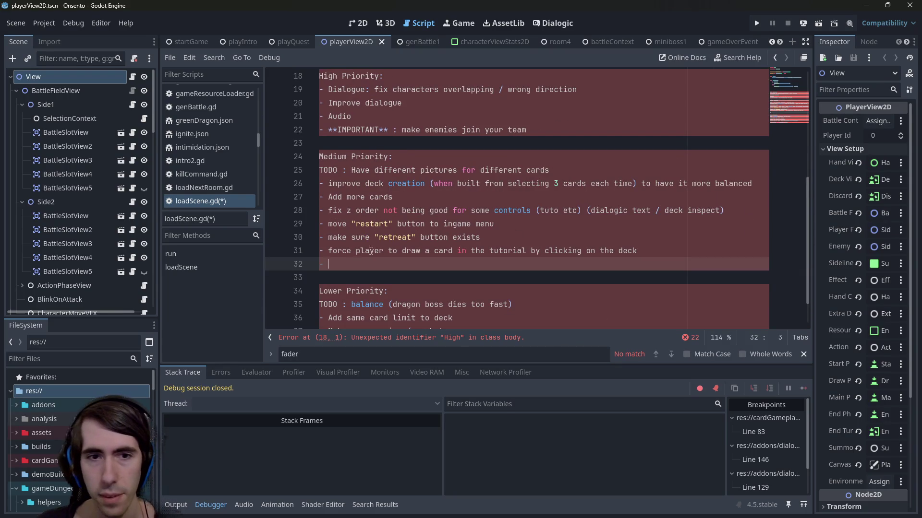
{"action": "type", "text": "tell player abo"}
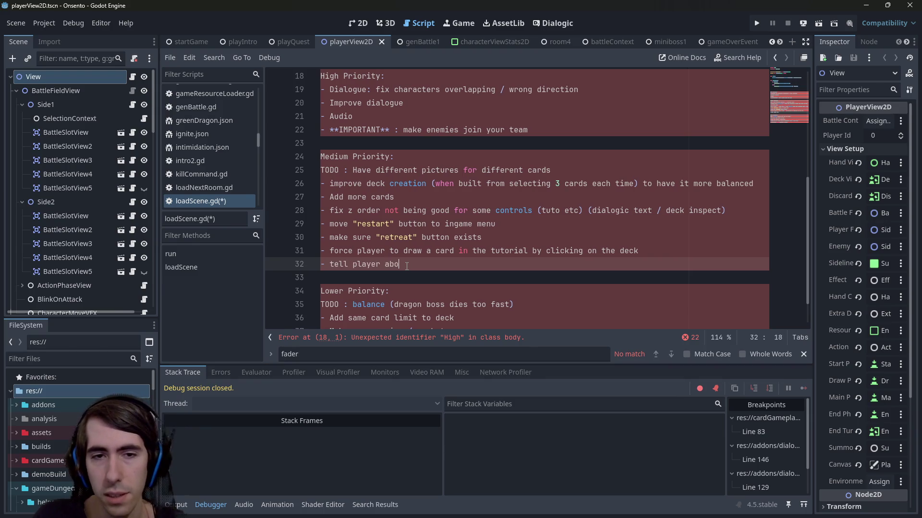
{"action": "key", "text": "ctrl+BackSpace"}
{"action": "key", "text": "ctrl+BackSpace"}
{"action": "type", "text": "t"}
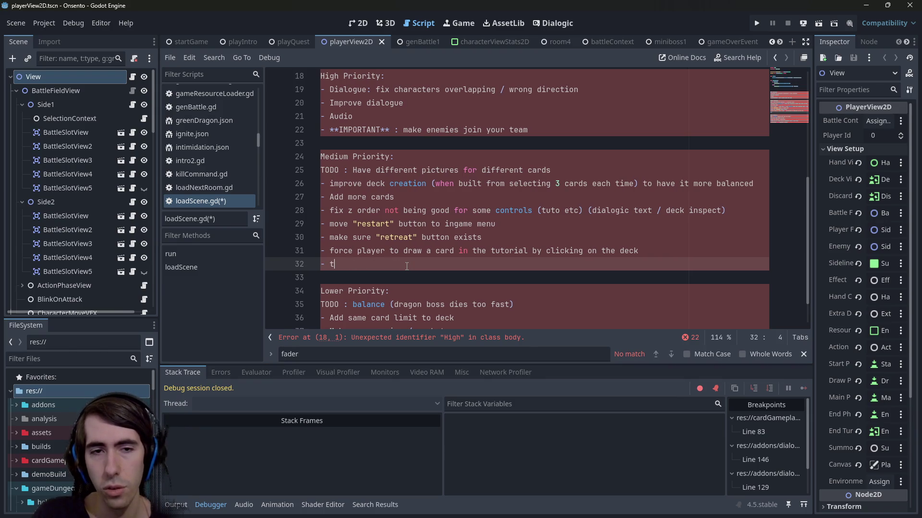
{"action": "type", "text": "utorial: teach pla"}
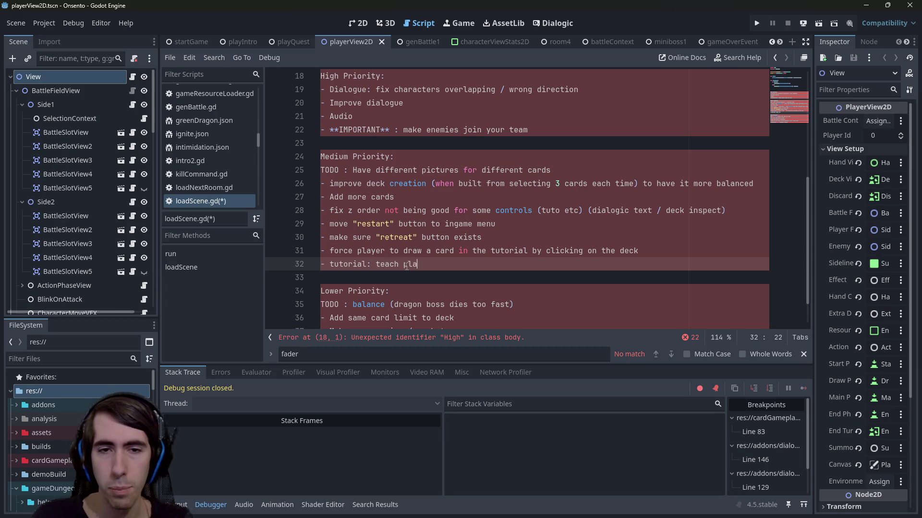
{"action": "type", "text": "yer about stamina"}
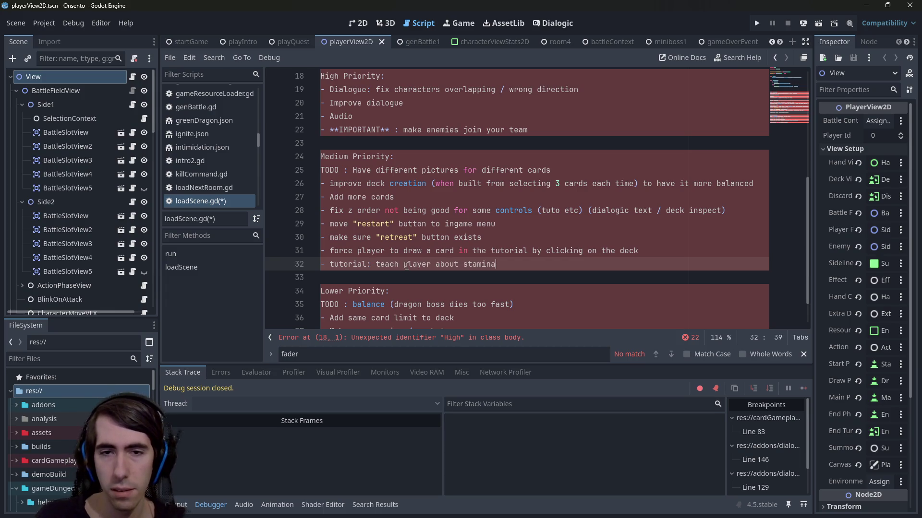
{"action": "key", "text": "ctrl+shift+Left"}
{"action": "key", "text": "ctrl+shift+Left"}
{"action": "key", "text": "ctrl+shift+Left"}
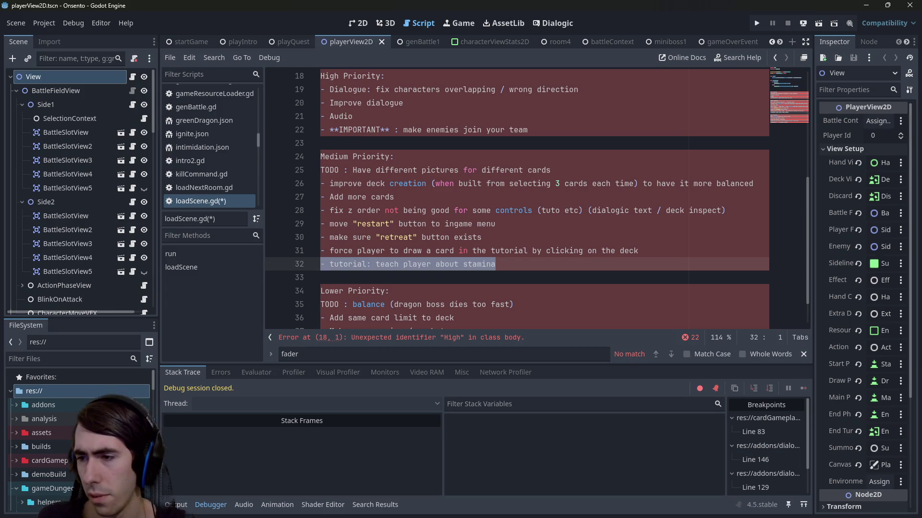
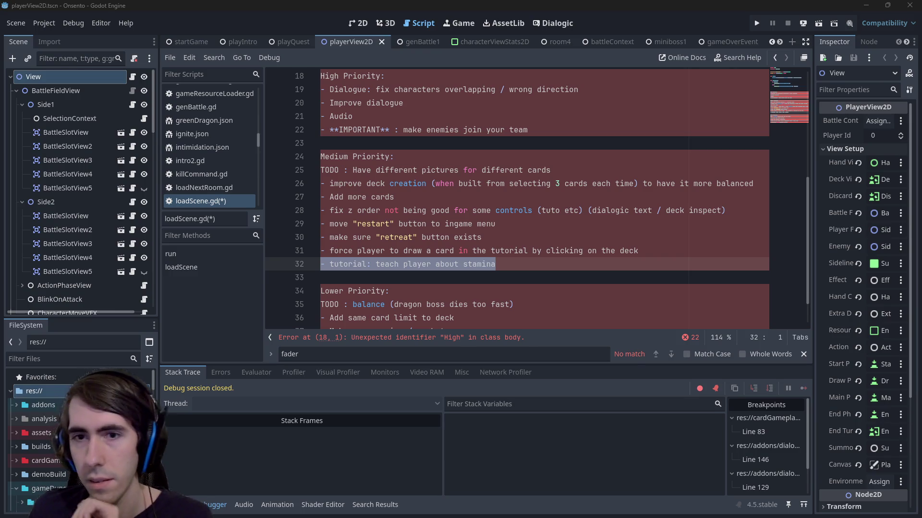
- Delete the pasted TODO notes below loadScene() in loadScene.gd and save the script
{"action": "scroll", "coordinate": [379, 170], "scroll_direction": "down", "scroll_amount": 1}
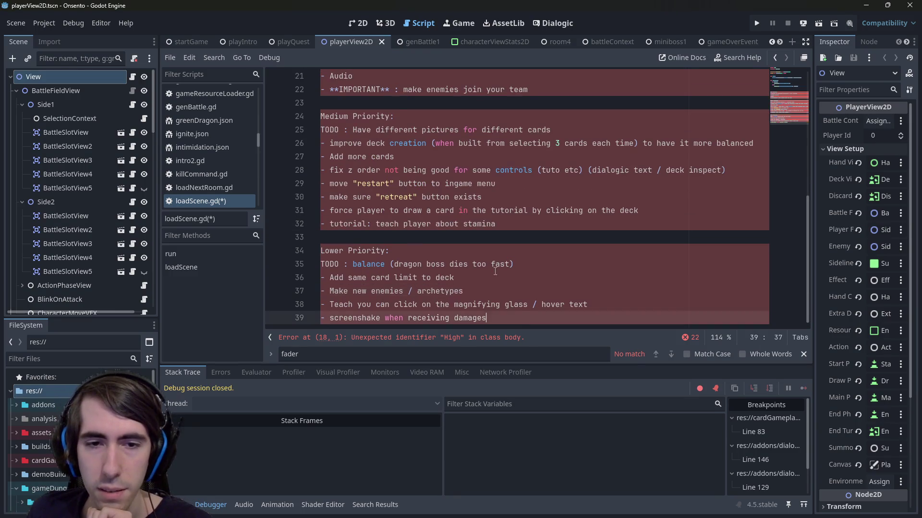
{"action": "scroll", "coordinate": [379, 169], "scroll_direction": "up", "scroll_amount": 5}
{"action": "left_click", "coordinate": [379, 170], "text": "shift"}
{"action": "left_click", "coordinate": [309, 204], "text": "shift"}
{"action": "key", "text": "Delete"}
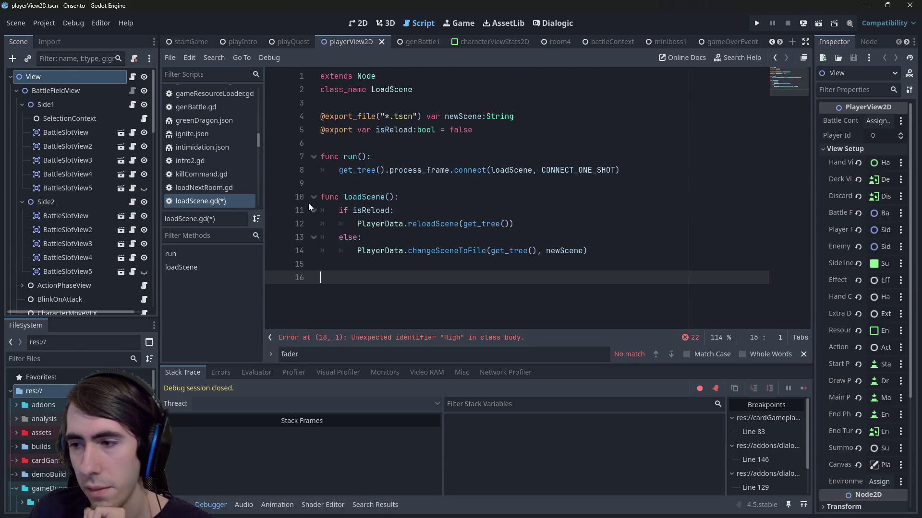
{"action": "key", "text": "ctrl+s"}
- Open minimap.tscn through quick file search, view it in 2D, and open the Minimap node's script
{"action": "key", "text": "alt+shift+o"}
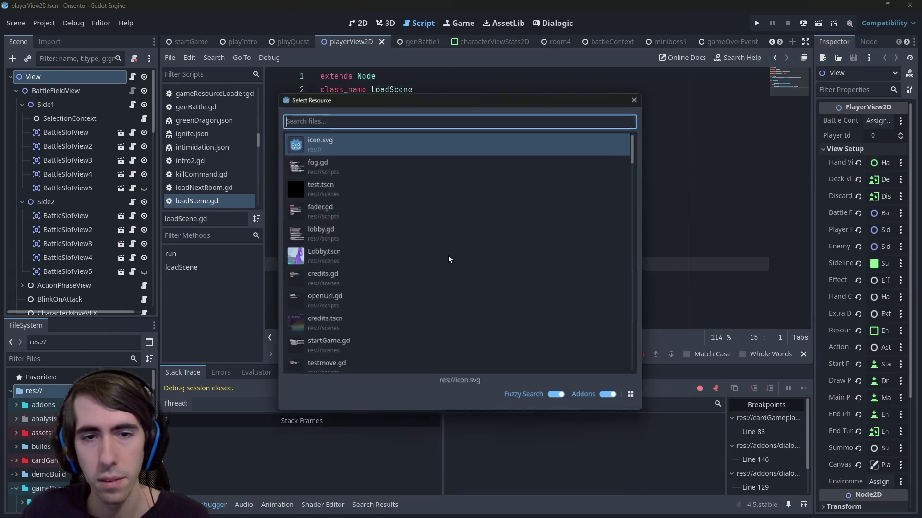
{"action": "type", "text": "minimap"}
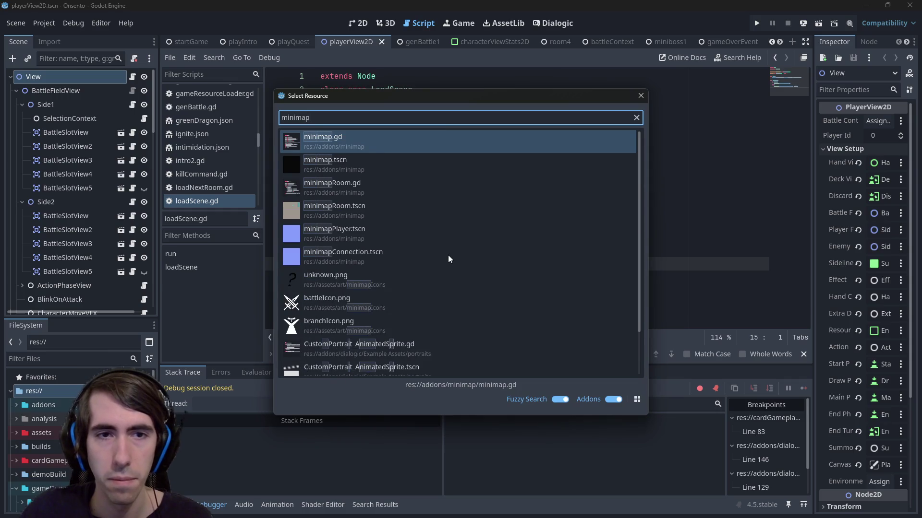
{"action": "key", "text": "Return"}
{"action": "left_click", "coordinate": [358, 23]}
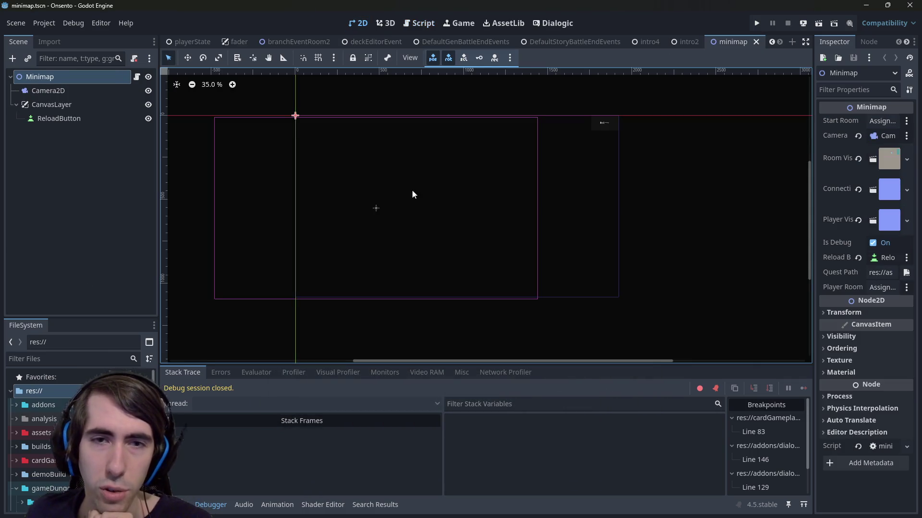
{"action": "left_click", "coordinate": [136, 77]}
- Trace the startRoom assignment and generateVisuals call in minimap.gd, checking where startRoom is declared
{"action": "scroll", "coordinate": [434, 222], "scroll_direction": "down", "scroll_amount": 1}
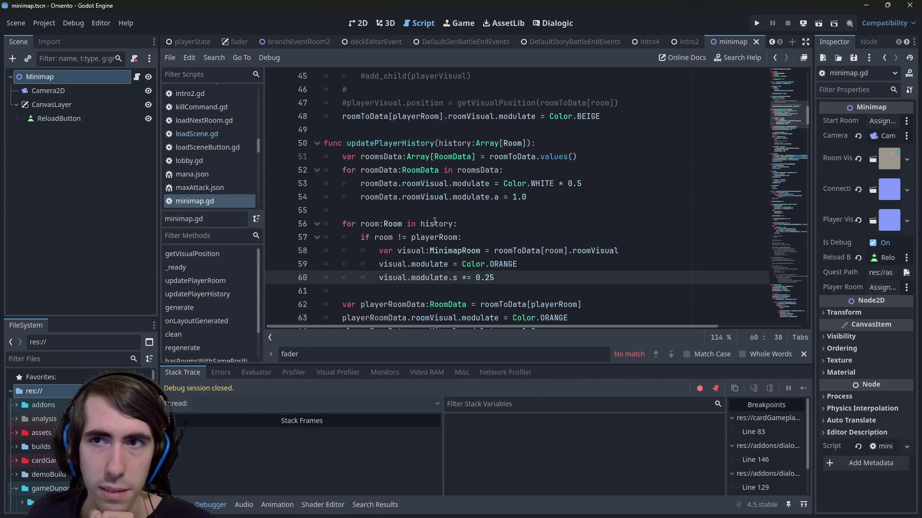
{"action": "scroll", "coordinate": [434, 222], "scroll_direction": "down", "scroll_amount": 6}
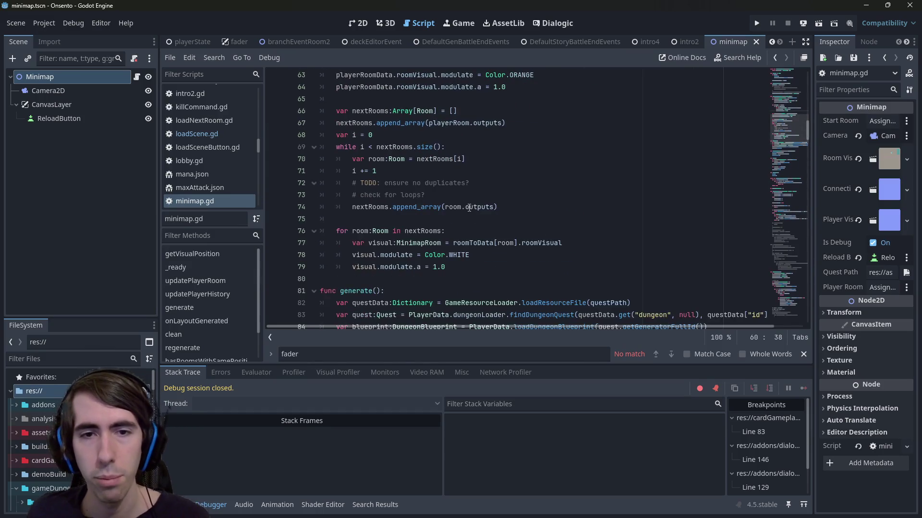
{"action": "scroll", "coordinate": [466, 211], "scroll_direction": "down", "scroll_amount": 10}
{"action": "scroll", "coordinate": [463, 204], "scroll_direction": "up", "scroll_amount": 4}
{"action": "left_click", "coordinate": [461, 198]}
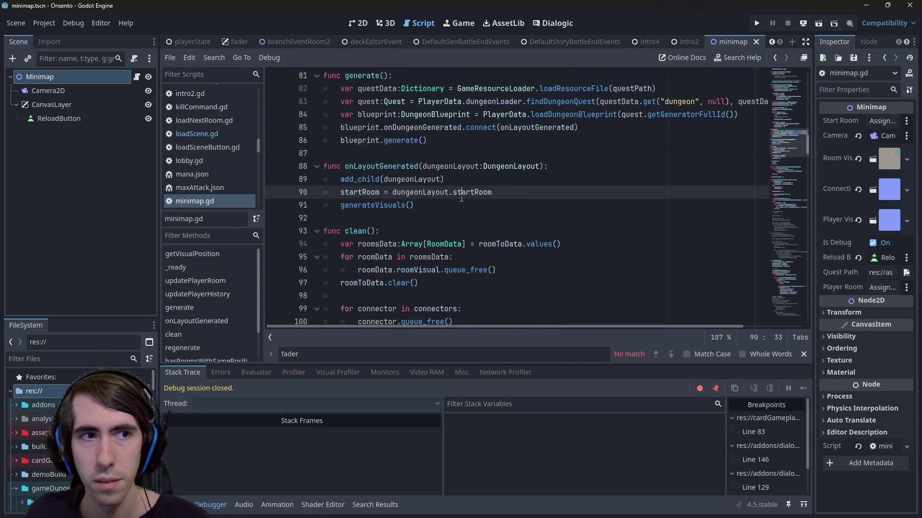
{"action": "scroll", "coordinate": [432, 192], "scroll_direction": "down", "scroll_amount": 4}
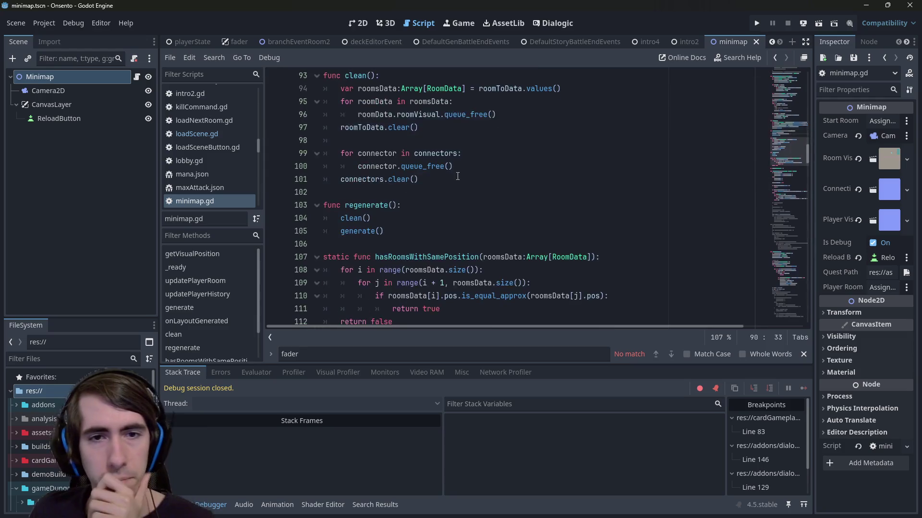
{"action": "scroll", "coordinate": [384, 177], "scroll_direction": "up", "scroll_amount": 3}
{"action": "left_click", "coordinate": [362, 168]}
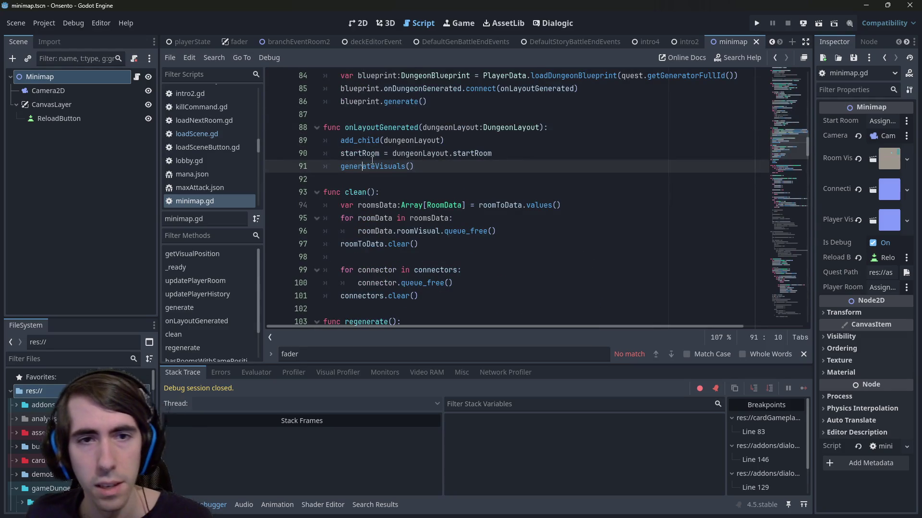
{"action": "left_click", "coordinate": [372, 165], "text": "ctrl"}
{"action": "key", "text": "alt+Left"}
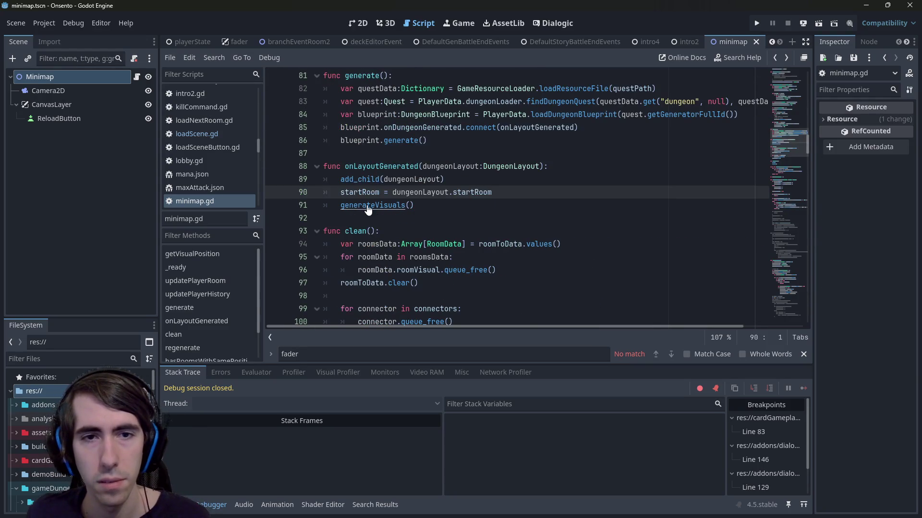
- Read the generateVisuals function, the startRoomData reference and the playerVisualPrefab and questPath exports
{"action": "left_click", "coordinate": [384, 212], "text": "ctrl"}
{"action": "scroll", "coordinate": [409, 198], "scroll_direction": "down", "scroll_amount": 10}
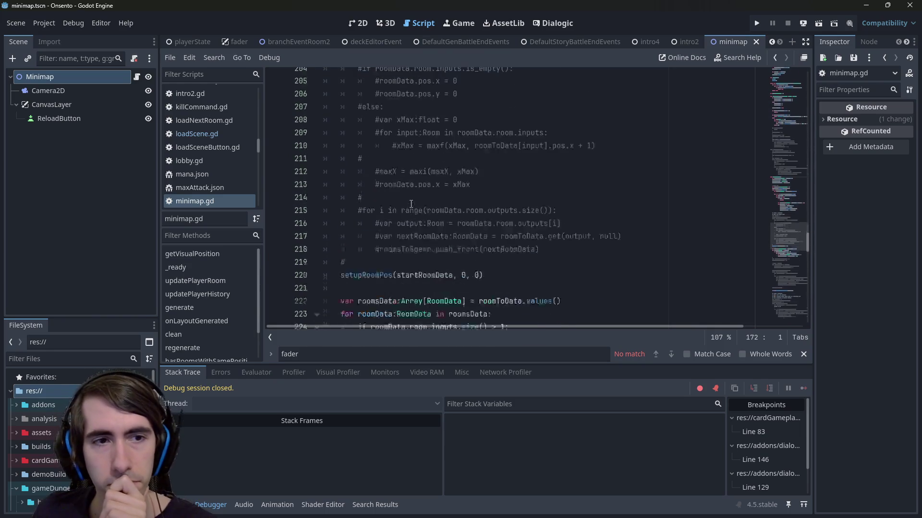
{"action": "scroll", "coordinate": [409, 198], "scroll_direction": "up", "scroll_amount": 3}
{"action": "scroll", "coordinate": [409, 197], "scroll_direction": "down", "scroll_amount": 20}
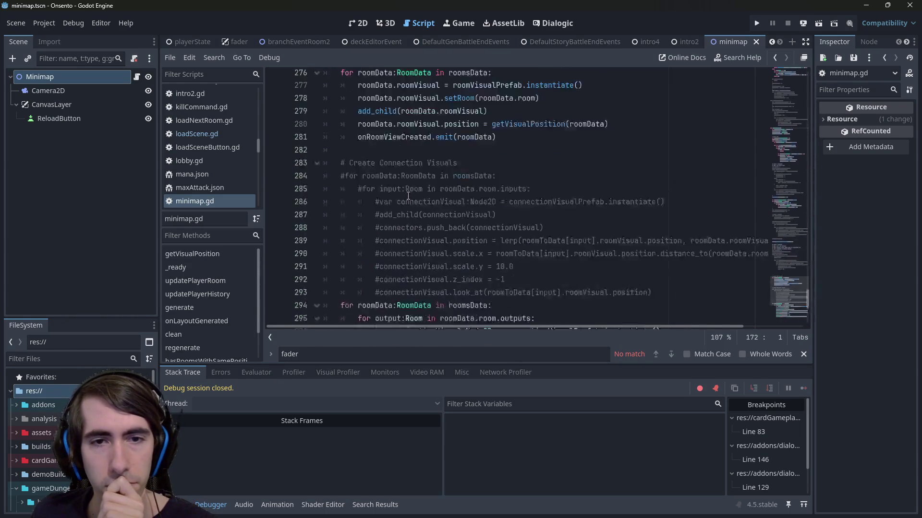
{"action": "scroll", "coordinate": [408, 269], "scroll_direction": "up", "scroll_amount": 2}
{"action": "scroll", "coordinate": [408, 268], "scroll_direction": "down", "scroll_amount": 2}
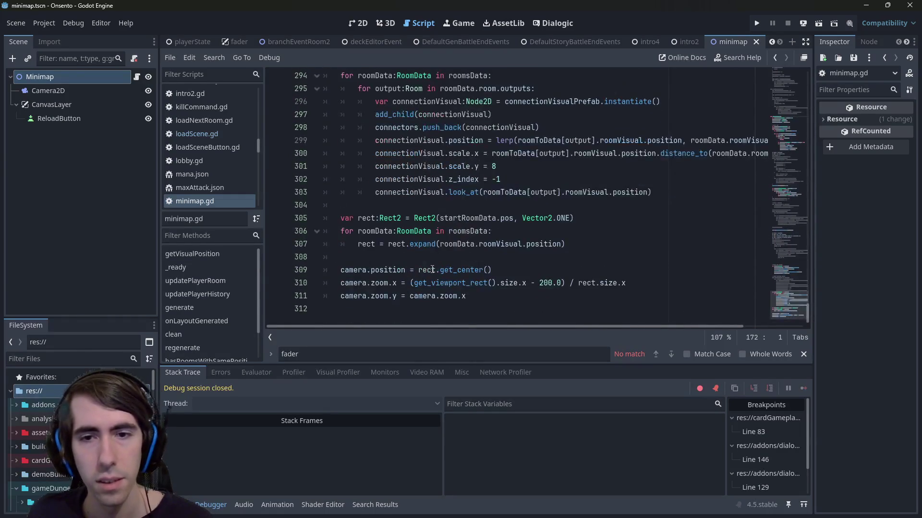
{"action": "scroll", "coordinate": [451, 249], "scroll_direction": "up", "scroll_amount": 2}
{"action": "scroll", "coordinate": [451, 249], "scroll_direction": "down", "scroll_amount": 2}
{"action": "left_click", "coordinate": [458, 220]}
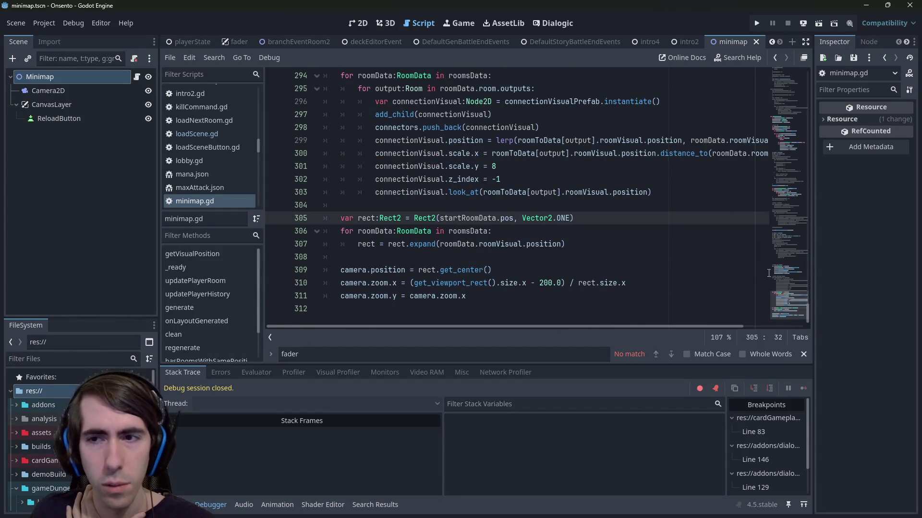
{"action": "left_click_drag", "start_coordinate": [787, 306], "coordinate": [781, 57]}
{"action": "left_click", "coordinate": [541, 177]}
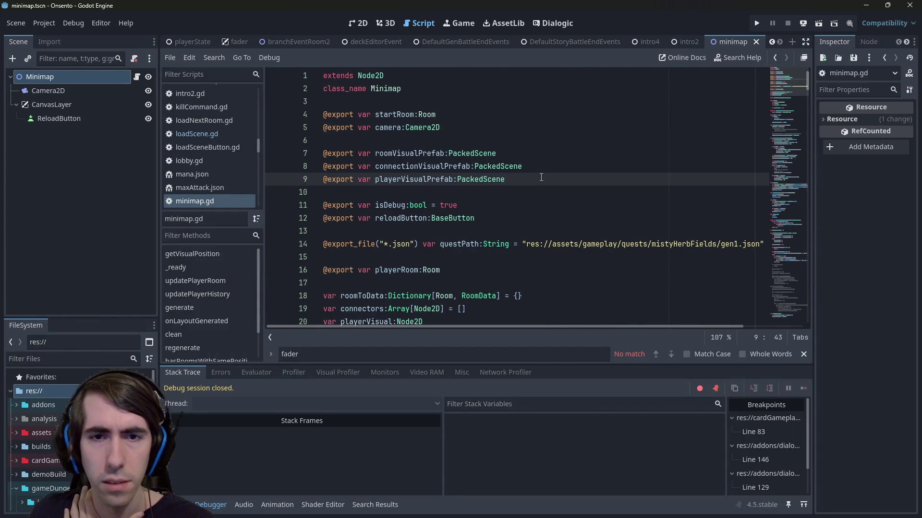
{"action": "left_click", "coordinate": [462, 244]}
{"action": "scroll", "coordinate": [463, 245], "scroll_direction": "down", "scroll_amount": 4}
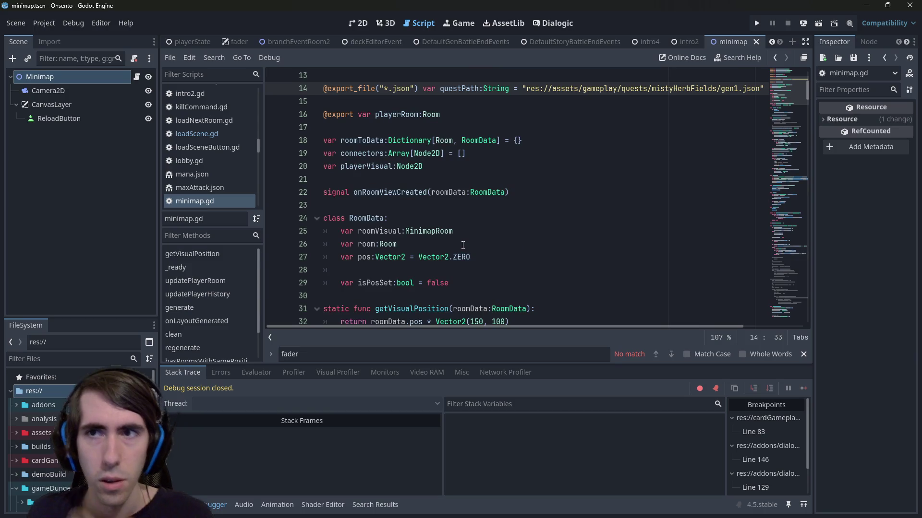
{"action": "key", "text": "alt+shift+o"}
- Find minimapRoom.tscn with quick file search, open it, and open the minimap room's script
{"action": "type", "text": "room"}
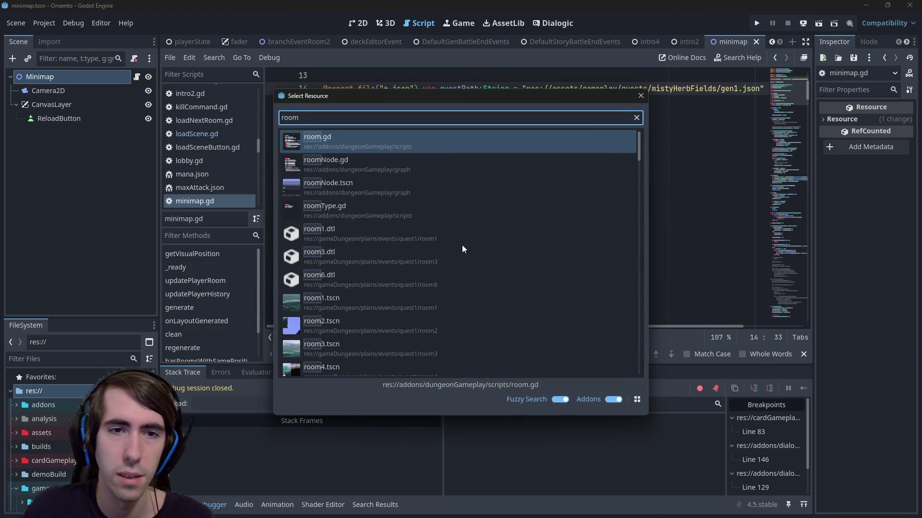
{"action": "key", "text": "Down"}
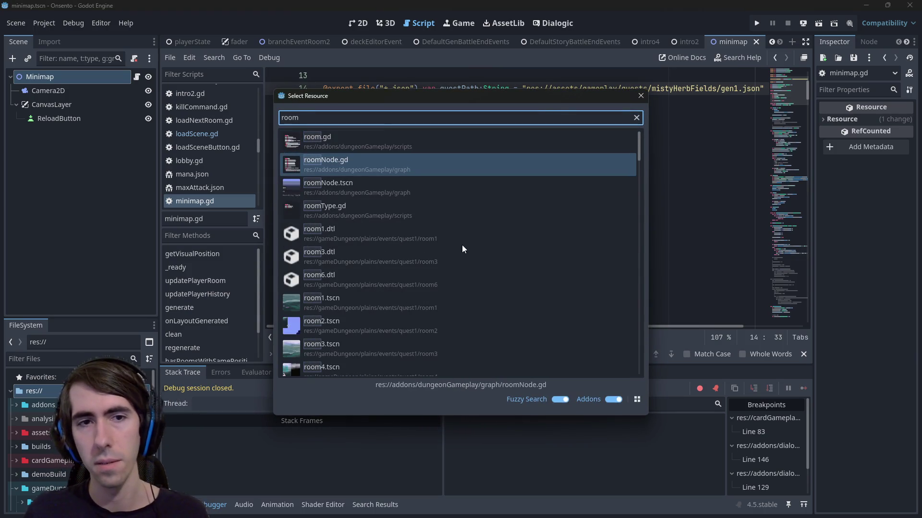
{"action": "key", "text": "BackSpace"}
{"action": "key", "text": "BackSpace"}
{"action": "key", "text": "BackSpace"}
{"action": "type", "text": "mi"}
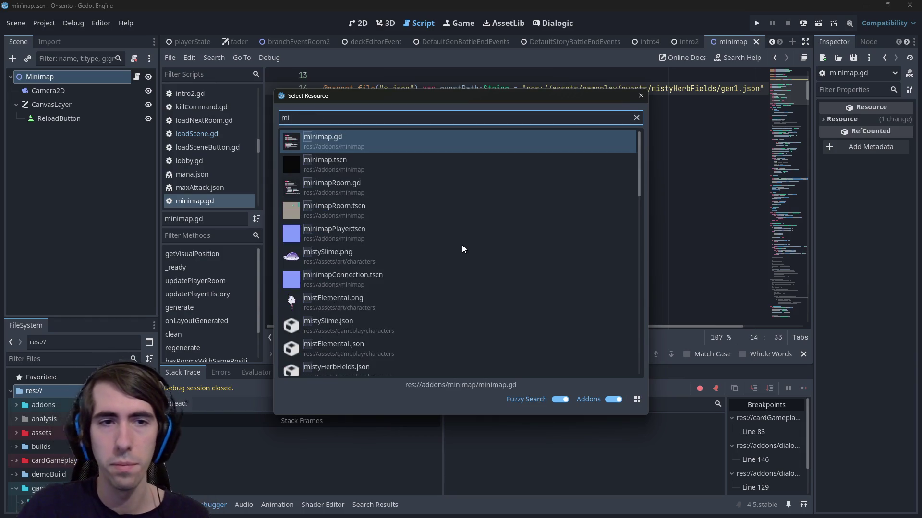
{"action": "type", "text": "nimapRoom"}
{"action": "key", "text": "Down"}
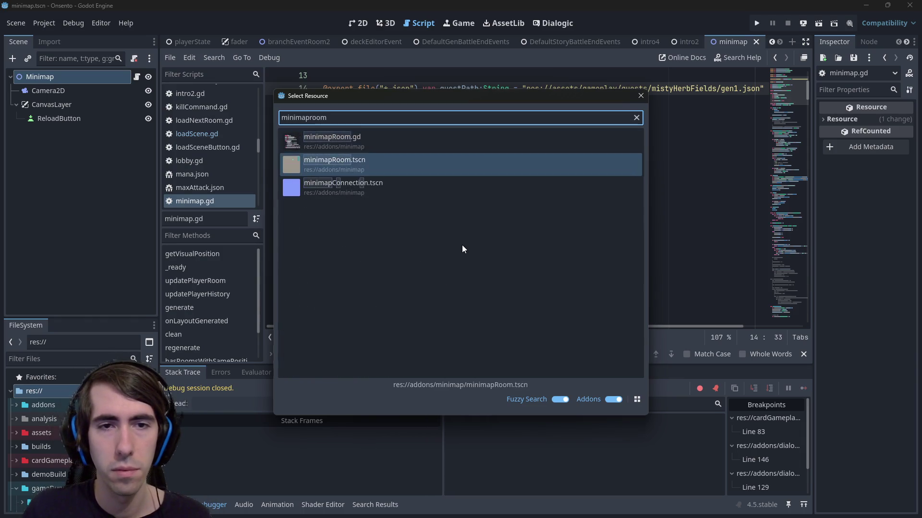
{"action": "key", "text": "Return"}
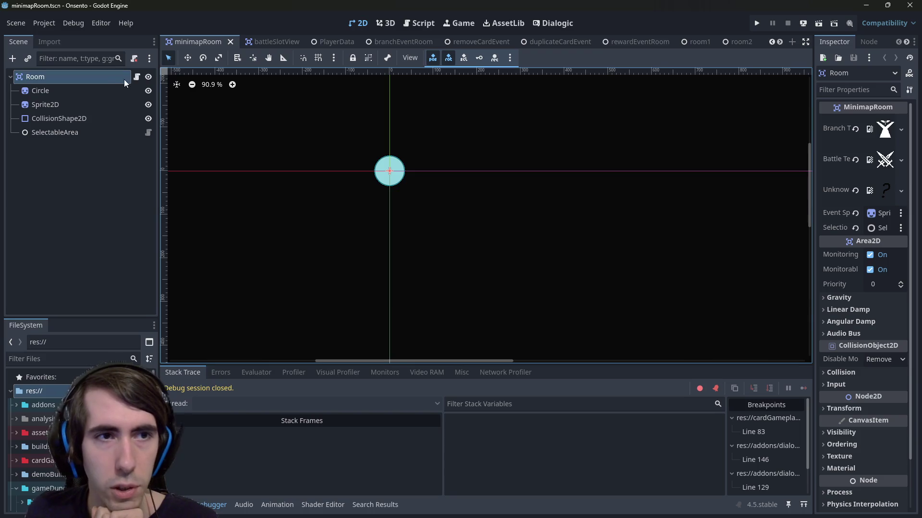
{"action": "left_click", "coordinate": [137, 77]}
- Select and copy the BranchRoom case lines in setRoom's match statement
{"action": "scroll", "coordinate": [459, 204], "scroll_direction": "down", "scroll_amount": 2}
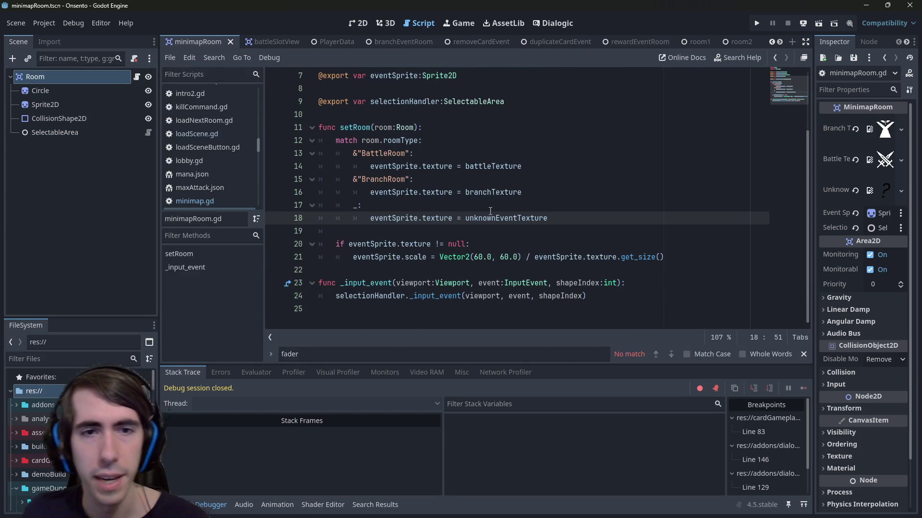
{"action": "left_click_drag", "start_coordinate": [303, 218], "coordinate": [303, 211]}
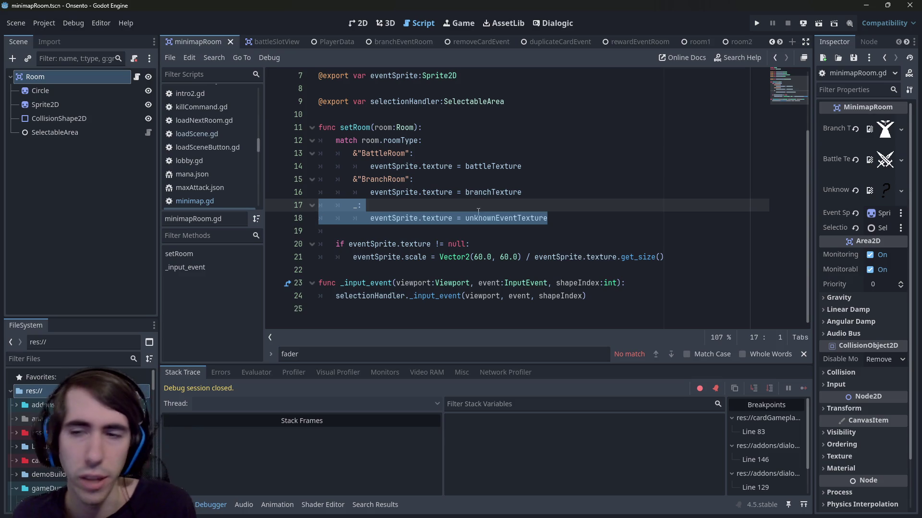
{"action": "left_click", "coordinate": [613, 223]}
{"action": "left_click", "coordinate": [572, 192]}
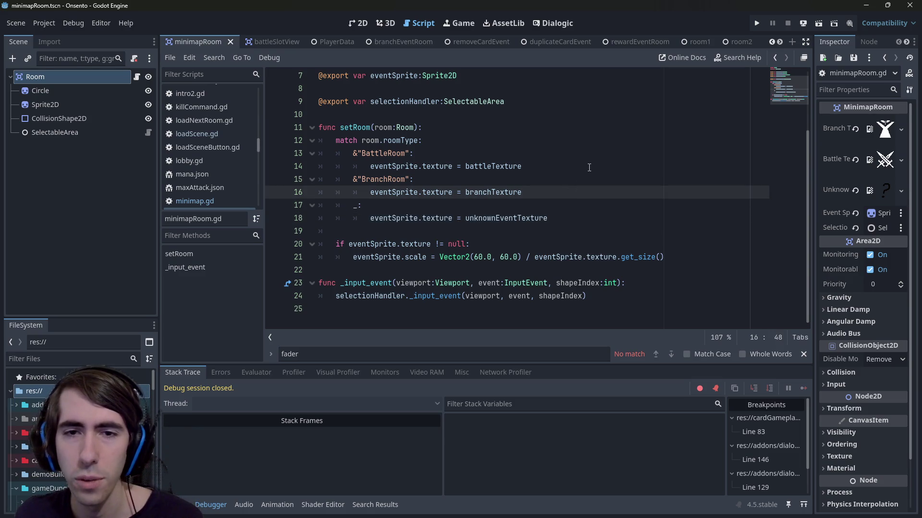
{"action": "mouse_move", "coordinate": [557, 188]}
{"action": "left_mouse_down"}
{"action": "mouse_move", "coordinate": [317, 153]}
{"action": "mouse_move", "coordinate": [286, 180]}
{"action": "left_mouse_up"}
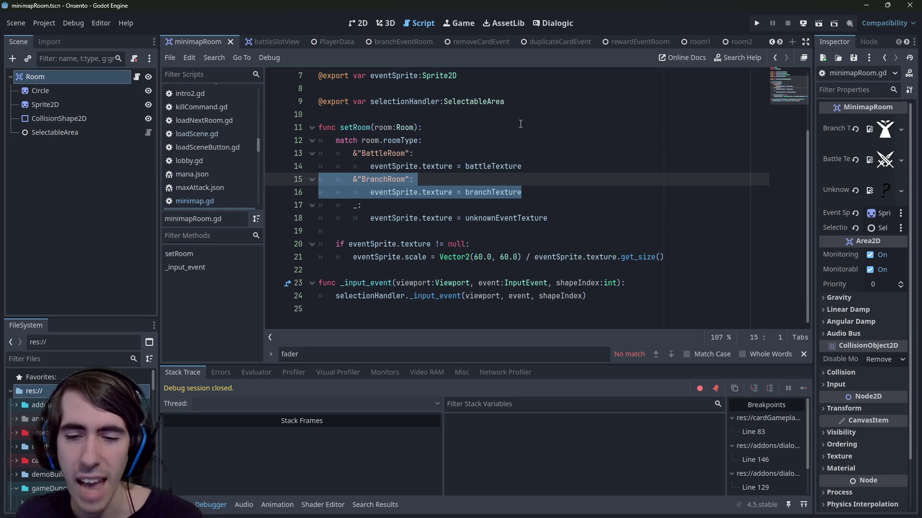
{"action": "left_click", "coordinate": [566, 193]}
{"action": "left_click_drag", "start_coordinate": [572, 192], "coordinate": [265, 180]}
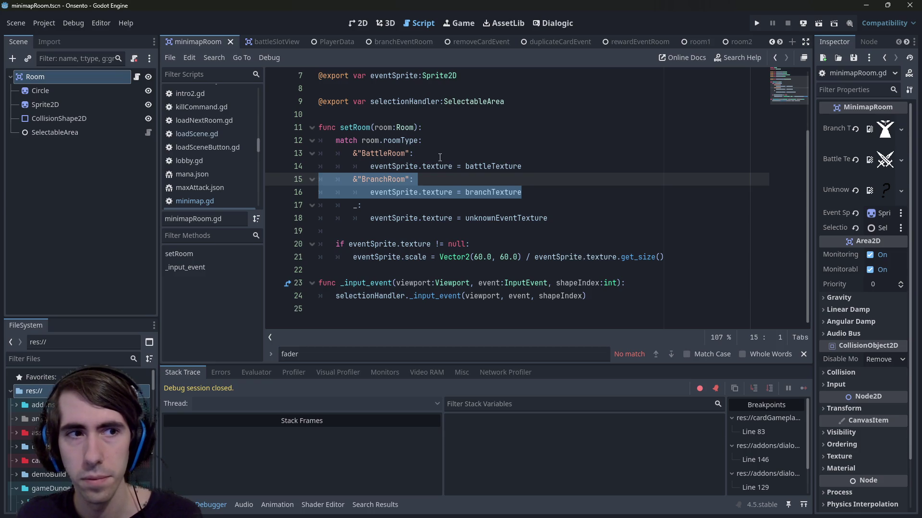
{"action": "scroll", "coordinate": [451, 161], "scroll_direction": "up", "scroll_amount": 1}
{"action": "scroll", "coordinate": [465, 183], "scroll_direction": "down", "scroll_amount": 1}
{"action": "key", "text": "ctrl+c"}
{"action": "key", "text": "End"}
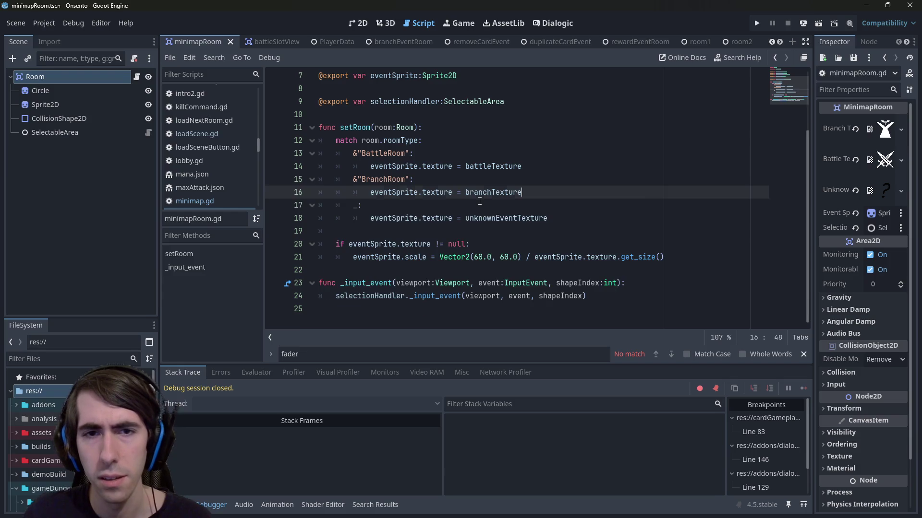
- Paste a copy of the BranchRoom case, rename it DuplicateEvent, and search the project for that name
{"action": "key", "text": "Return"}
{"action": "key", "text": "ctrl+v"}
{"action": "left_click", "coordinate": [357, 205]}
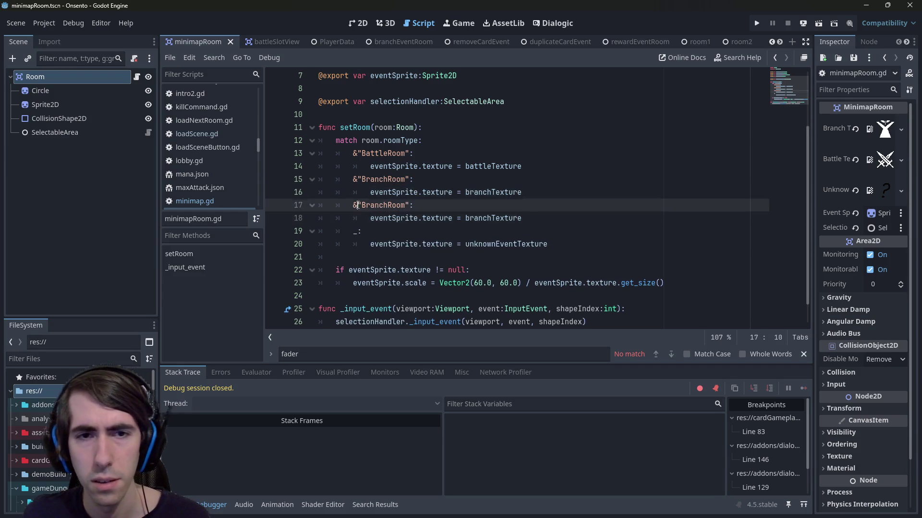
{"action": "double_click", "coordinate": [382, 205]}
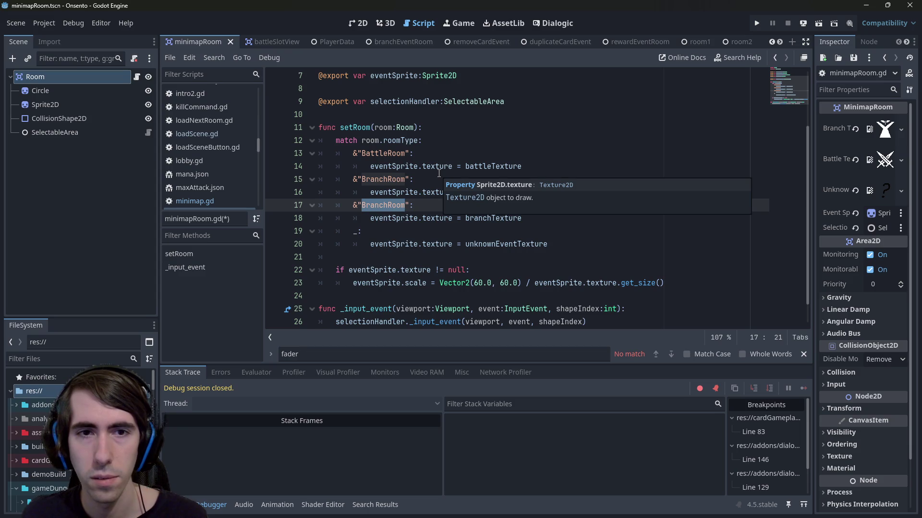
{"action": "type", "text": "Duplca"}
{"action": "key", "text": "BackSpace"}
{"action": "key", "text": "BackSpace"}
{"action": "type", "text": "icateEvent"}
{"action": "key", "text": "ctrl+shift+Left"}
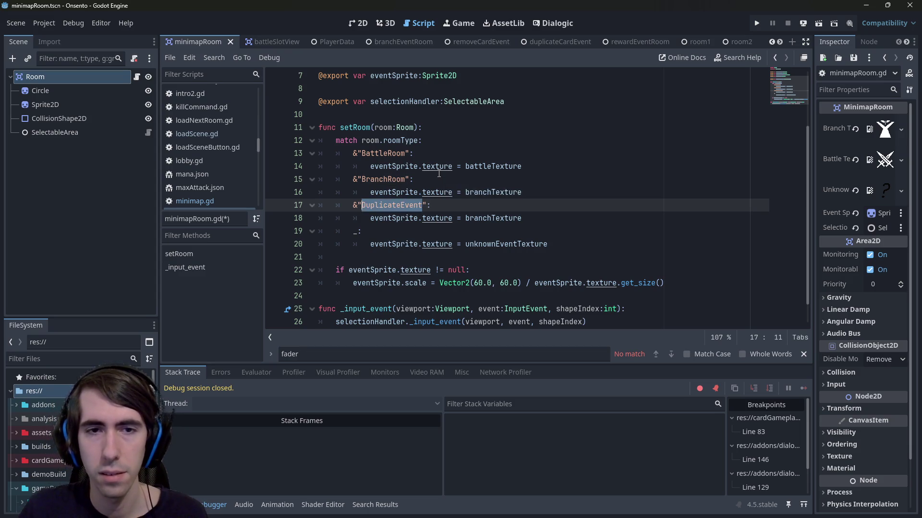
{"action": "key", "text": "ctrl+shift+f"}
{"action": "key", "text": "Return"}
- Rename the copied case to DuplicateCardRoom, using the name from expeditionGenBlueprint.gd, and save
{"action": "key", "text": "Right"}
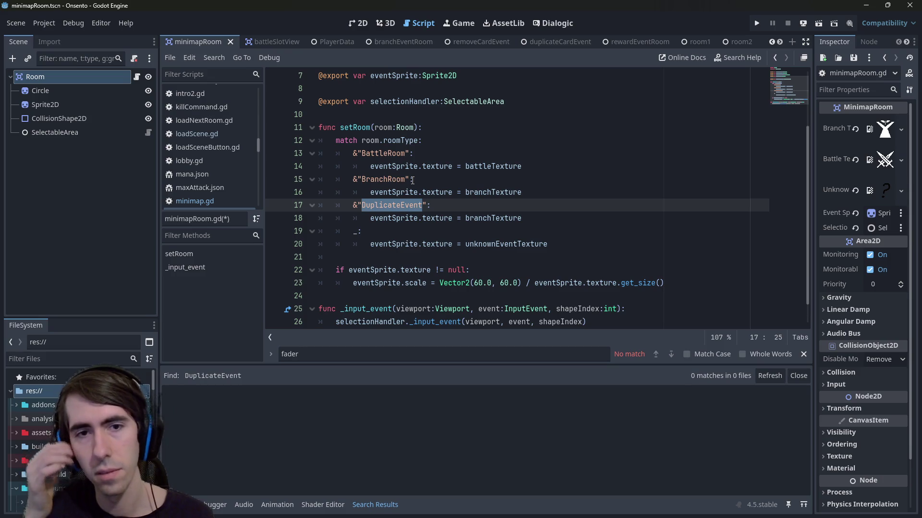
{"action": "key", "text": "Left"}
{"action": "key", "text": "Left"}
{"action": "type", "text": "Card"}
{"action": "key", "text": "Return"}
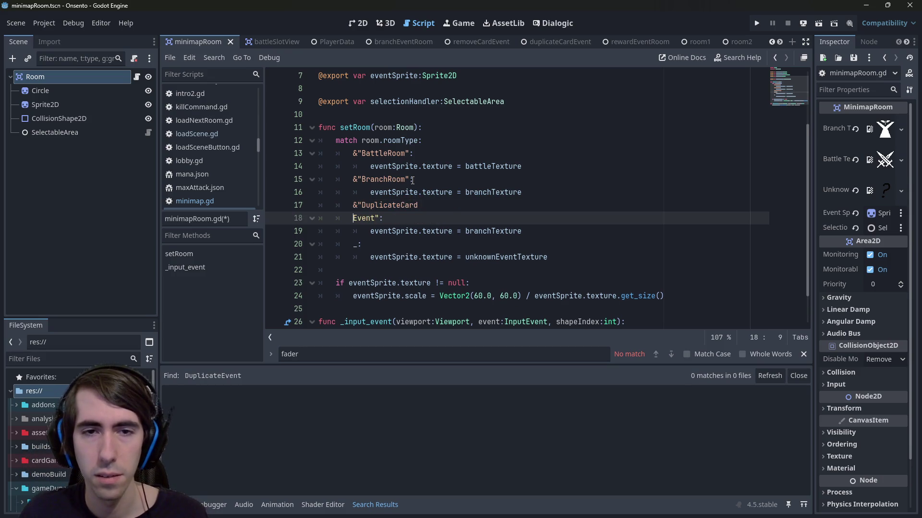
{"action": "key", "text": "BackSpace"}
{"action": "key", "text": "ctrl+d"}
{"action": "key", "text": "ctrl+shift+f"}
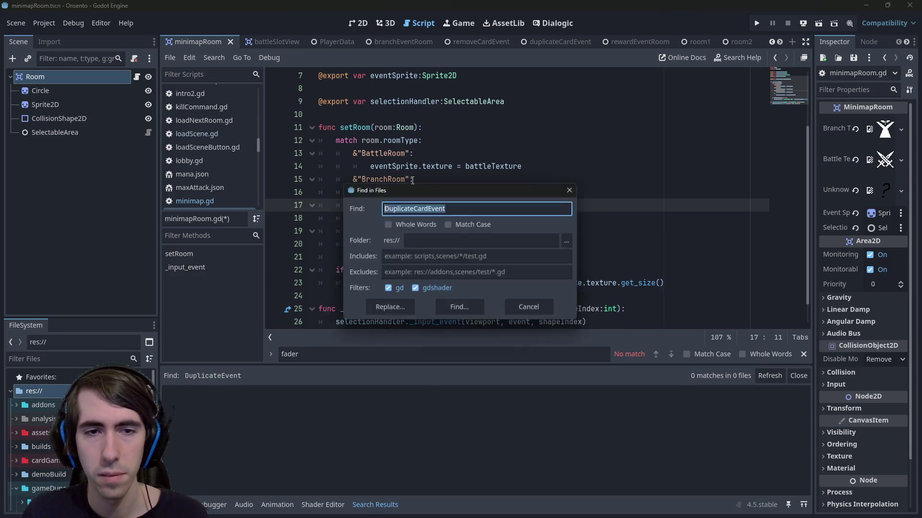
{"action": "key", "text": "Return"}
{"action": "left_click", "coordinate": [374, 408]}
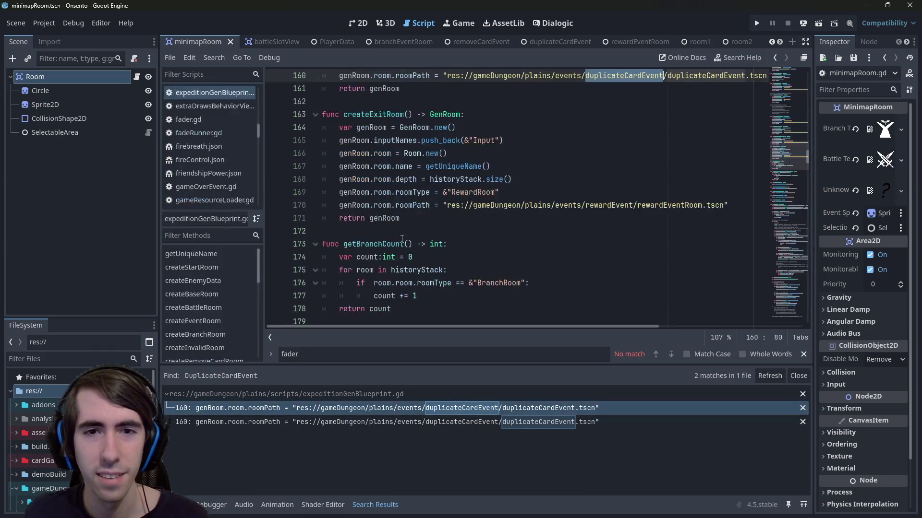
{"action": "double_click", "coordinate": [506, 184]}
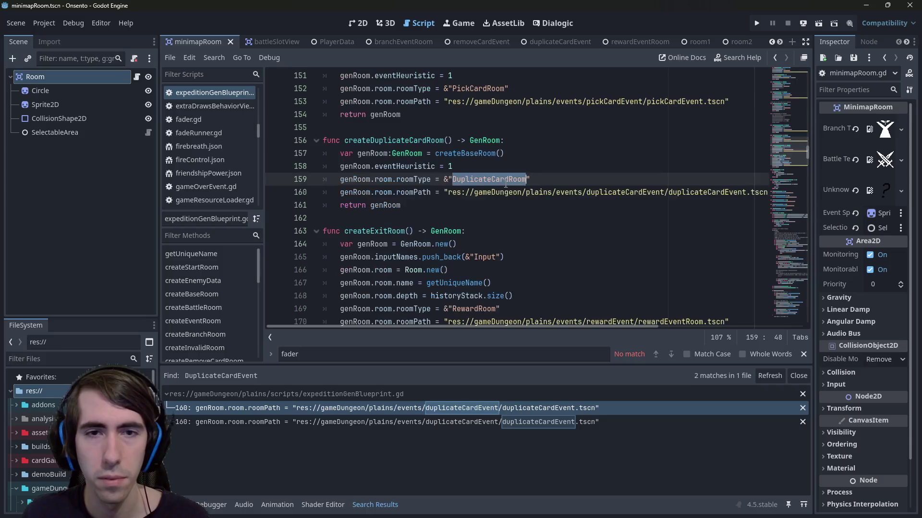
{"action": "key", "text": "ctrl+c"}
{"action": "key", "text": "alt+Left"}
{"action": "key", "text": "alt+Left"}
{"action": "key", "text": "ctrl+v"}
{"action": "key", "text": "ctrl+s"}
- Add a PickCardRoom case using branchTexture and save
{"action": "left_click", "coordinate": [552, 216]}
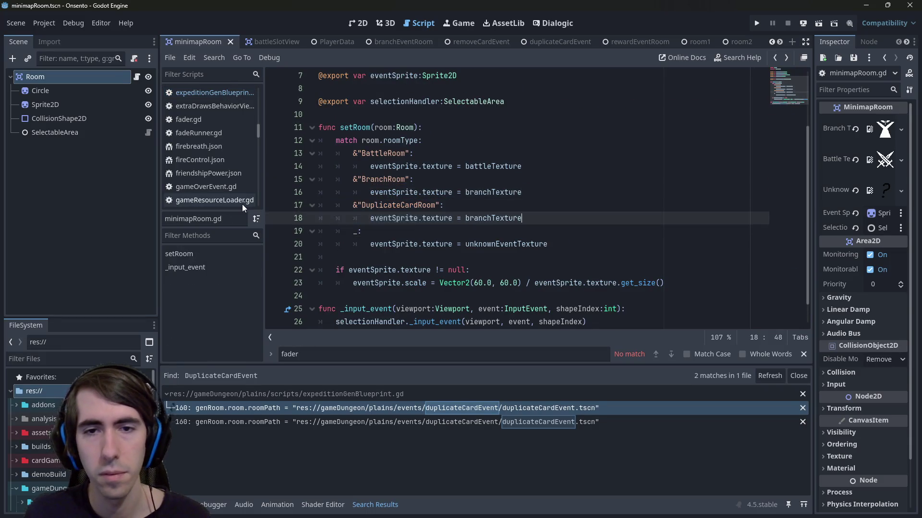
{"action": "key", "text": "Return"}
{"action": "key", "text": "ctrl+v"}
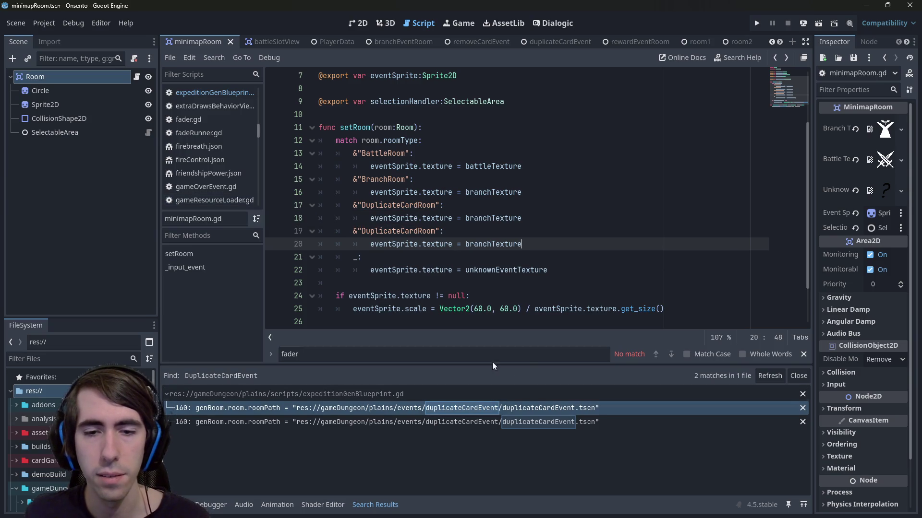
{"action": "key", "text": "alt+Right"}
{"action": "double_click", "coordinate": [497, 101]}
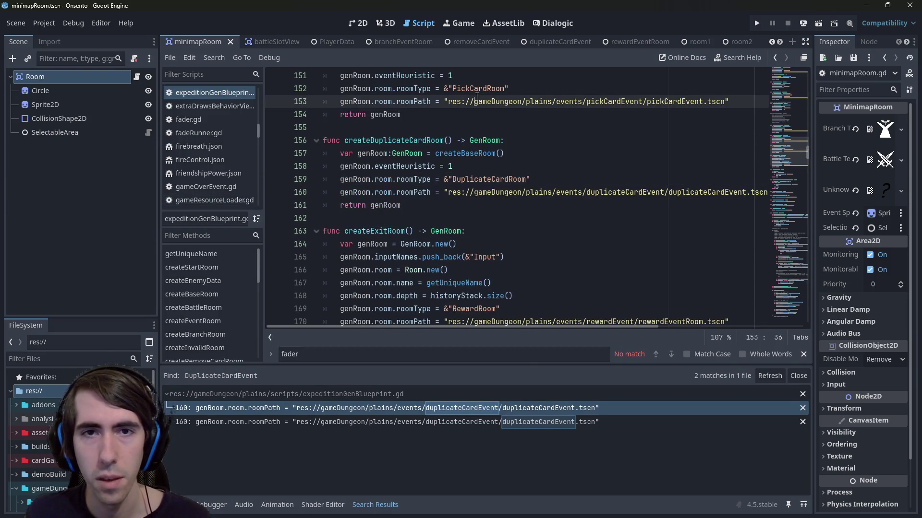
{"action": "double_click", "coordinate": [476, 89]}
{"action": "key", "text": "alt+Left"}
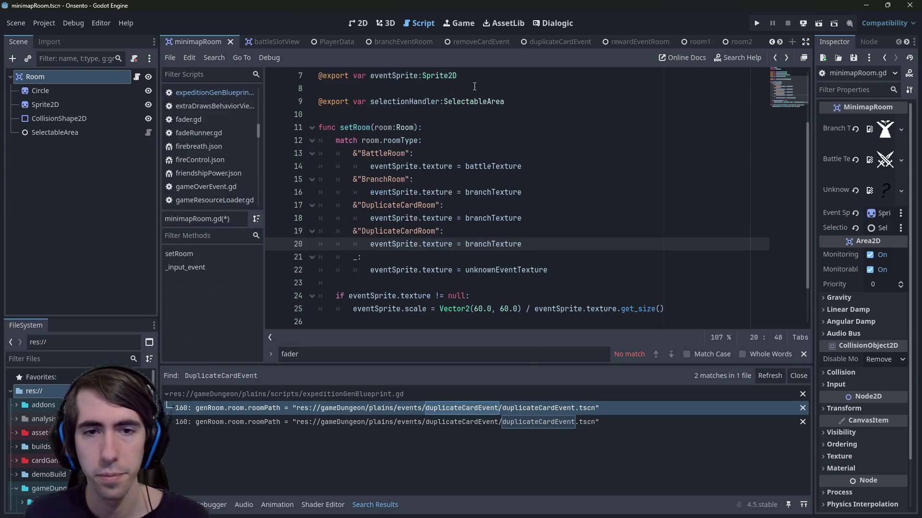
{"action": "left_click", "coordinate": [403, 231]}
{"action": "double_click", "coordinate": [402, 231]}
{"action": "key", "text": "ctrl+v"}
{"action": "key", "text": "ctrl+s"}
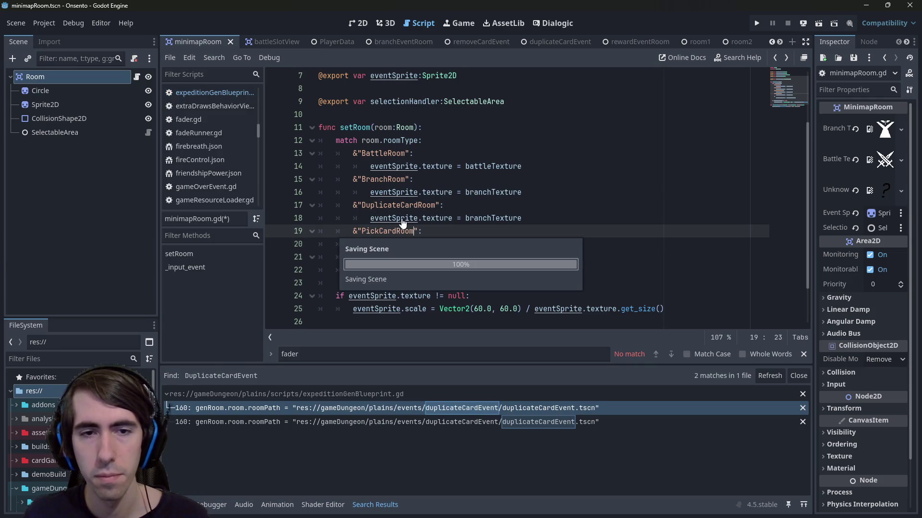
- Duplicate the PickCardRoom case and rename the copy RemoveCardRoom
{"action": "key", "text": "alt+Right"}
{"action": "scroll", "coordinate": [432, 240], "scroll_direction": "down", "scroll_amount": 1}
{"action": "scroll", "coordinate": [463, 255], "scroll_direction": "up", "scroll_amount": 5}
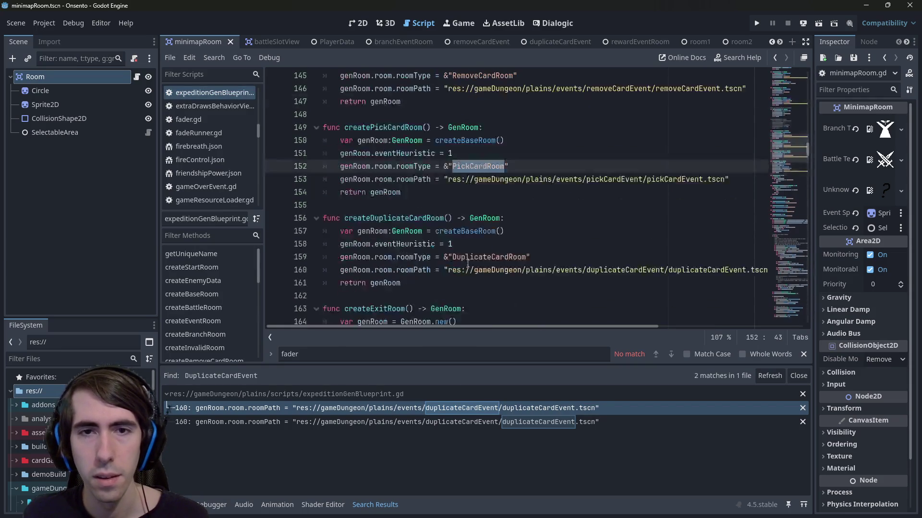
{"action": "double_click", "coordinate": [477, 152]}
{"action": "scroll", "coordinate": [476, 151], "scroll_direction": "up", "scroll_amount": 3}
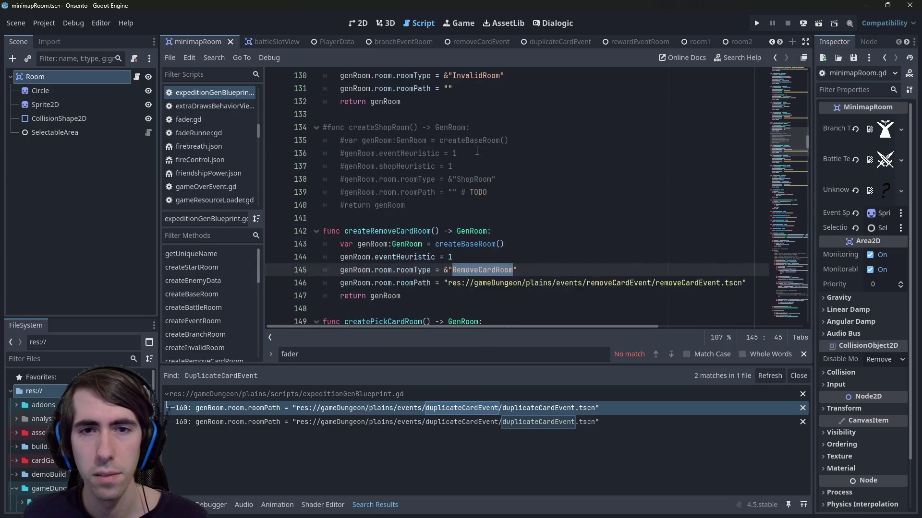
{"action": "key", "text": "alt+Left"}
{"action": "key", "text": "alt+Left"}
{"action": "mouse_move", "coordinate": [528, 244]}
{"action": "left_mouse_down"}
{"action": "mouse_move", "coordinate": [384, 204]}
{"action": "mouse_move", "coordinate": [353, 230]}
{"action": "left_mouse_up"}
{"action": "key", "text": "ctrl+c"}
{"action": "key", "text": "Right"}
{"action": "key", "text": "Return"}
{"action": "key", "text": "ctrl+v"}
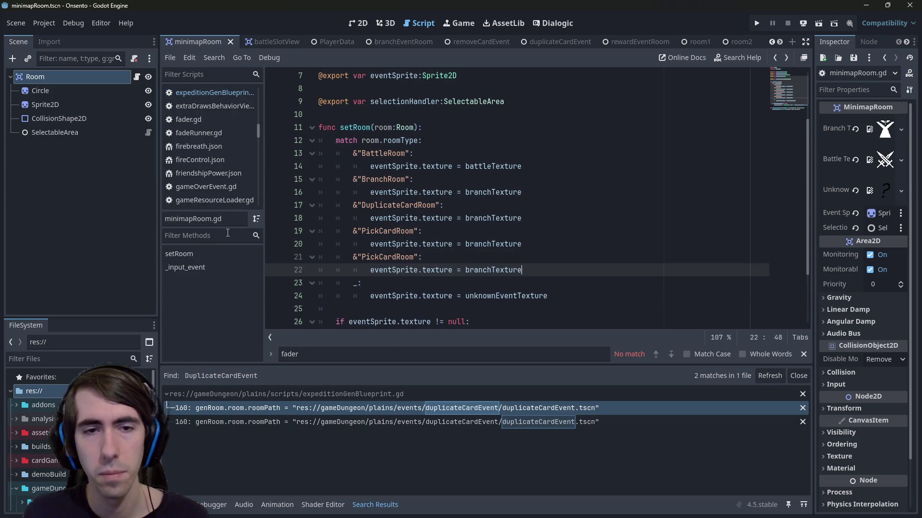
{"action": "left_click", "coordinate": [377, 257]}
{"action": "double_click", "coordinate": [377, 258]}
{"action": "type", "text": "RemoveCardRoom"}
- Copy the RewardRoom name from expeditionGenBlueprint.gd and type RewardRoom on a new line
{"action": "key", "text": "alt+Right"}
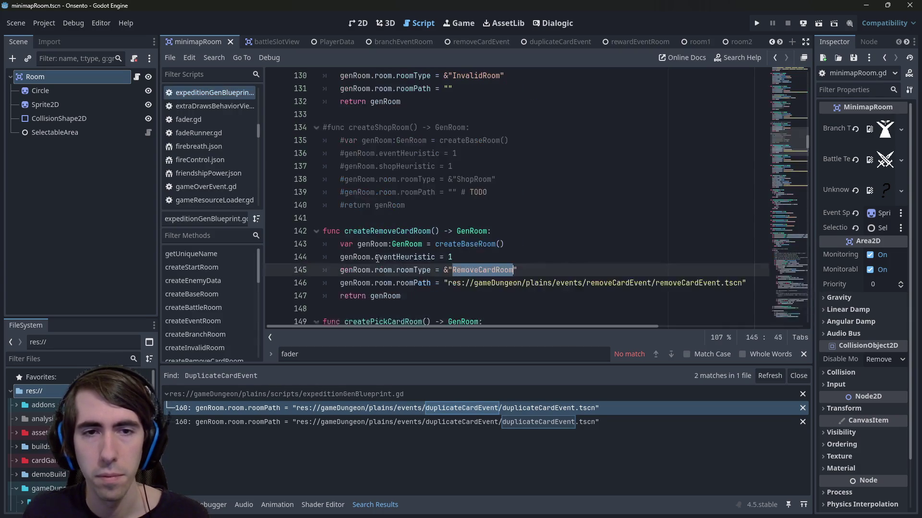
{"action": "scroll", "coordinate": [377, 259], "scroll_direction": "down", "scroll_amount": 10}
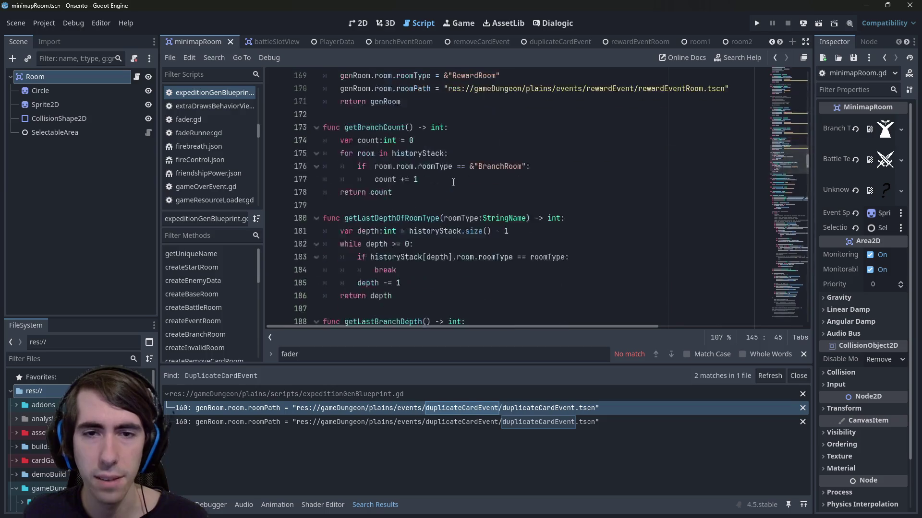
{"action": "double_click", "coordinate": [495, 197]}
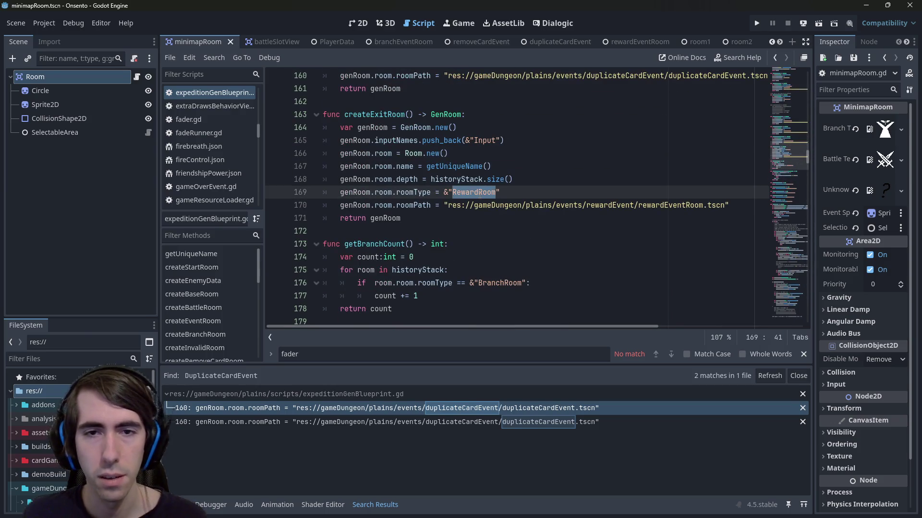
{"action": "scroll", "coordinate": [480, 195], "scroll_direction": "down", "scroll_amount": 20}
{"action": "key", "text": "alt+Left"}
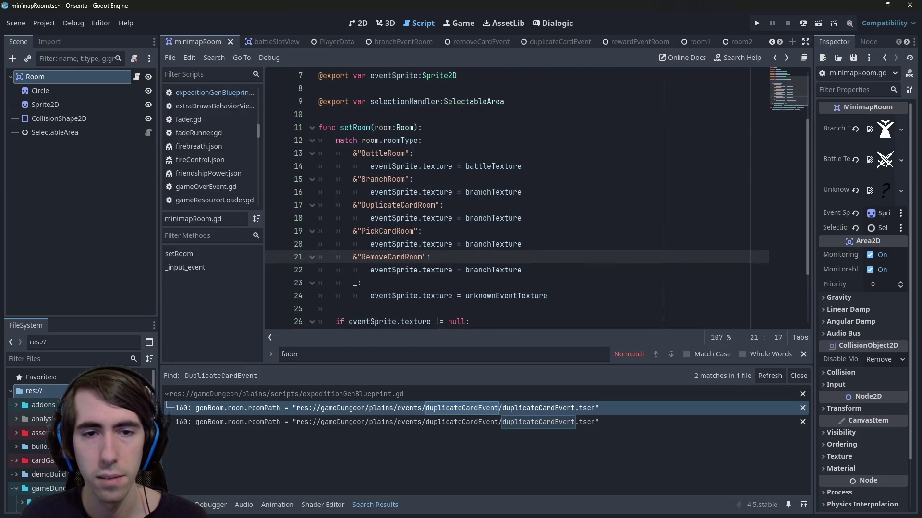
{"action": "left_click", "coordinate": [547, 272]}
{"action": "key", "text": "Return"}
{"action": "key", "text": "Return"}
{"action": "type", "text": "RewardRoom"}
- Turn RewardRoom into a full case using branchTexture, delete the stray line, and save
{"action": "left_click_drag", "start_coordinate": [547, 272], "coordinate": [148, 263]}
{"action": "key", "text": "ctrl+c"}
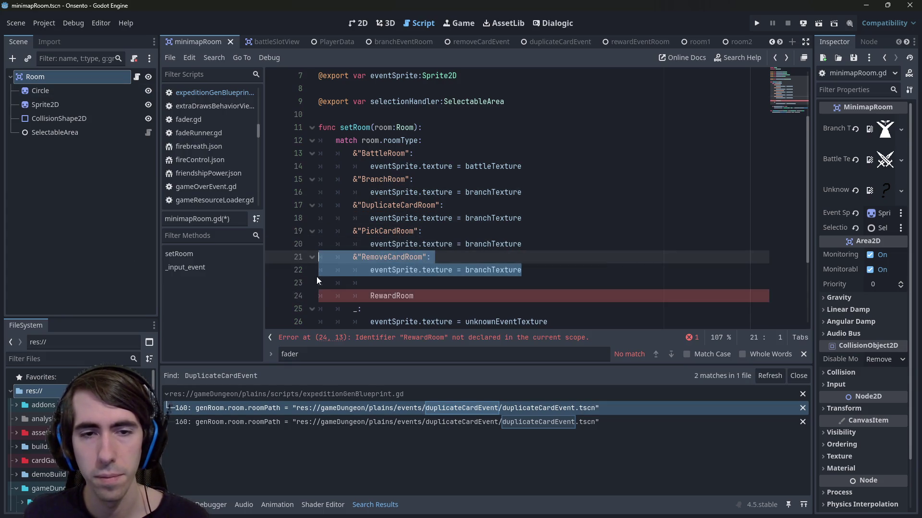
{"action": "left_click", "coordinate": [319, 284]}
{"action": "key", "text": "ctrl+v"}
{"action": "double_click", "coordinate": [389, 310]}
{"action": "key", "text": "ctrl+c"}
{"action": "double_click", "coordinate": [389, 283]}
{"action": "key", "text": "ctrl+v"}
{"action": "left_click_drag", "start_coordinate": [413, 310], "coordinate": [201, 313]}
{"action": "key", "text": "BackSpace"}
{"action": "key", "text": "BackSpace"}
{"action": "key", "text": "ctrl+s"}
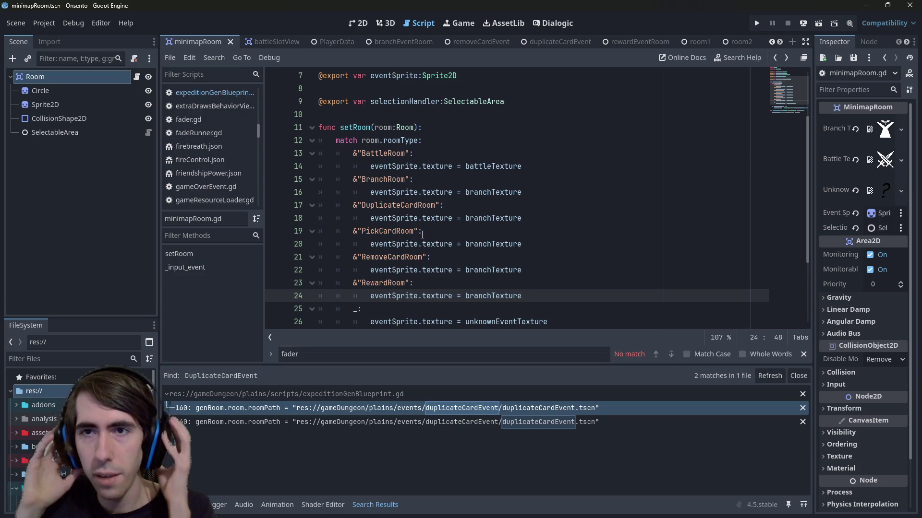
{"action": "scroll", "coordinate": [483, 153], "scroll_direction": "up", "scroll_amount": 2}
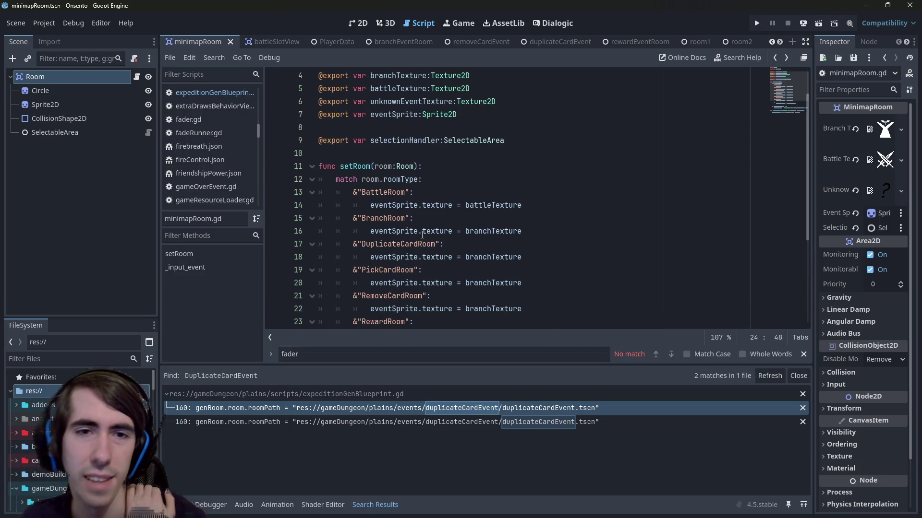
- Duplicate the battleTexture export line three times in minimapRoom.gd
{"action": "left_click_drag", "start_coordinate": [480, 127], "coordinate": [288, 128]}
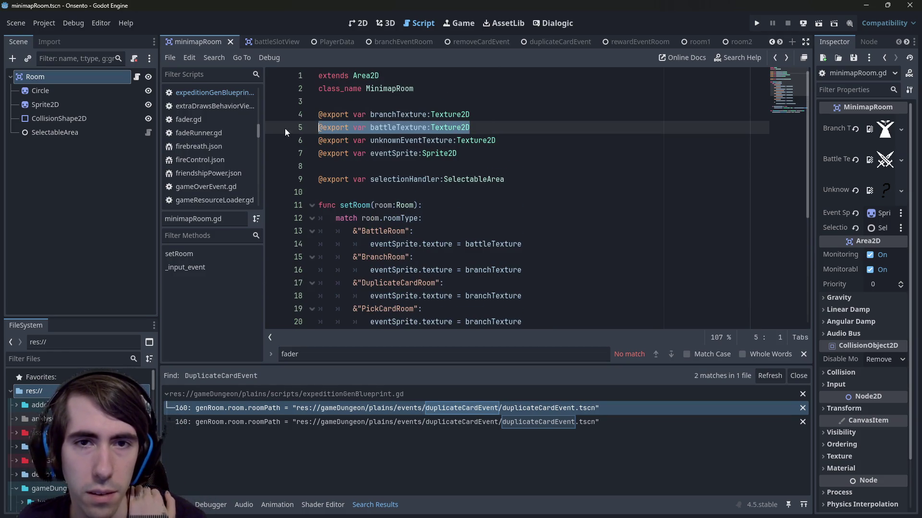
{"action": "scroll", "coordinate": [458, 198], "scroll_direction": "down", "scroll_amount": 3}
{"action": "scroll", "coordinate": [457, 198], "scroll_direction": "up", "scroll_amount": 2}
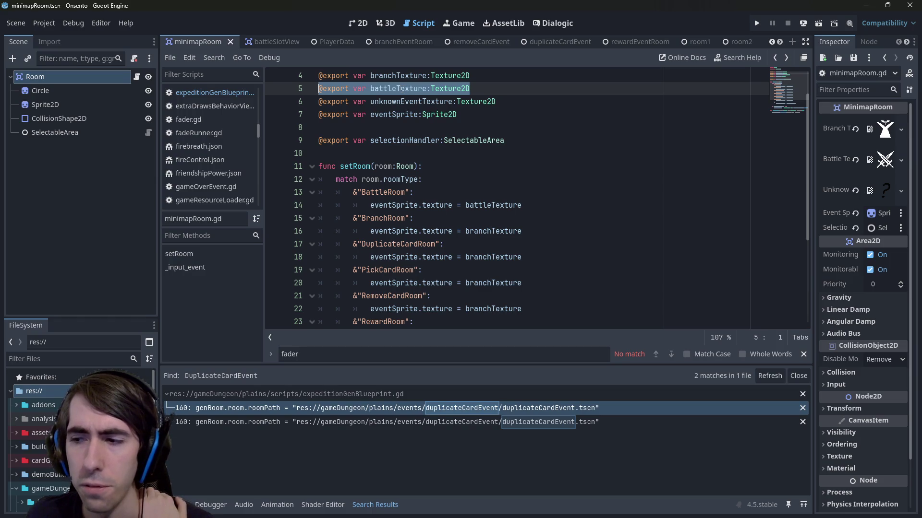
{"action": "double_click", "coordinate": [398, 89]}
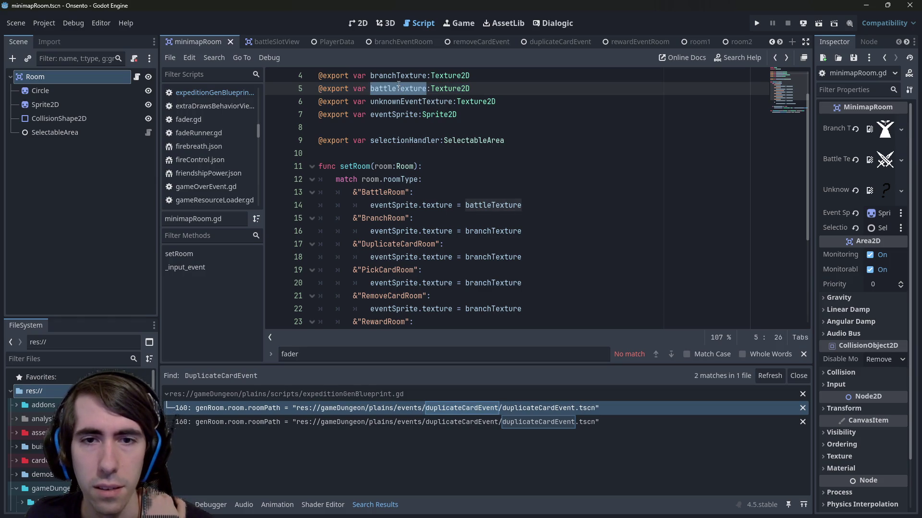
{"action": "left_click_drag", "start_coordinate": [507, 91], "coordinate": [312, 91]}
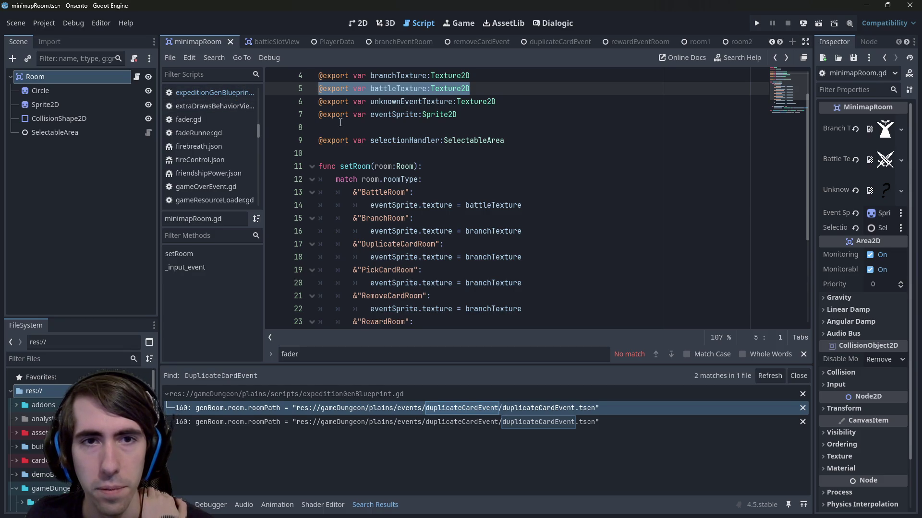
{"action": "key", "text": "ctrl+c"}
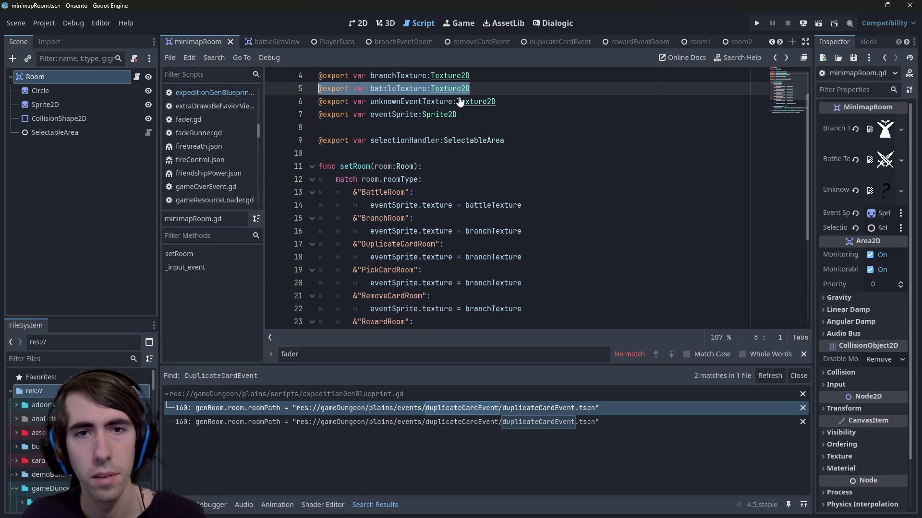
{"action": "key", "text": "End"}
{"action": "key", "text": "Return"}
{"action": "key", "text": "ctrl+v"}
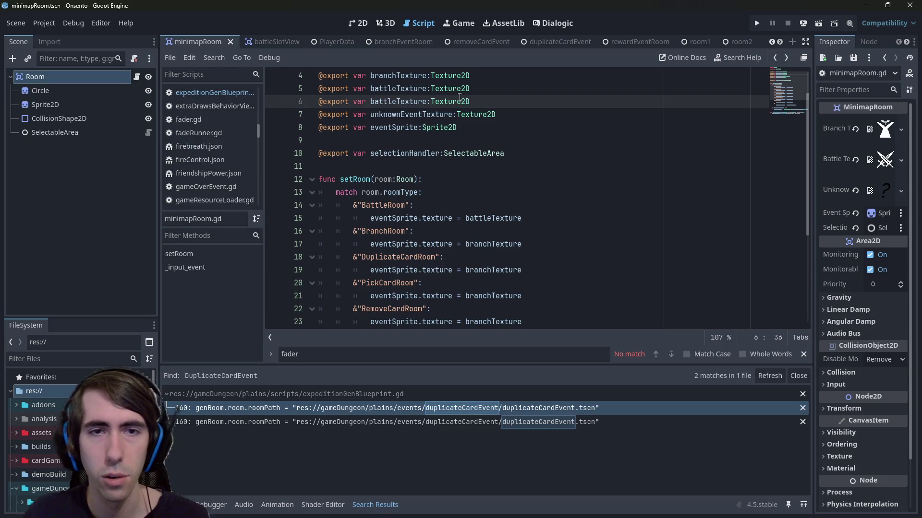
{"action": "key", "text": "Return"}
{"action": "key", "text": "ctrl+v"}
{"action": "key", "text": "Return"}
{"action": "key", "text": "ctrl+v"}
{"action": "key", "text": "Return"}
{"action": "key", "text": "ctrl+v"}
- Rename the copies to pickCardTexture, removeCardTexture and duplicateCardTexture
{"action": "double_click", "coordinate": [399, 114]}
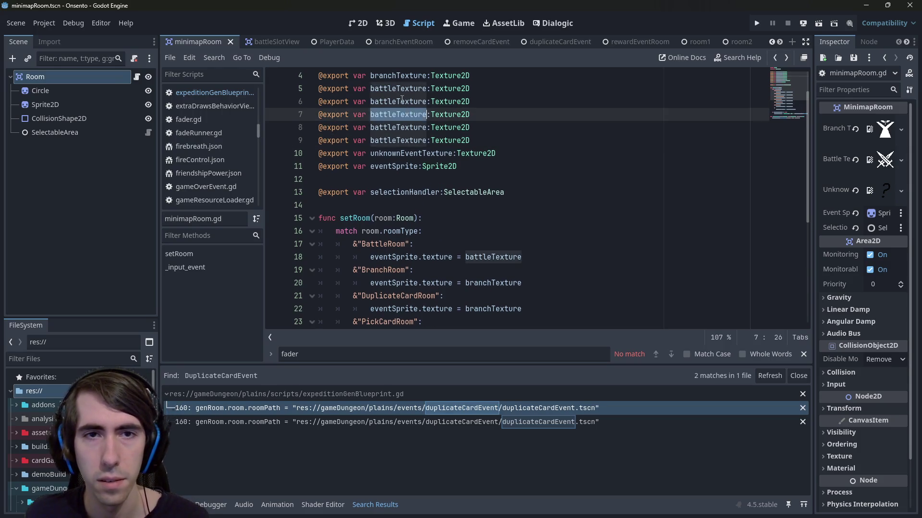
{"action": "left_click", "coordinate": [402, 101]}
{"action": "key", "text": "ctrl+Left"}
{"action": "type", "text": "pick"}
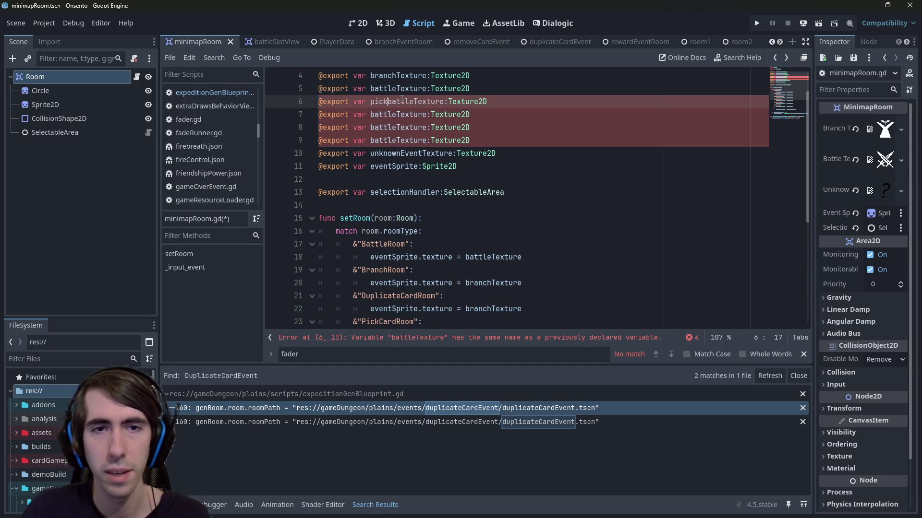
{"action": "key", "text": "Delete"}
{"action": "key", "text": "Delete"}
{"action": "key", "text": "Delete"}
{"action": "type", "text": "Card"}
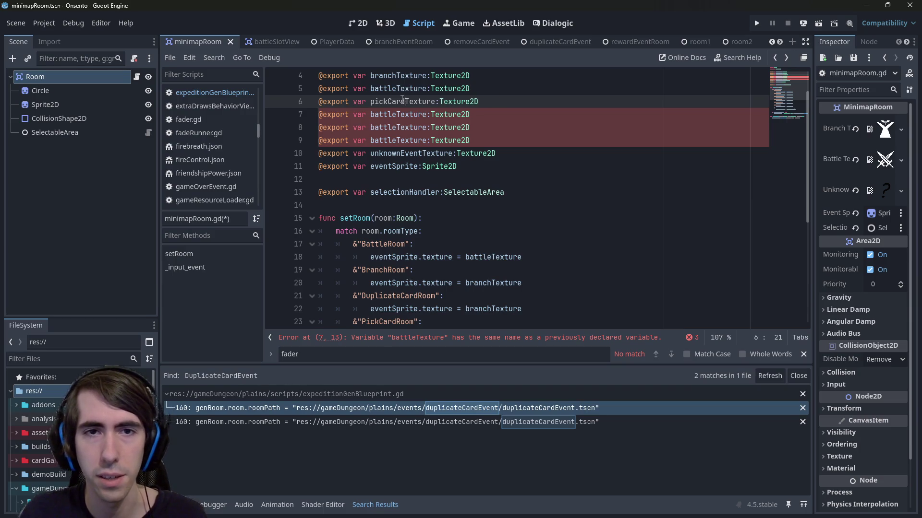
{"action": "key", "text": "Down"}
{"action": "key", "text": "ctrl+Left"}
{"action": "key", "text": "shift+Right"}
{"action": "key", "text": "shift+Right"}
{"action": "key", "text": "shift+Right"}
{"action": "type", "text": "remove"}
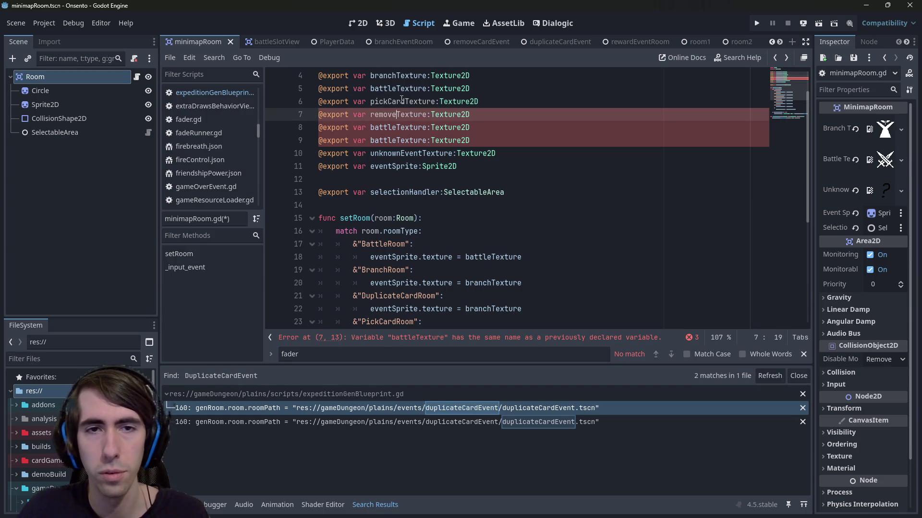
{"action": "type", "text": "Card"}
{"action": "key", "text": "Down"}
{"action": "key", "text": "shift+Left"}
{"action": "key", "text": "shift+Left"}
{"action": "key", "text": "shift+Left"}
{"action": "type", "text": "duplica"}
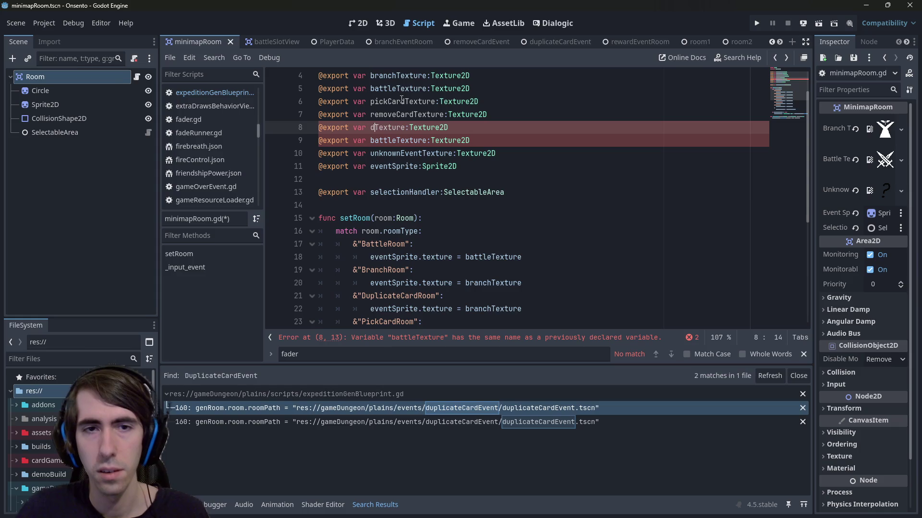
{"action": "type", "text": "teCard"}
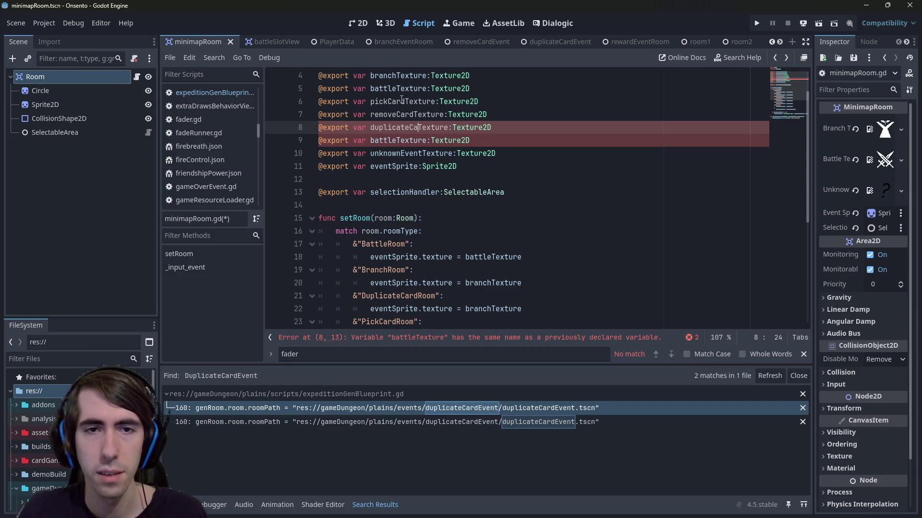
- Rename the line 9 copy to rewardTexture and save the script
{"action": "scroll", "coordinate": [461, 196], "scroll_direction": "down", "scroll_amount": 2}
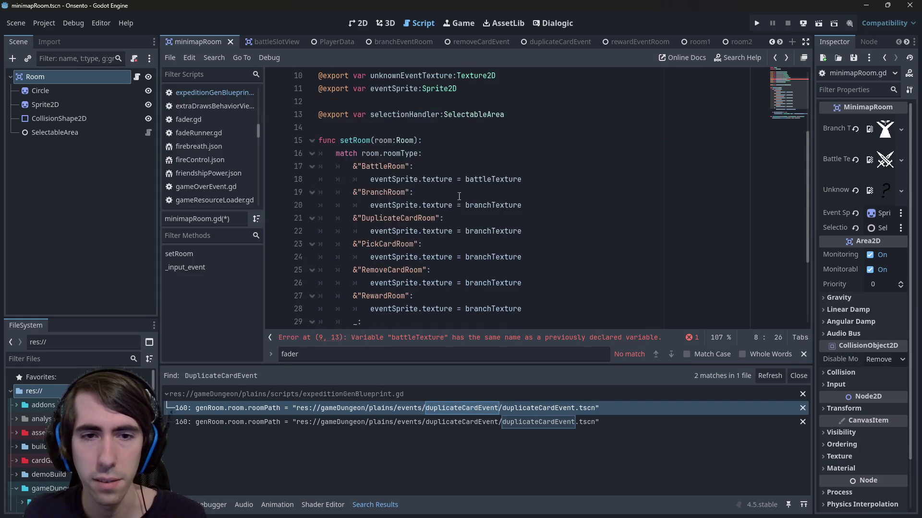
{"action": "scroll", "coordinate": [448, 202], "scroll_direction": "up", "scroll_amount": 1}
{"action": "scroll", "coordinate": [422, 226], "scroll_direction": "down", "scroll_amount": 1}
{"action": "scroll", "coordinate": [397, 253], "scroll_direction": "up", "scroll_amount": 2}
{"action": "left_click", "coordinate": [397, 140]}
{"action": "key", "text": "BackSpace"}
{"action": "key", "text": "BackSpace"}
{"action": "key", "text": "BackSpace"}
{"action": "type", "text": "reward"}
{"action": "key", "text": "ctrl+s"}
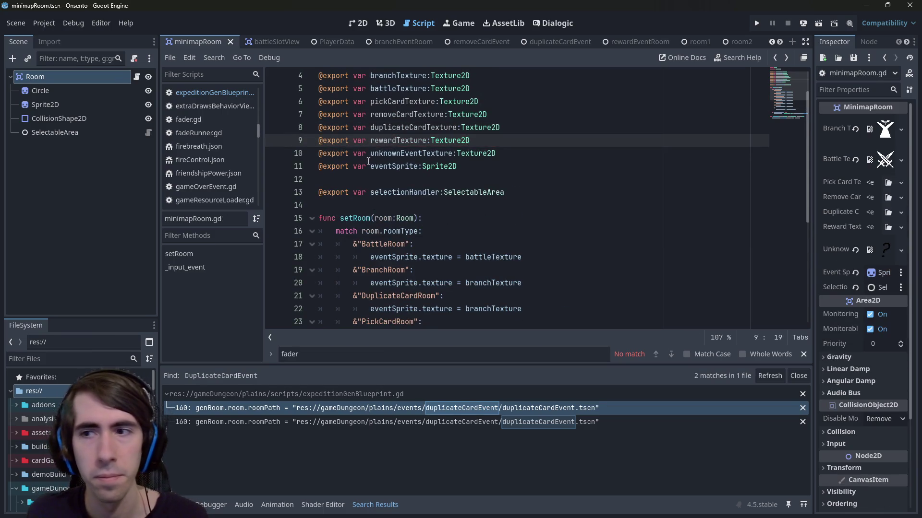
{"action": "left_click_drag", "start_coordinate": [814, 212], "coordinate": [723, 211]}
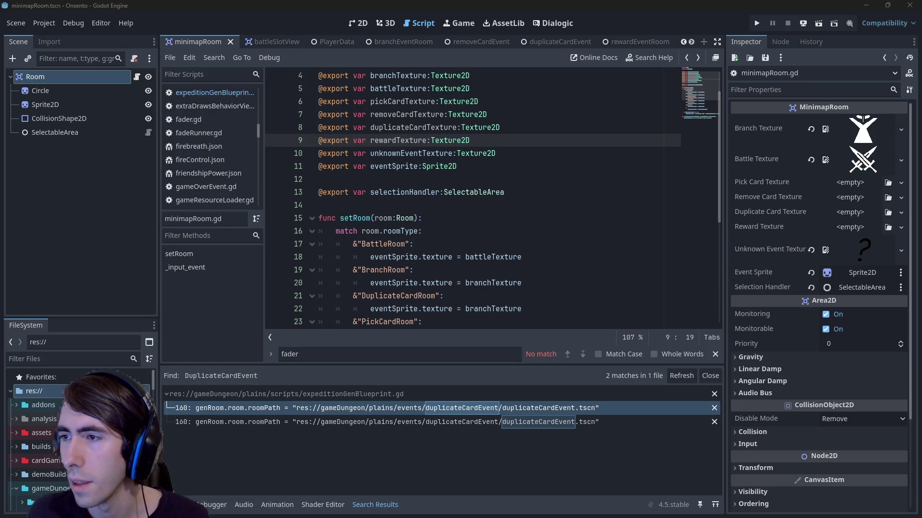
- Switch from Godot to the web browser showing Game-icons.net
{"action": "key", "text": "alt+Tab"}
- Search Game-icons.net for 'treasure' and open the Open treasure chest and Chest icons in new tabs
{"action": "double_click", "coordinate": [417, 94]}
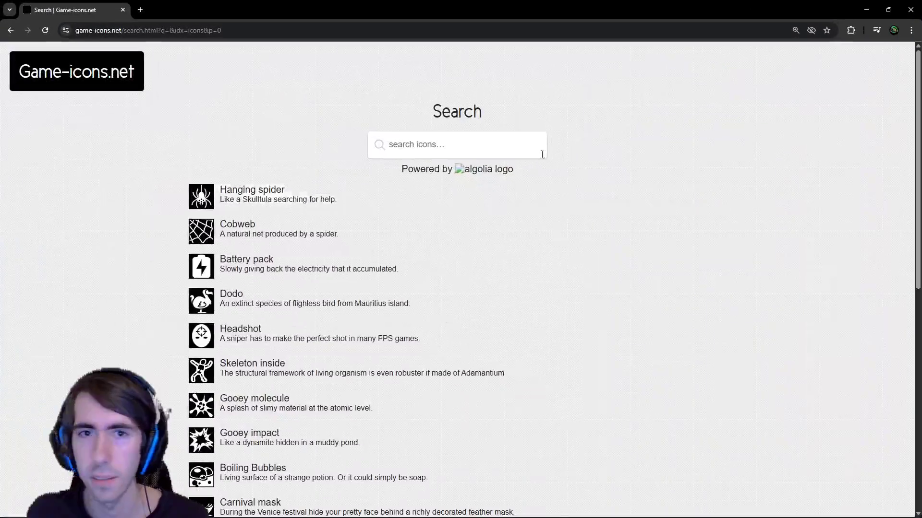
{"action": "left_click", "coordinate": [489, 136]}
{"action": "type", "text": "treasure"}
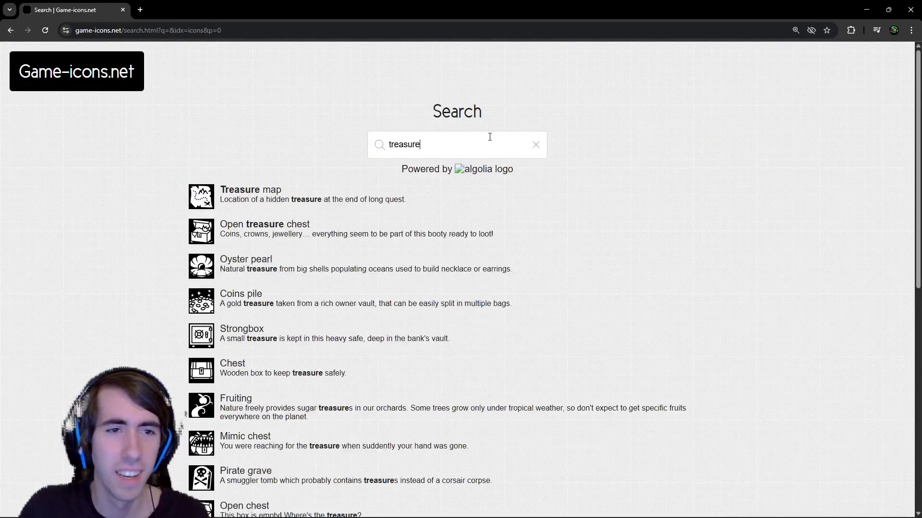
{"action": "middle_click", "coordinate": [291, 228]}
{"action": "scroll", "coordinate": [259, 240], "scroll_direction": "down", "scroll_amount": 4}
{"action": "middle_click", "coordinate": [249, 172]}
{"action": "scroll", "coordinate": [249, 172], "scroll_direction": "down", "scroll_amount": 4}
{"action": "scroll", "coordinate": [269, 192], "scroll_direction": "up", "scroll_amount": 8}
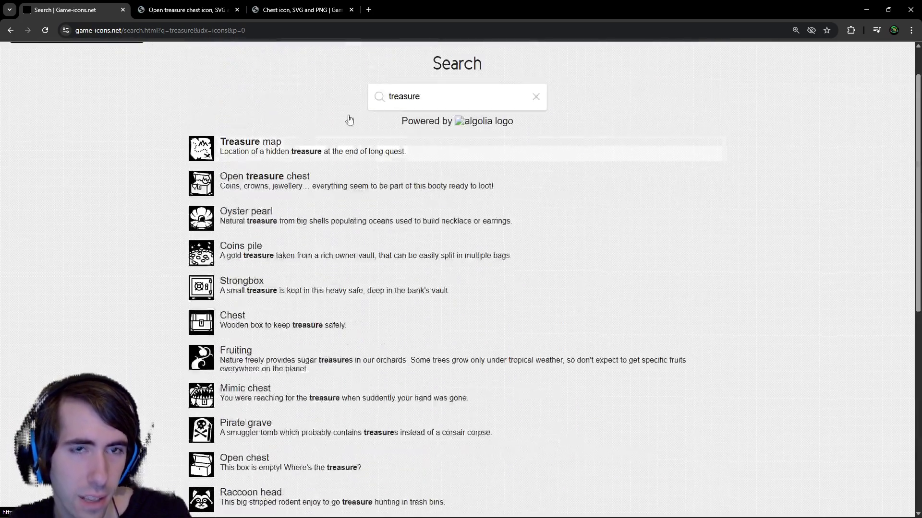
- Search for 'coins' and open the Coins pile icon in a new tab
{"action": "double_click", "coordinate": [423, 96]}
{"action": "type", "text": "coins"}
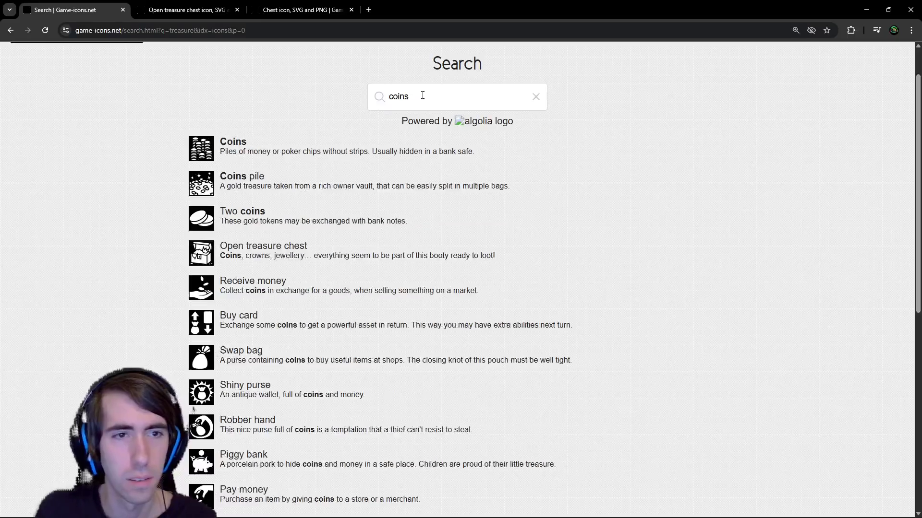
{"action": "middle_click", "coordinate": [252, 178]}
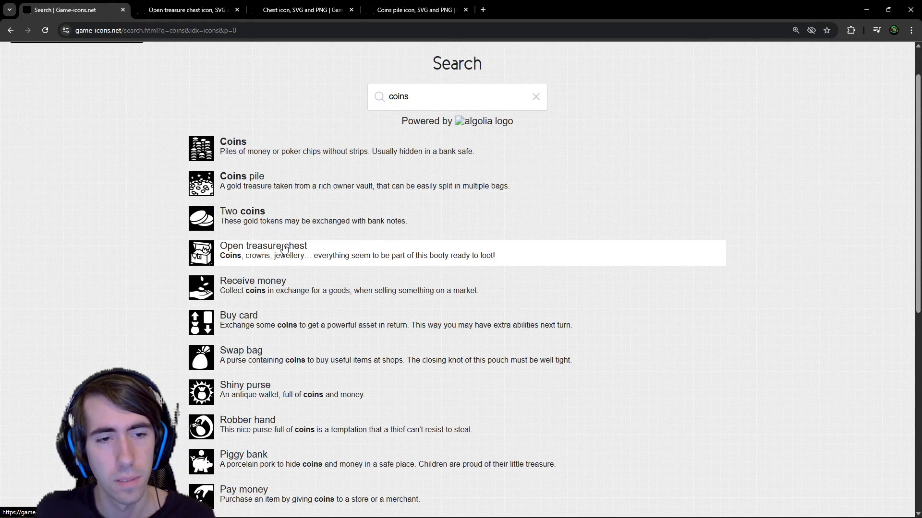
{"action": "scroll", "coordinate": [271, 310], "scroll_direction": "down", "scroll_amount": 1}
{"action": "scroll", "coordinate": [272, 310], "scroll_direction": "down", "scroll_amount": 1}
{"action": "scroll", "coordinate": [282, 298], "scroll_direction": "up", "scroll_amount": 1}
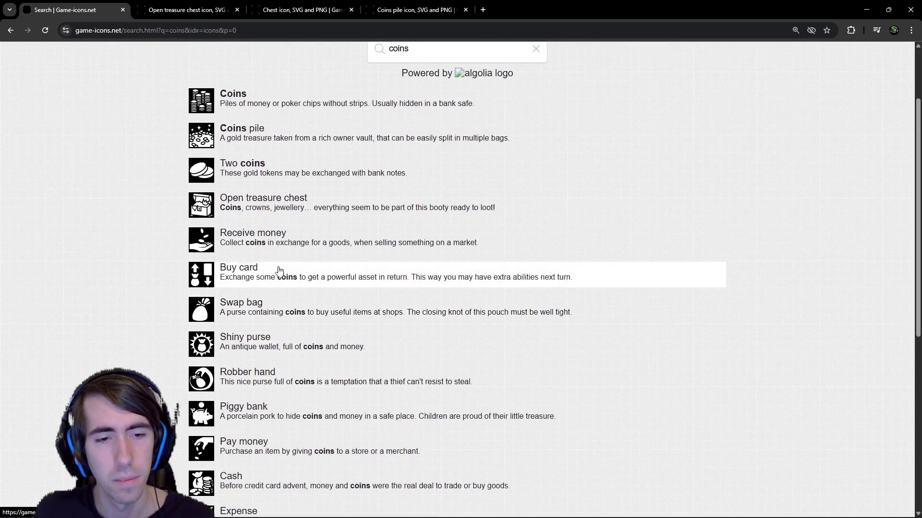
- Review the Open treasure chest, Chest and Coins pile icon pages
{"action": "left_click", "coordinate": [178, 13]}
{"action": "scroll", "coordinate": [336, 202], "scroll_direction": "down", "scroll_amount": 1}
{"action": "scroll", "coordinate": [336, 202], "scroll_direction": "up", "scroll_amount": 1}
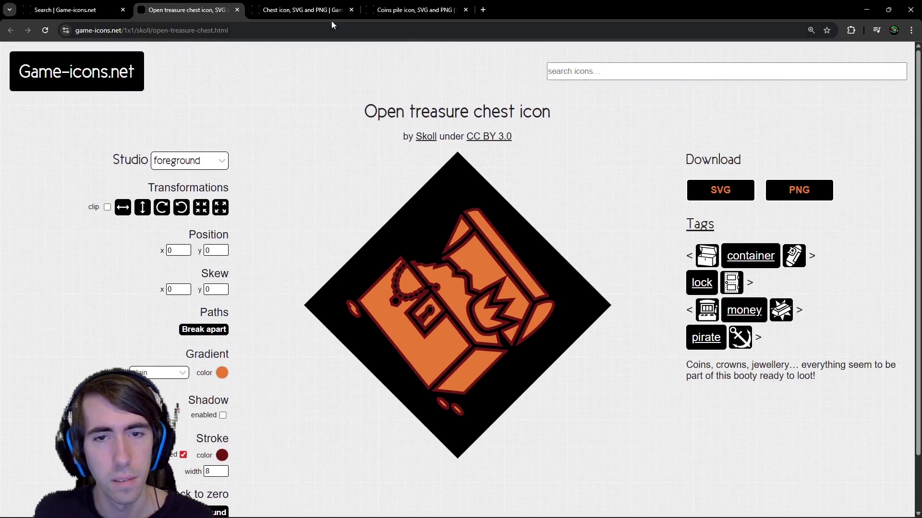
{"action": "left_click", "coordinate": [331, 17]}
{"action": "left_click", "coordinate": [420, 13]}
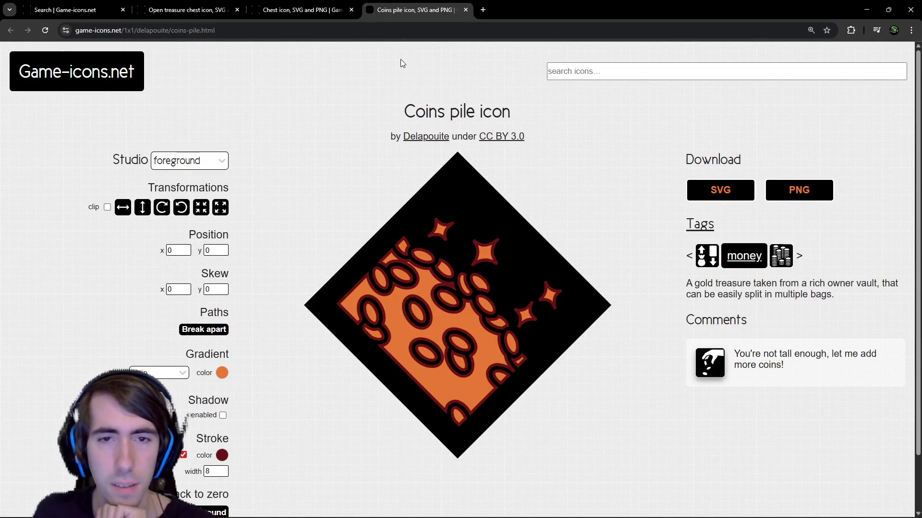
{"action": "scroll", "coordinate": [285, 192], "scroll_direction": "down", "scroll_amount": 1}
{"action": "scroll", "coordinate": [286, 216], "scroll_direction": "up", "scroll_amount": 1}
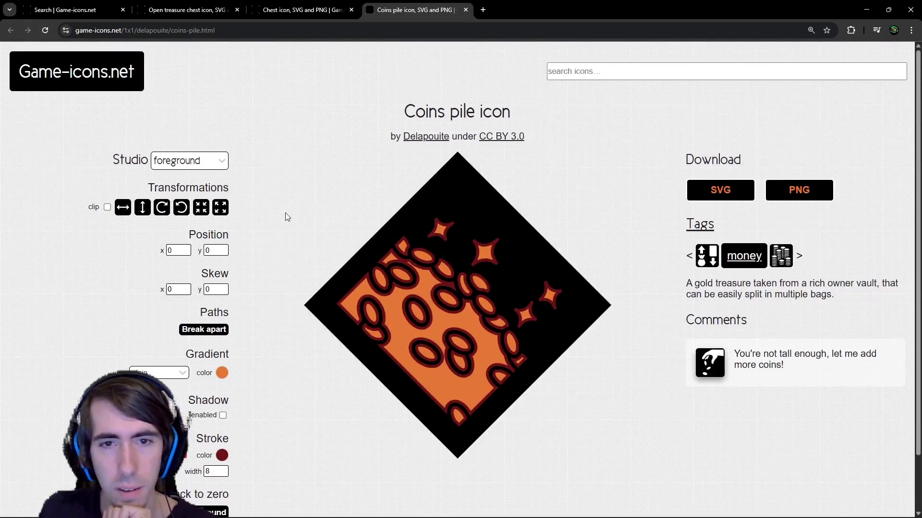
- Reset the Chest page zoom to 100% and return to Godot
{"action": "left_click", "coordinate": [37, 513]}
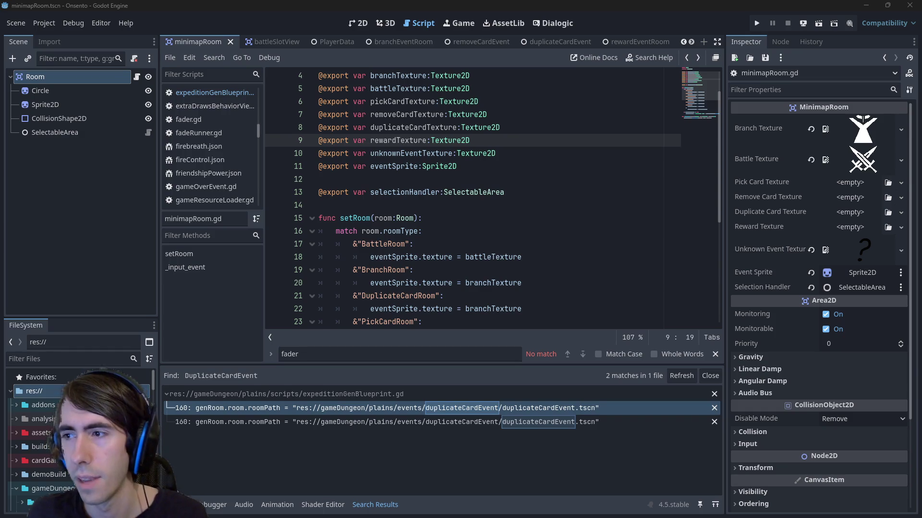
{"action": "key", "text": "alt+Tab"}
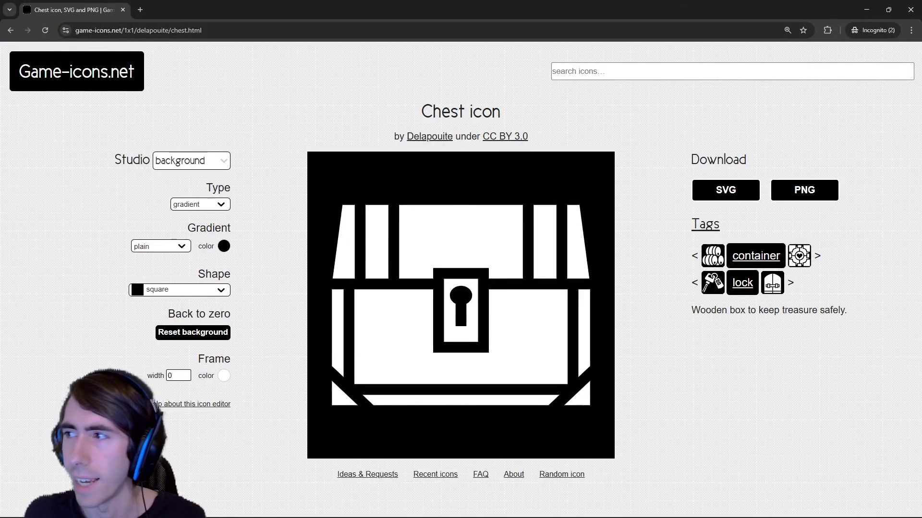
{"action": "key", "text": "ctrl+minus"}
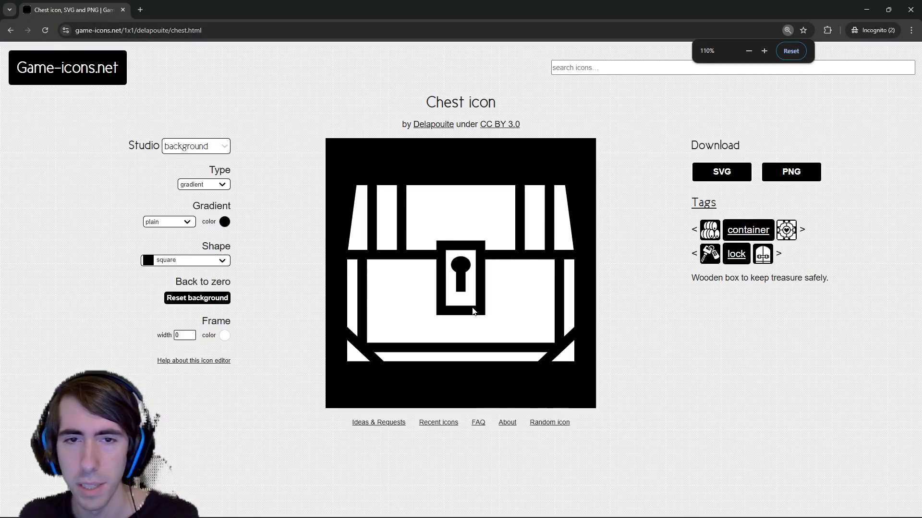
{"action": "key", "text": "ctrl+minus"}
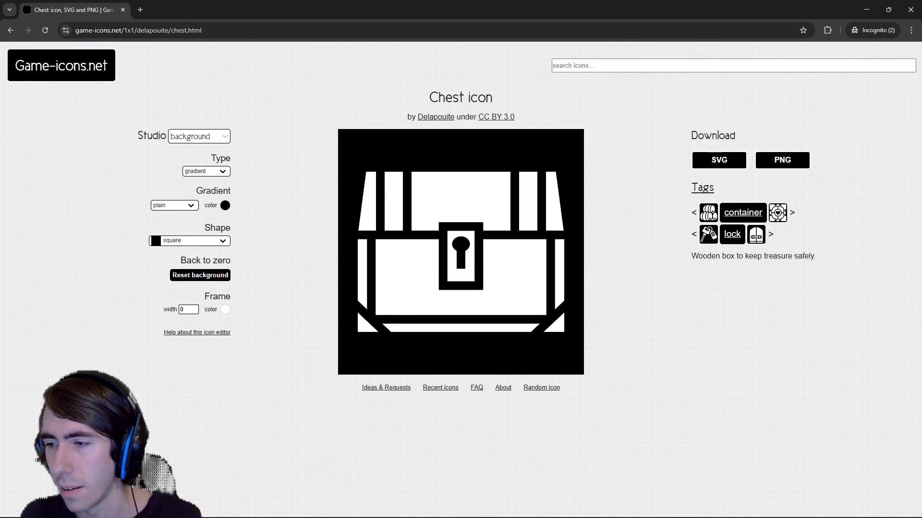
{"action": "key", "text": "alt+Tab"}
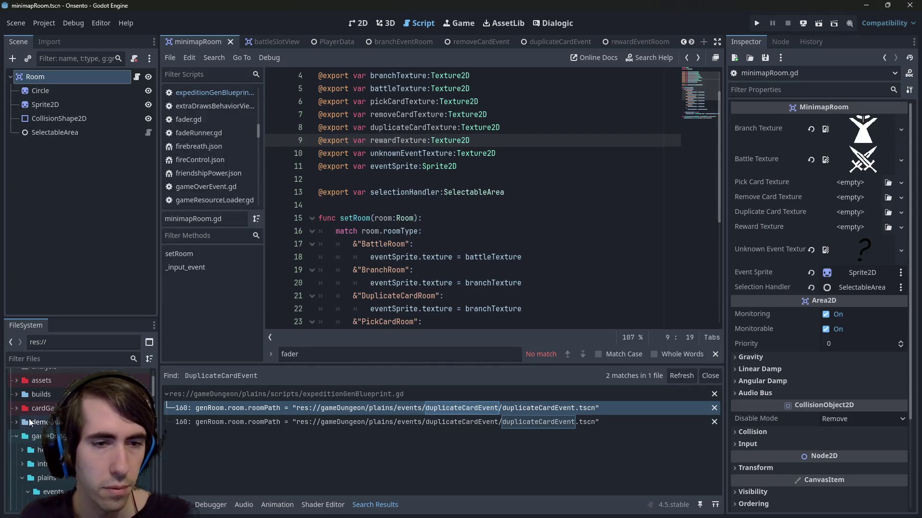
- Filter the FileSystem for 'minimap' and preview the minimapIcons images like battleIcon.png and unknown.png
{"action": "left_click", "coordinate": [55, 360]}
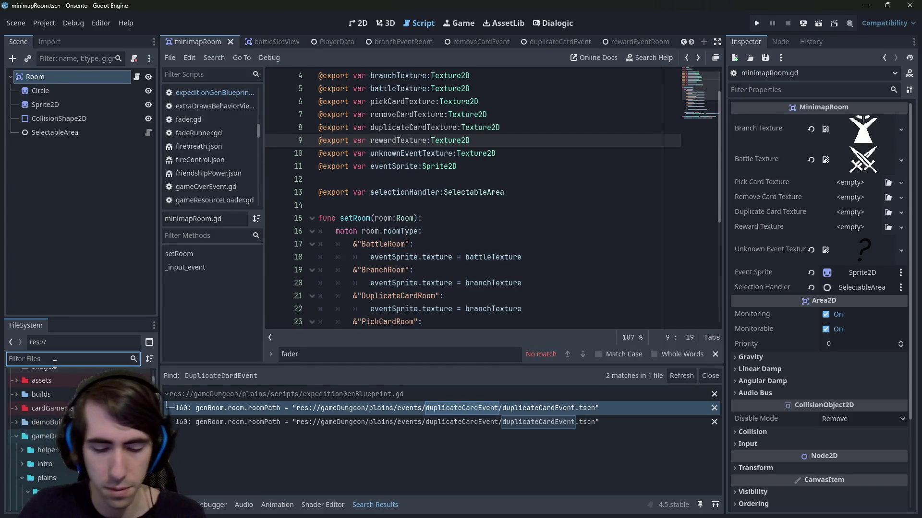
{"action": "type", "text": "minimap"}
{"action": "scroll", "coordinate": [40, 446], "scroll_direction": "up", "scroll_amount": 2}
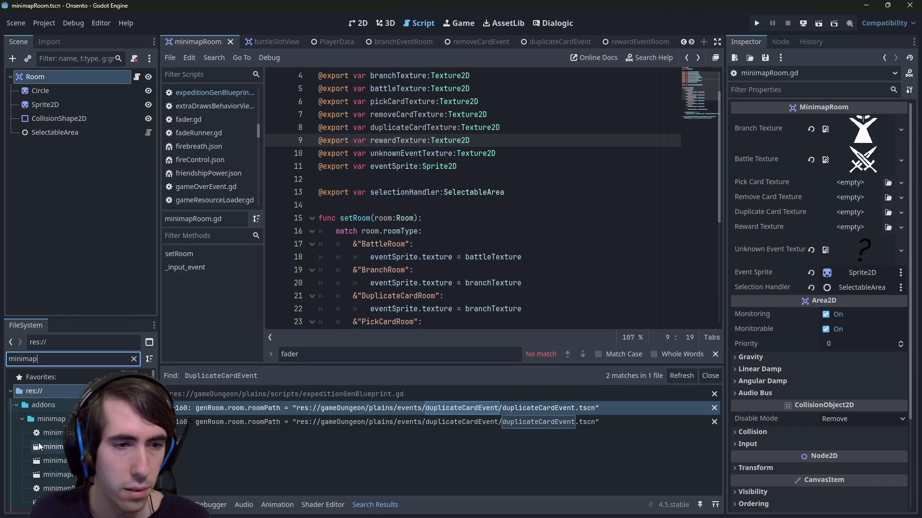
{"action": "scroll", "coordinate": [45, 418], "scroll_direction": "down", "scroll_amount": 2}
{"action": "left_click", "coordinate": [48, 501]}
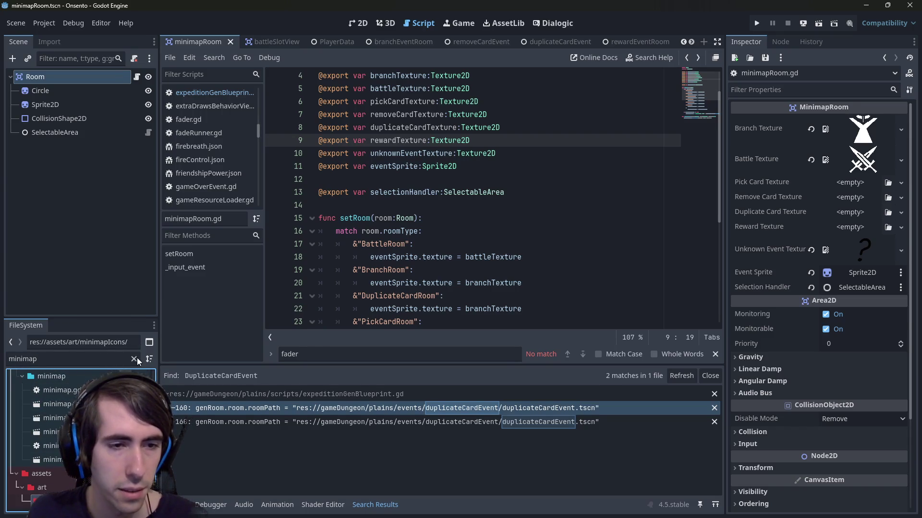
{"action": "left_click", "coordinate": [139, 359]}
{"action": "left_click", "coordinate": [53, 428]}
{"action": "key", "text": "Down"}
{"action": "key", "text": "Down"}
{"action": "key", "text": "Up"}
{"action": "key", "text": "Up"}
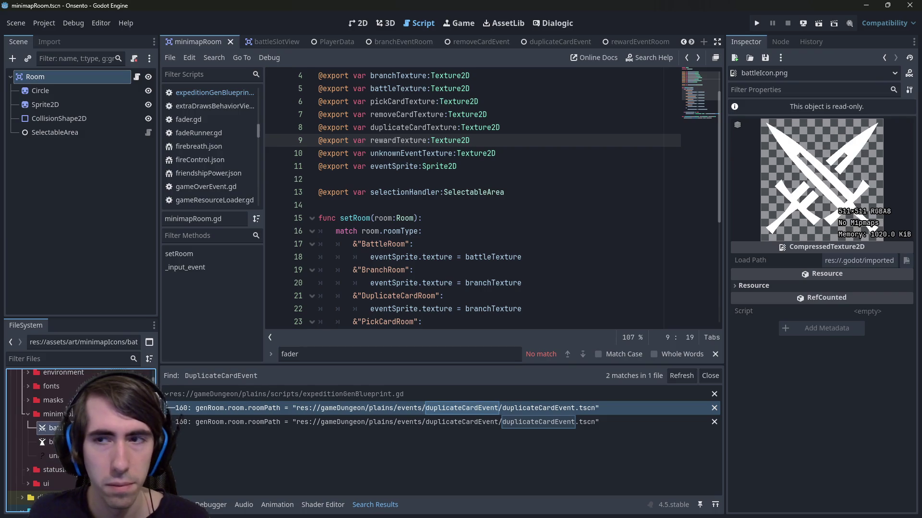
{"action": "left_click", "coordinate": [53, 455]}
{"action": "key", "text": "Up"}
{"action": "key", "text": "Down"}
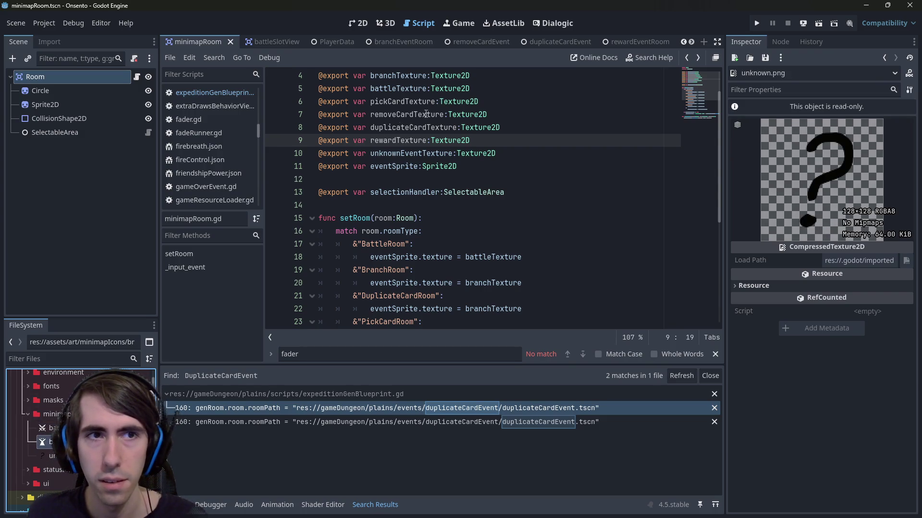
- Quick-open the minimap.tscn scene
{"action": "mouse_move", "coordinate": [289, 41]}
{"action": "left_click", "coordinate": [427, 115]}
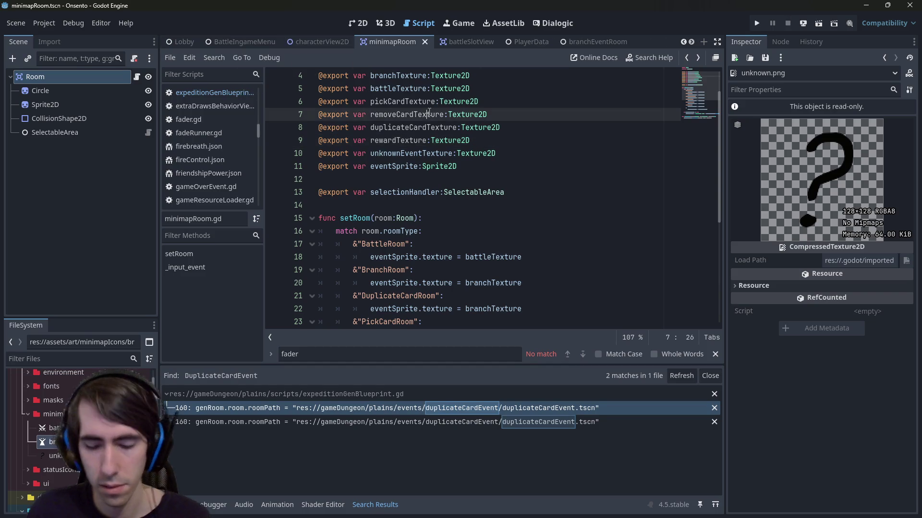
{"action": "key", "text": "alt+shift+o"}
{"action": "type", "text": "minimap.tscn"}
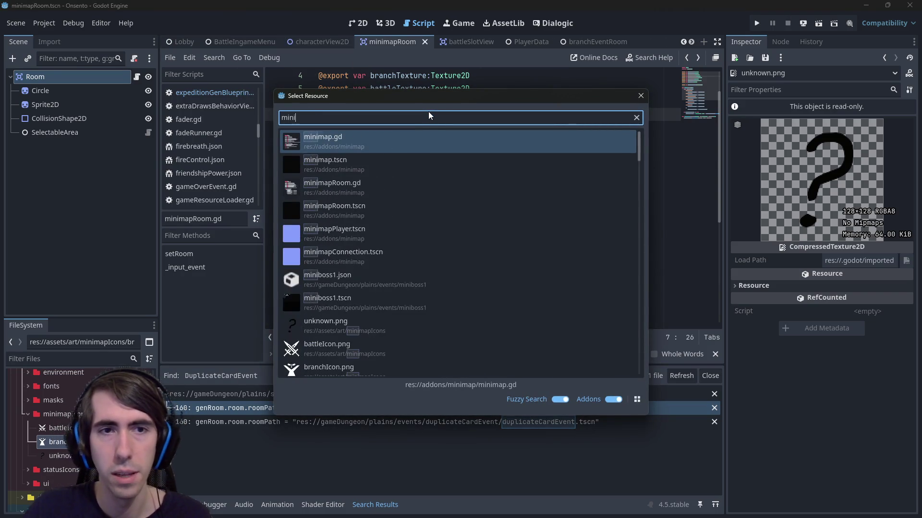
{"action": "key", "text": "Return"}
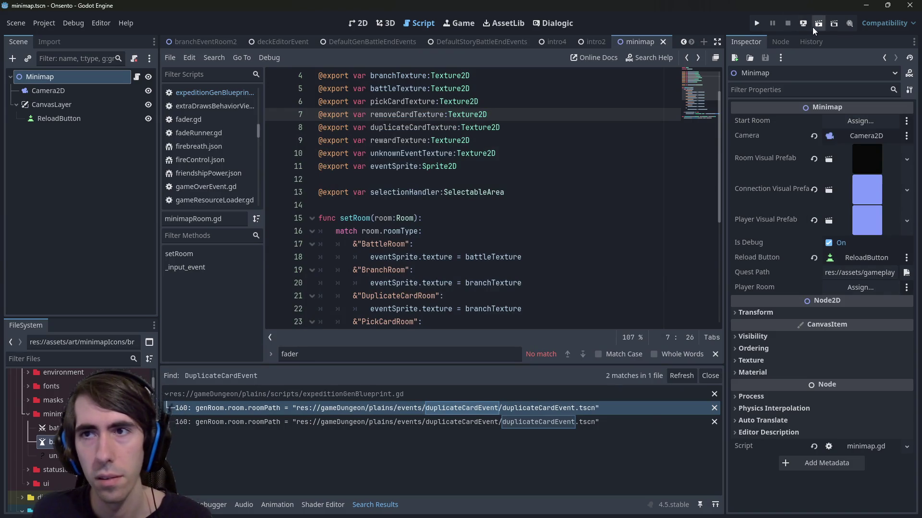
- Run the minimap scene to test it, then close the game window
{"action": "left_click", "coordinate": [816, 24]}
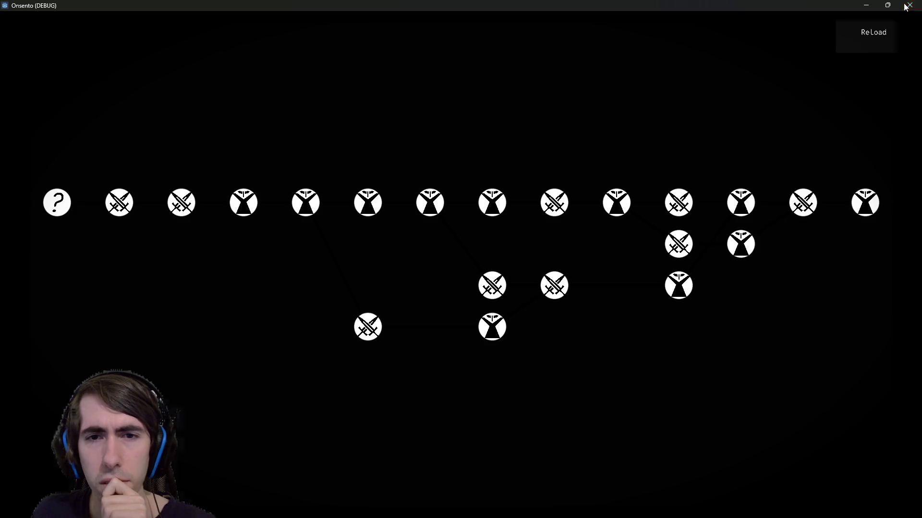
{"action": "left_click", "coordinate": [905, 6]}
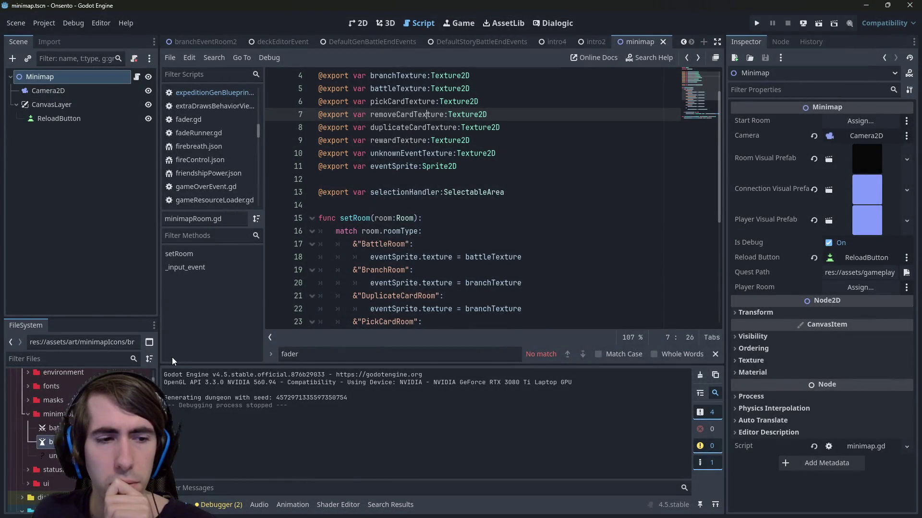
{"action": "scroll", "coordinate": [391, 244], "scroll_direction": "down", "scroll_amount": 3}
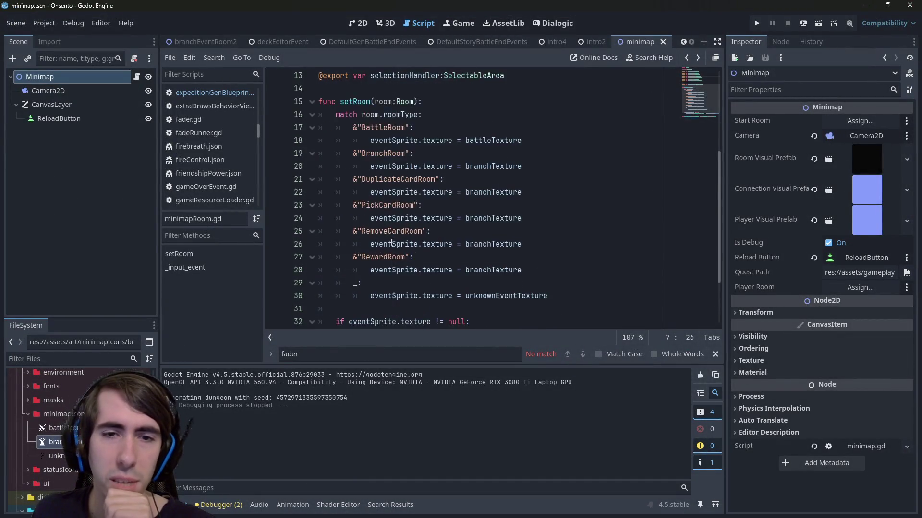
{"action": "scroll", "coordinate": [391, 244], "scroll_direction": "down", "scroll_amount": 2}
{"action": "scroll", "coordinate": [461, 245], "scroll_direction": "up", "scroll_amount": 3}
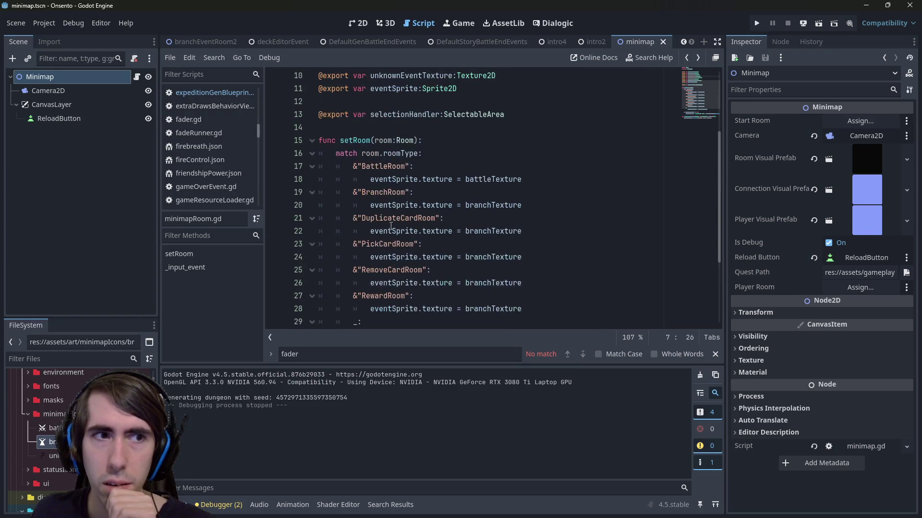
- Quick-open minimapRoom.tscn, select its Sprite2D node and expand the Visibility properties
{"action": "left_click", "coordinate": [514, 136]}
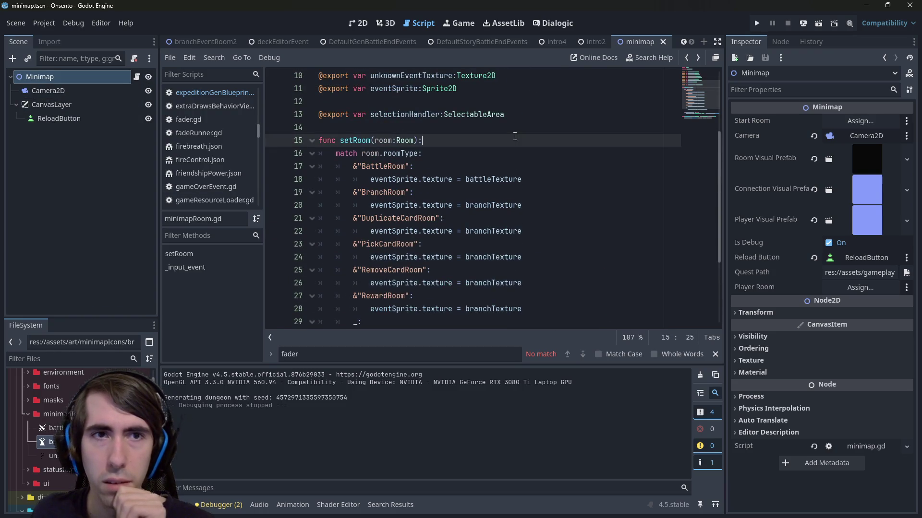
{"action": "key", "text": "alt+shift+o"}
{"action": "type", "text": "minimaproo"}
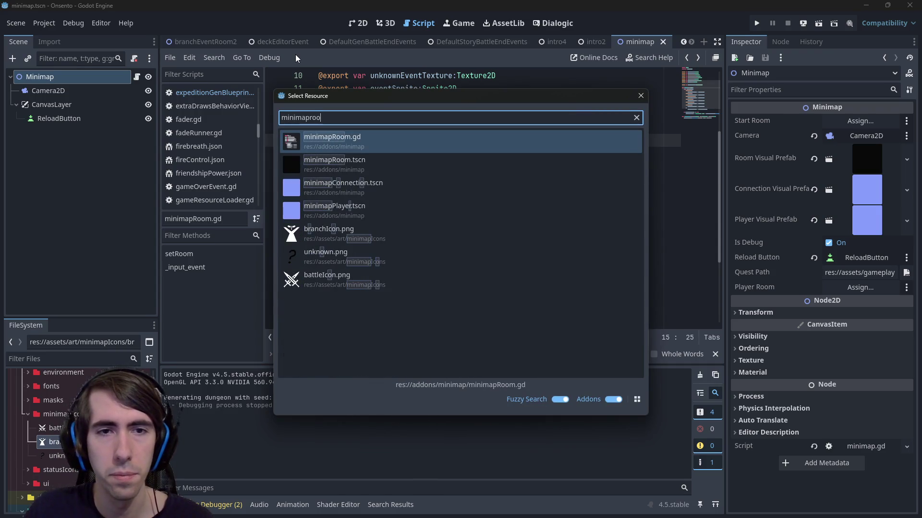
{"action": "key", "text": "Down"}
{"action": "key", "text": "Return"}
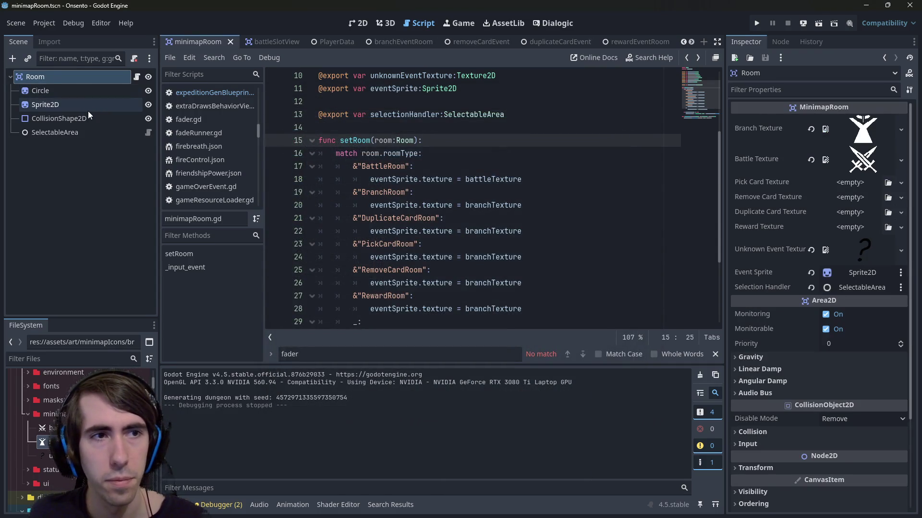
{"action": "left_click", "coordinate": [87, 110]}
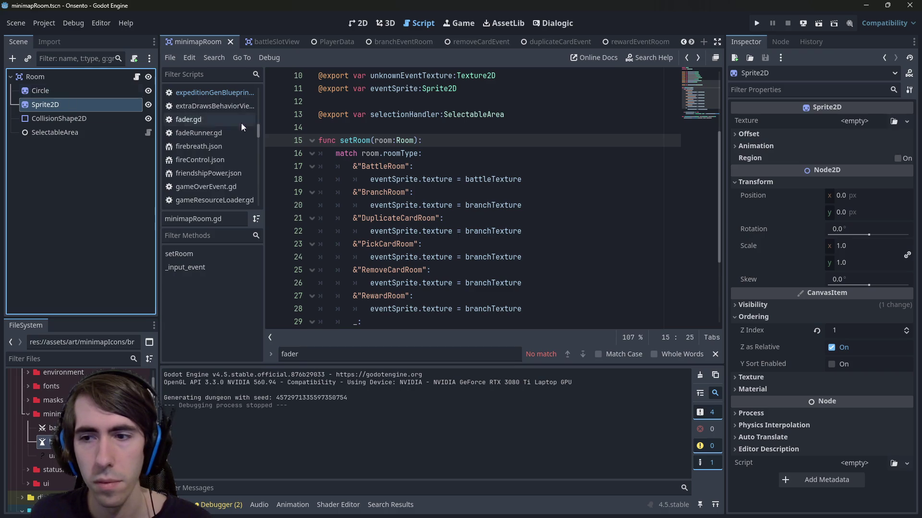
{"action": "left_click", "coordinate": [777, 305]}
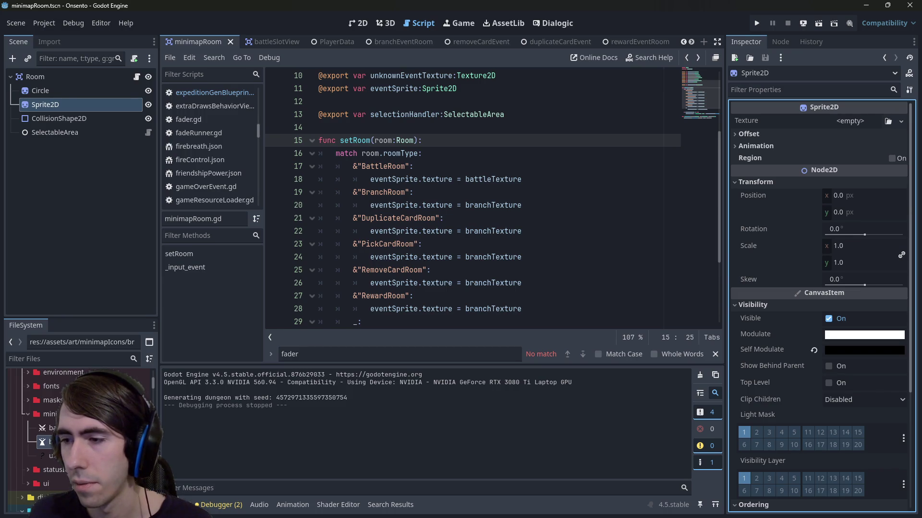
{"action": "key", "text": "alt+Tab"}
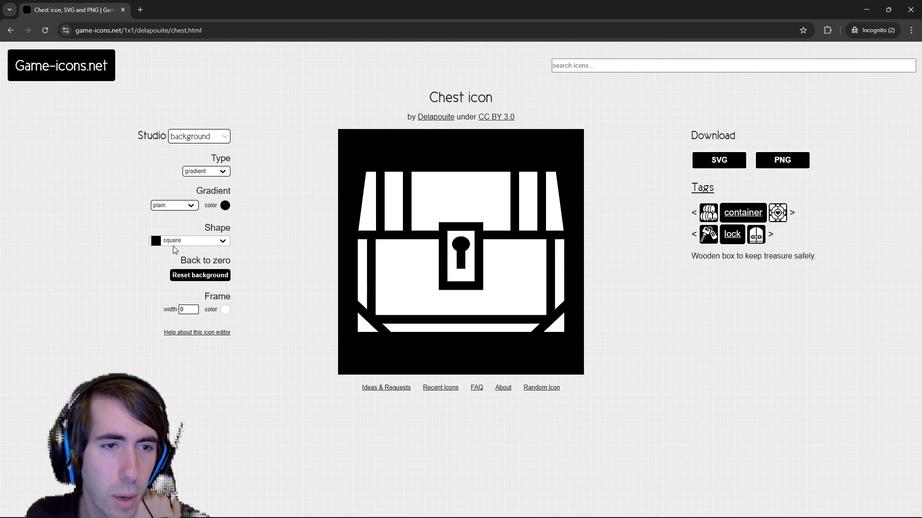
- Set the Chest icon's background type to none in the icon editor
{"action": "left_click", "coordinate": [225, 206]}
{"action": "left_click", "coordinate": [316, 154]}
{"action": "left_click", "coordinate": [199, 135]}
{"action": "left_click", "coordinate": [207, 157]}
{"action": "left_click", "coordinate": [211, 171]}
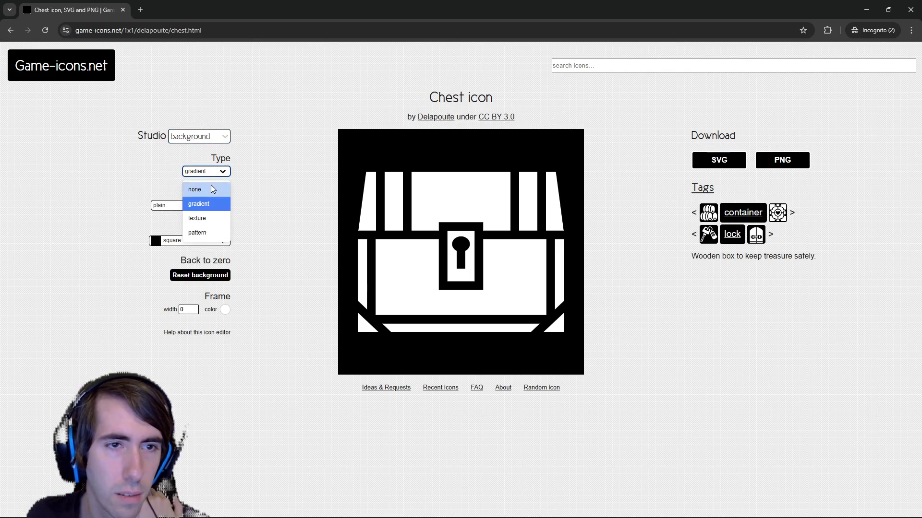
{"action": "left_click", "coordinate": [212, 188]}
{"action": "left_click", "coordinate": [210, 140]}
{"action": "left_click", "coordinate": [209, 143]}
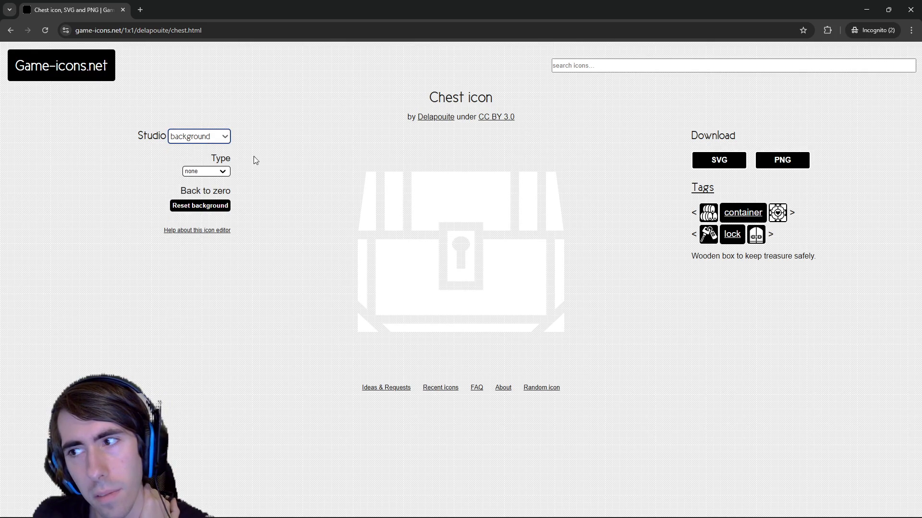
{"action": "left_click", "coordinate": [200, 171]}
{"action": "left_click", "coordinate": [197, 185]}
{"action": "left_click", "coordinate": [194, 136]}
{"action": "left_click", "coordinate": [193, 138]}
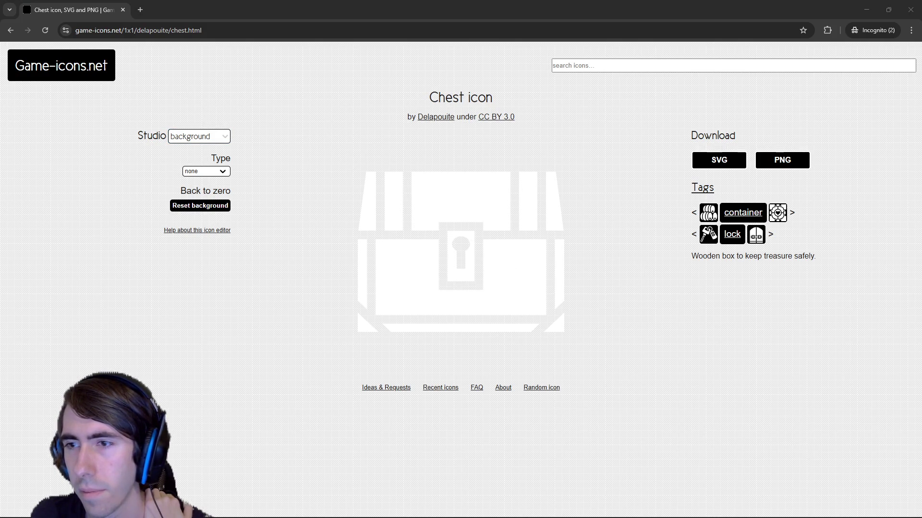
{"action": "left_click", "coordinate": [629, 329]}
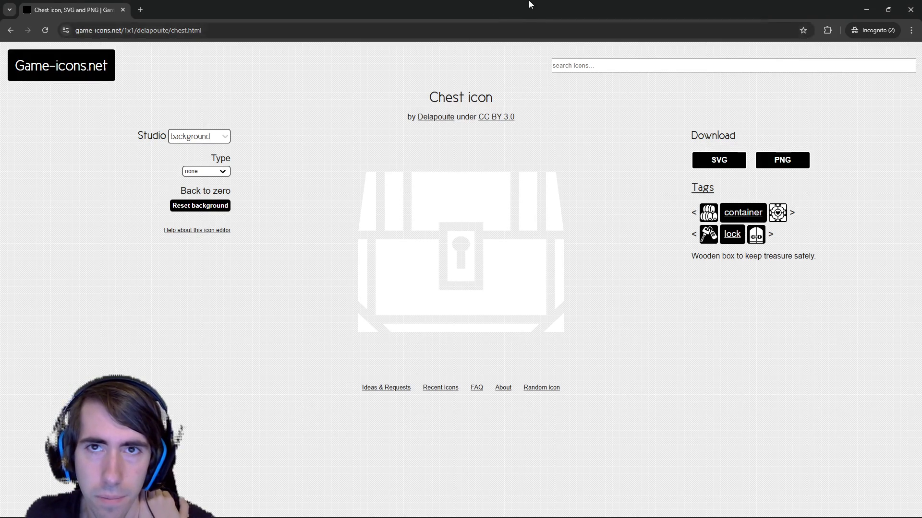
{"action": "key", "text": "alt+Tab"}
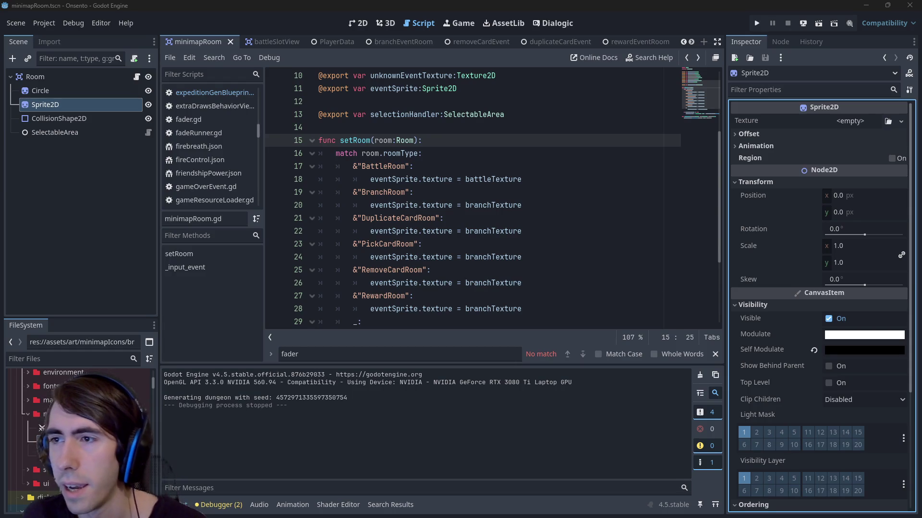
- Quick-open the credits.tscn scene
{"action": "left_click", "coordinate": [469, 156]}
{"action": "key", "text": "alt+shift+o"}
{"action": "type", "text": "credits"}
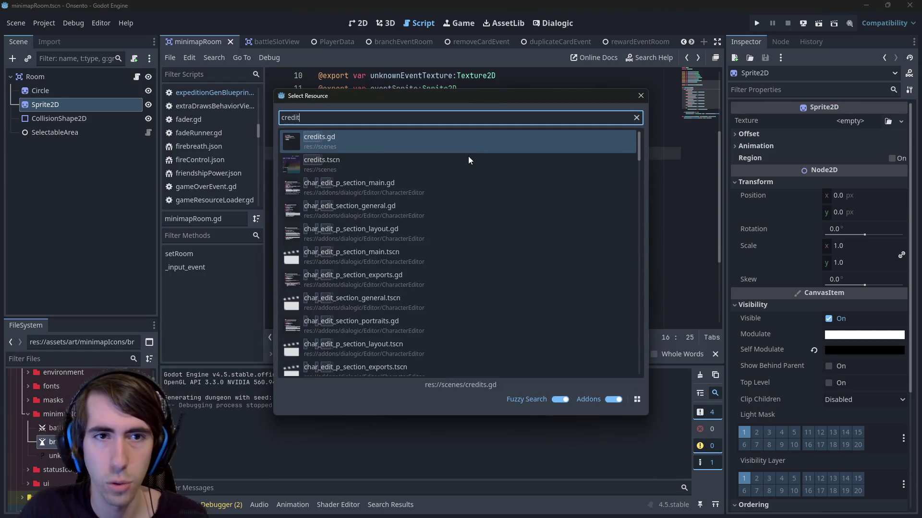
{"action": "key", "text": "Down"}
{"action": "key", "text": "Return"}
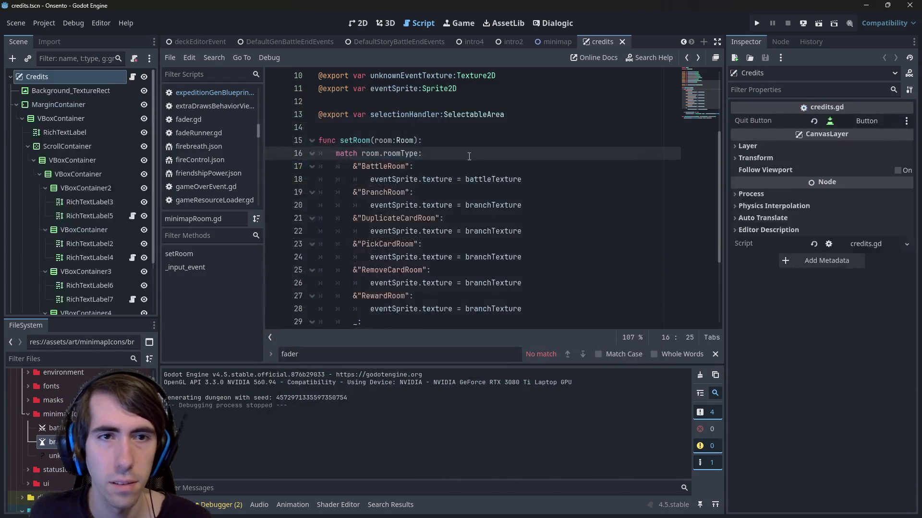
- Show the credits scene in 2D and select the free assets credits label
{"action": "left_click", "coordinate": [359, 24]}
{"action": "left_click", "coordinate": [351, 232]}
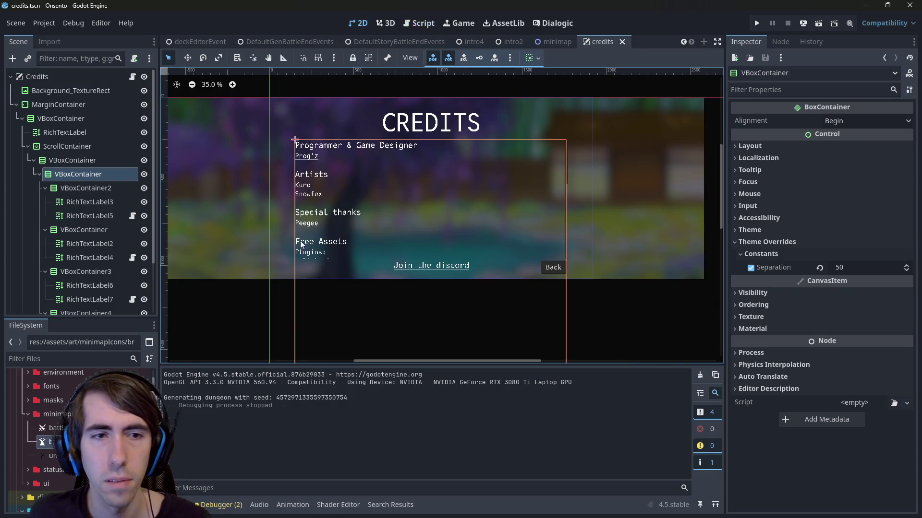
{"action": "scroll", "coordinate": [93, 229], "scroll_direction": "down", "scroll_amount": 3}
{"action": "left_click", "coordinate": [58, 292]}
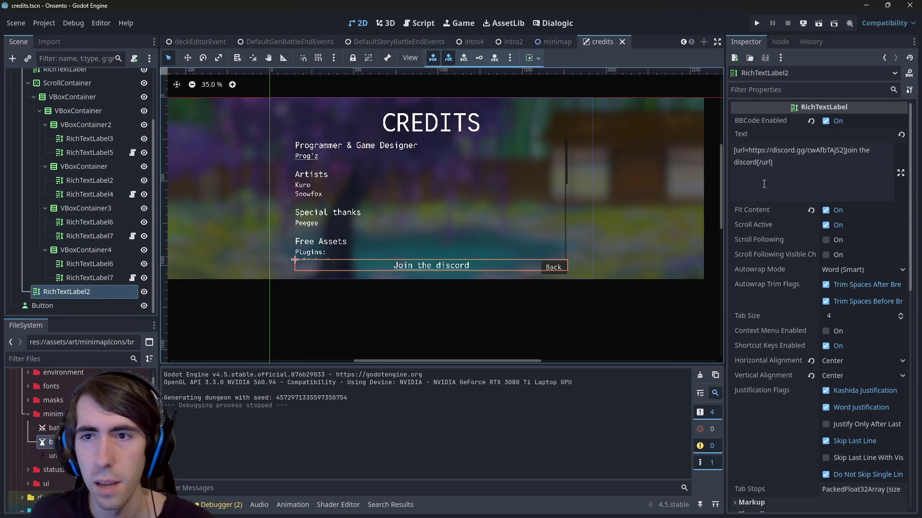
{"action": "left_click", "coordinate": [80, 277]}
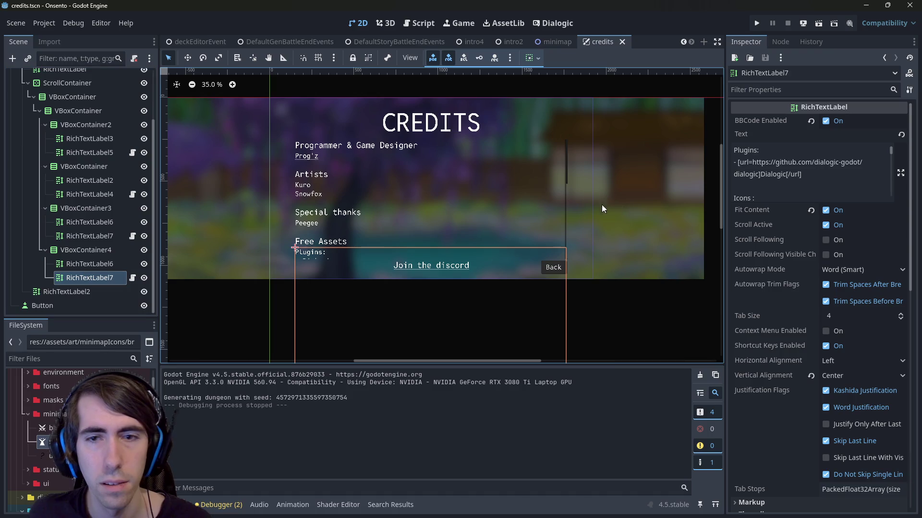
{"action": "scroll", "coordinate": [785, 185], "scroll_direction": "down", "scroll_amount": 5}
{"action": "scroll", "coordinate": [769, 301], "scroll_direction": "down", "scroll_amount": 3}
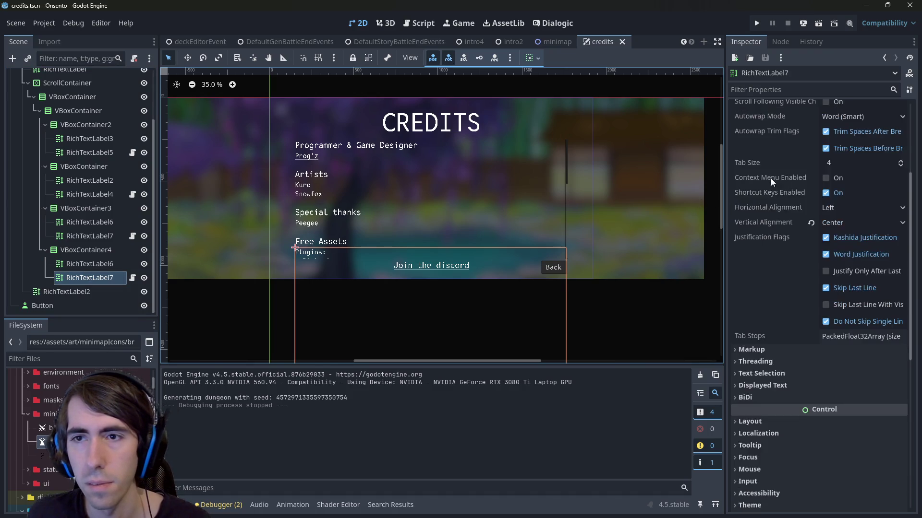
{"action": "scroll", "coordinate": [769, 301], "scroll_direction": "up", "scroll_amount": 3}
{"action": "scroll", "coordinate": [771, 192], "scroll_direction": "down", "scroll_amount": 5}
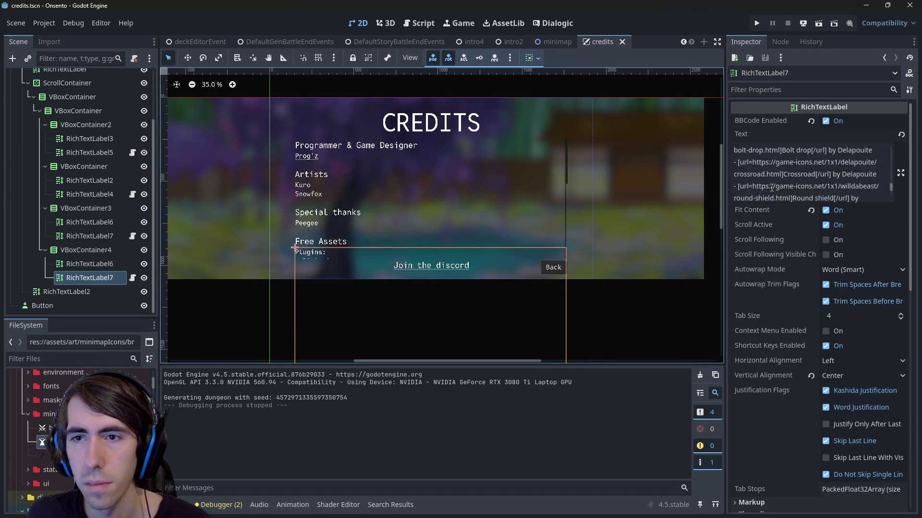
- Duplicate the Crossroad credit line in the label's Text property
{"action": "left_click", "coordinate": [828, 177]}
{"action": "scroll", "coordinate": [874, 187], "scroll_direction": "down", "scroll_amount": 1}
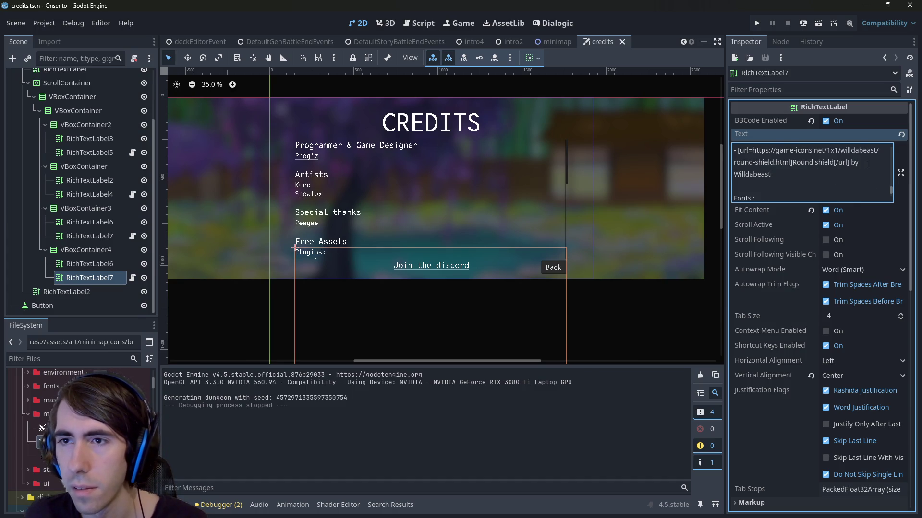
{"action": "scroll", "coordinate": [880, 149], "scroll_direction": "up", "scroll_amount": 1}
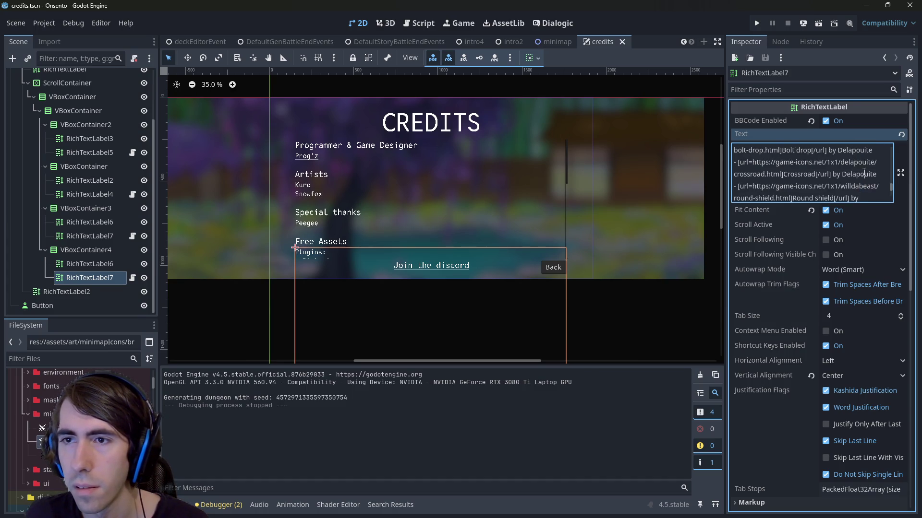
{"action": "mouse_move", "coordinate": [879, 175]}
{"action": "left_mouse_down"}
{"action": "mouse_move", "coordinate": [738, 176]}
{"action": "mouse_move", "coordinate": [727, 163]}
{"action": "left_mouse_up"}
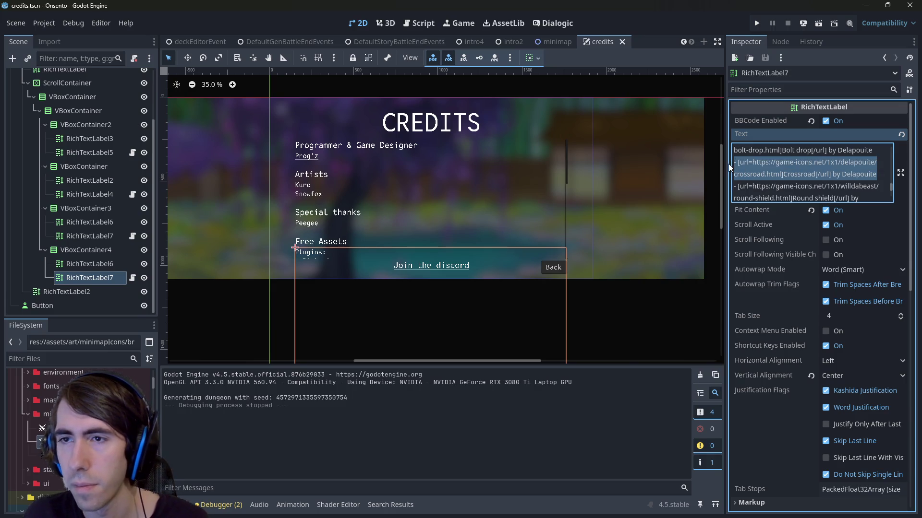
{"action": "key", "text": "ctrl+c"}
{"action": "key", "text": "End"}
{"action": "key", "text": "Return"}
{"action": "key", "text": "ctrl+v"}
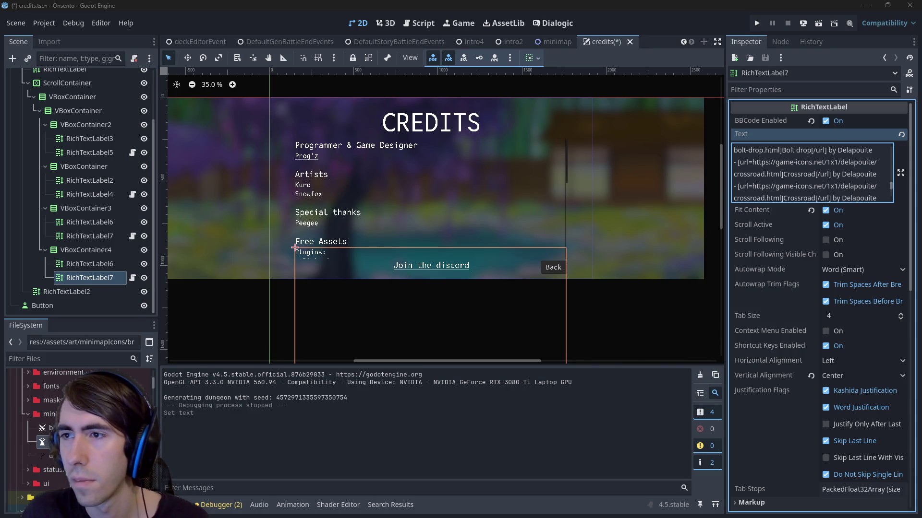
- Change the duplicated credit to the Chest icon and save credits.tscn
{"action": "mouse_move", "coordinate": [753, 187]}
{"action": "left_mouse_down"}
{"action": "mouse_move", "coordinate": [838, 188]}
{"action": "mouse_move", "coordinate": [775, 189]}
{"action": "mouse_move", "coordinate": [782, 197]}
{"action": "left_mouse_up"}
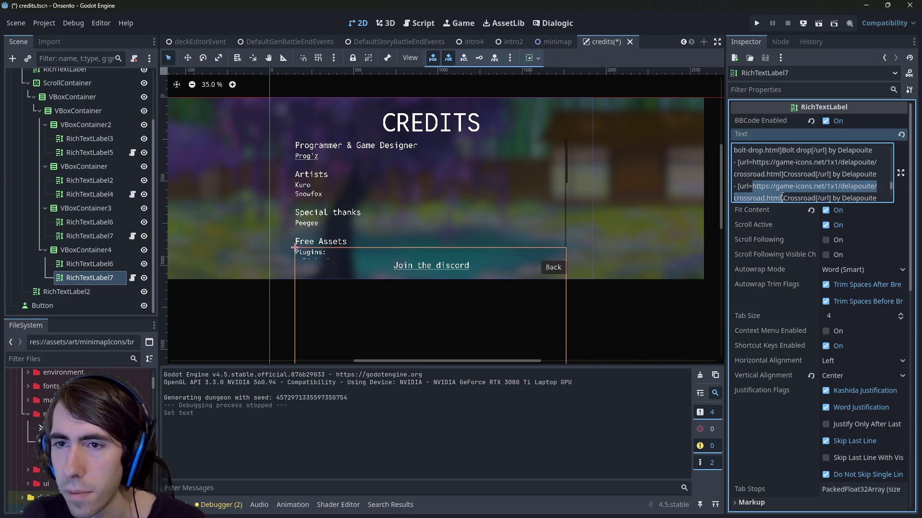
{"action": "left_click", "coordinate": [787, 166]}
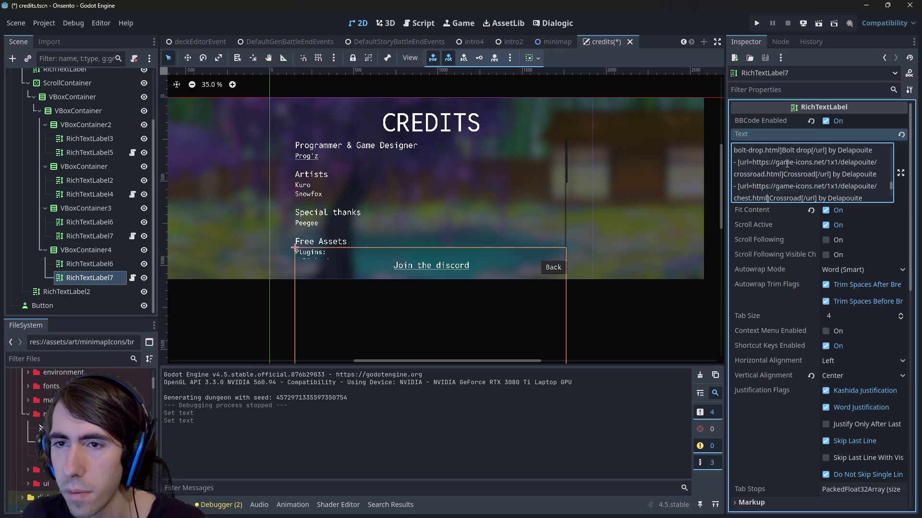
{"action": "double_click", "coordinate": [799, 199]}
{"action": "type", "text": "Chest"}
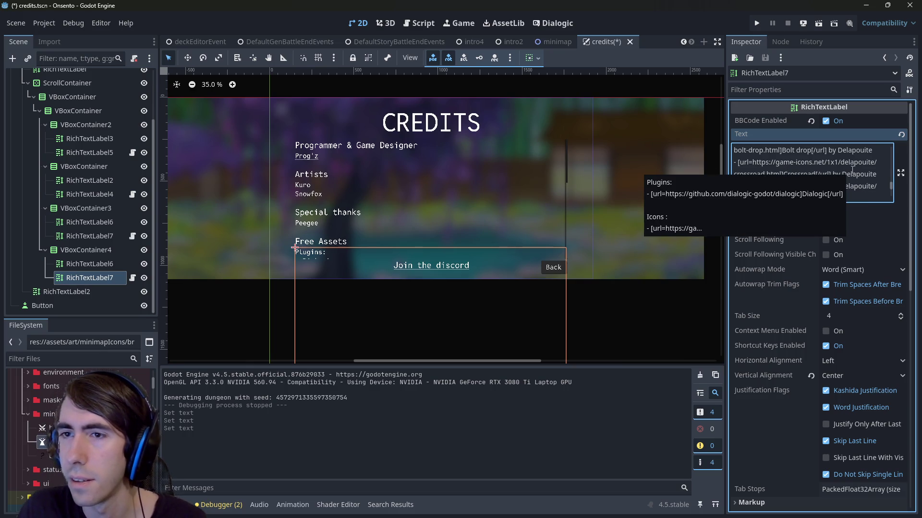
{"action": "double_click", "coordinate": [827, 198]}
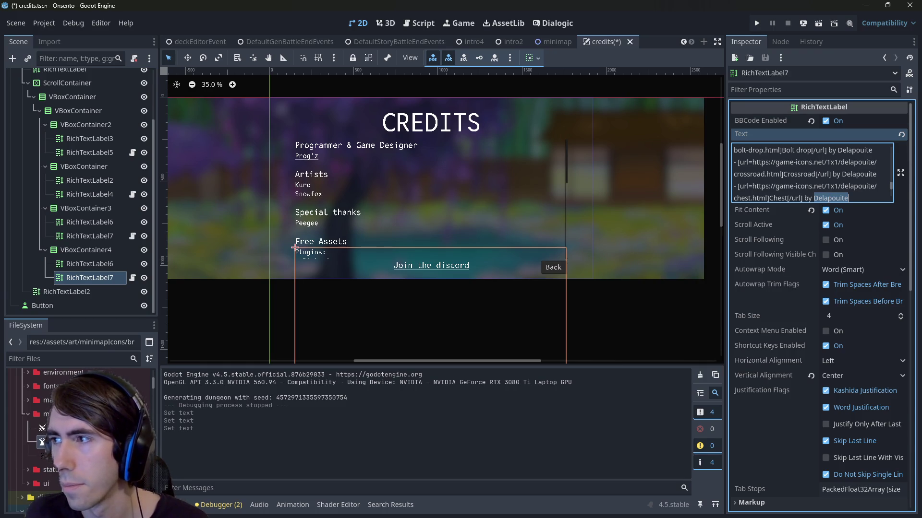
{"action": "key", "text": "ctrl+s"}
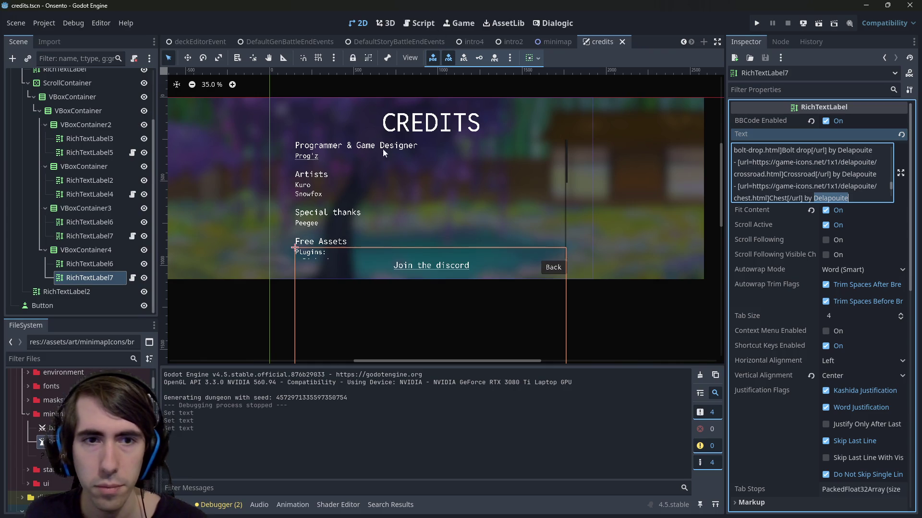
{"action": "left_click", "coordinate": [73, 256]}
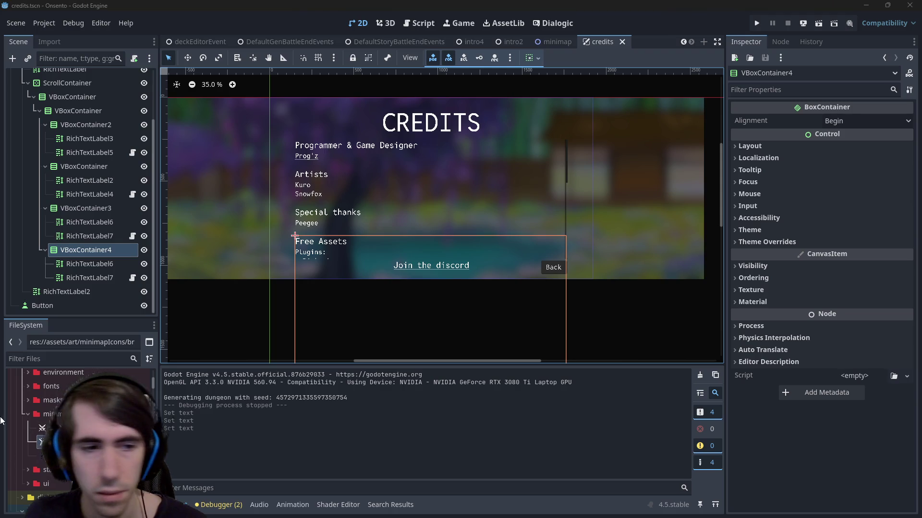
- Inspect the credits scene's MarginContainer margins and collapse its VBoxContainer
{"action": "right_click", "coordinate": [66, 416]}
{"action": "key", "text": "Escape"}
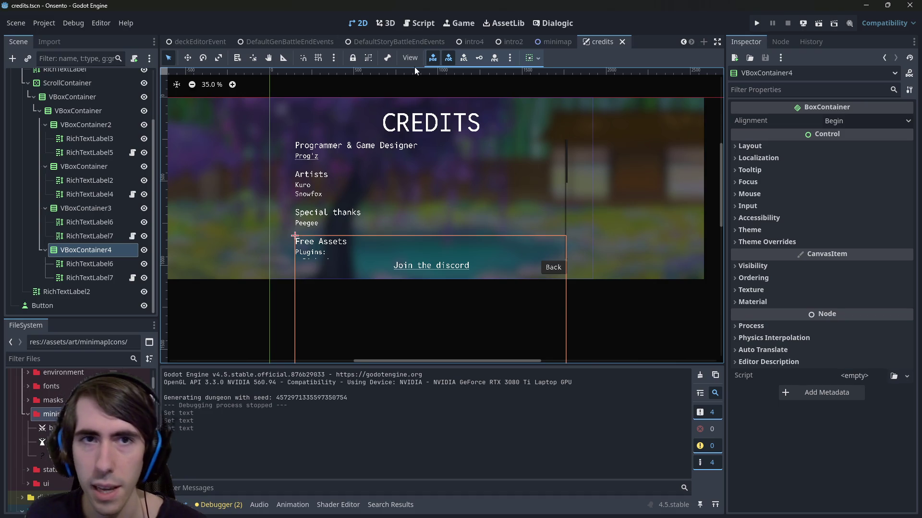
{"action": "scroll", "coordinate": [301, 270], "scroll_direction": "left", "scroll_amount": 1}
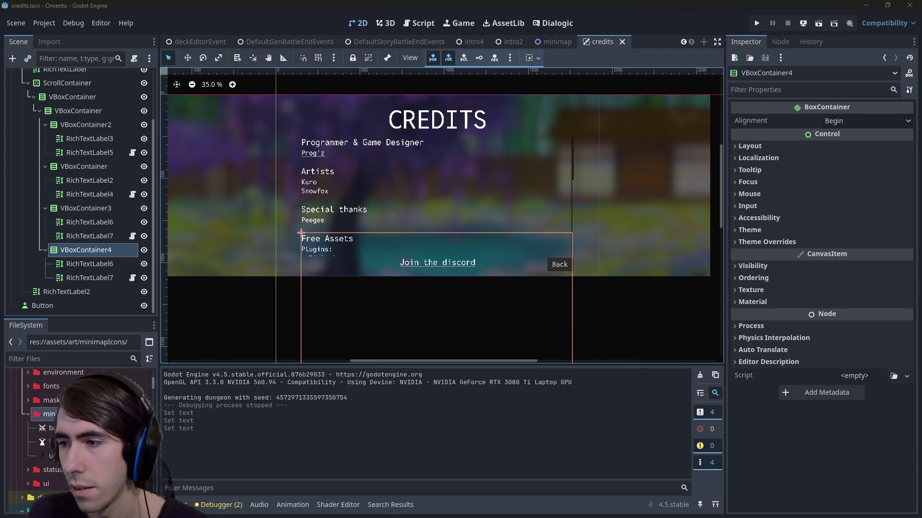
{"action": "left_click", "coordinate": [569, 243]}
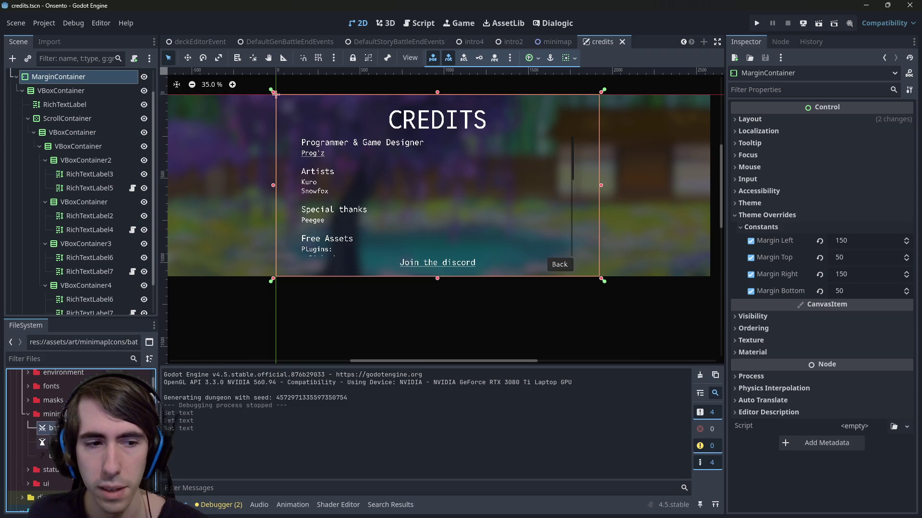
{"action": "scroll", "coordinate": [422, 228], "scroll_direction": "up", "scroll_amount": 1}
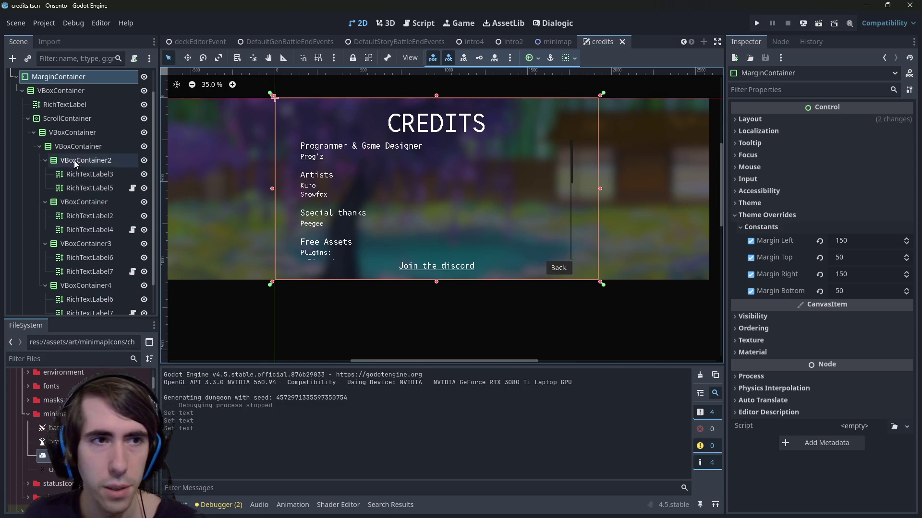
{"action": "left_click", "coordinate": [22, 94]}
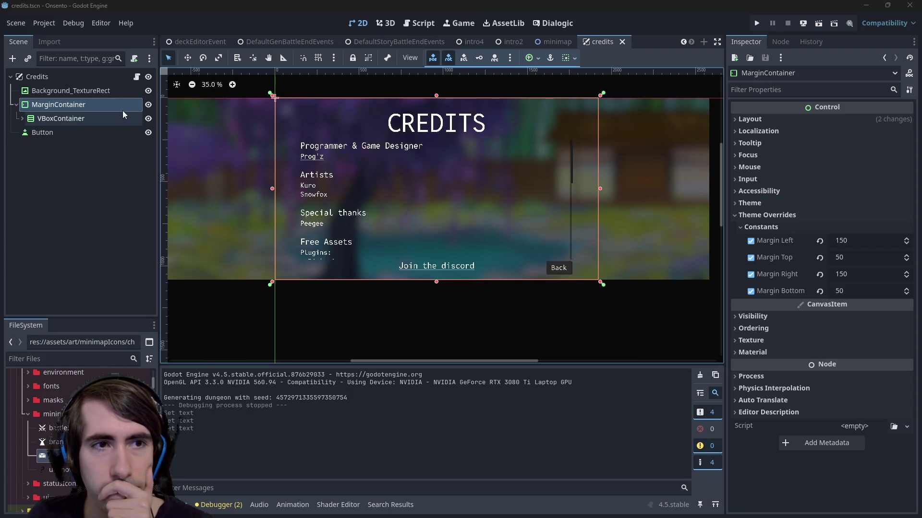
- Open the Credits node's credits.gd script and place the cursor on empty line 10
{"action": "left_click", "coordinate": [137, 82]}
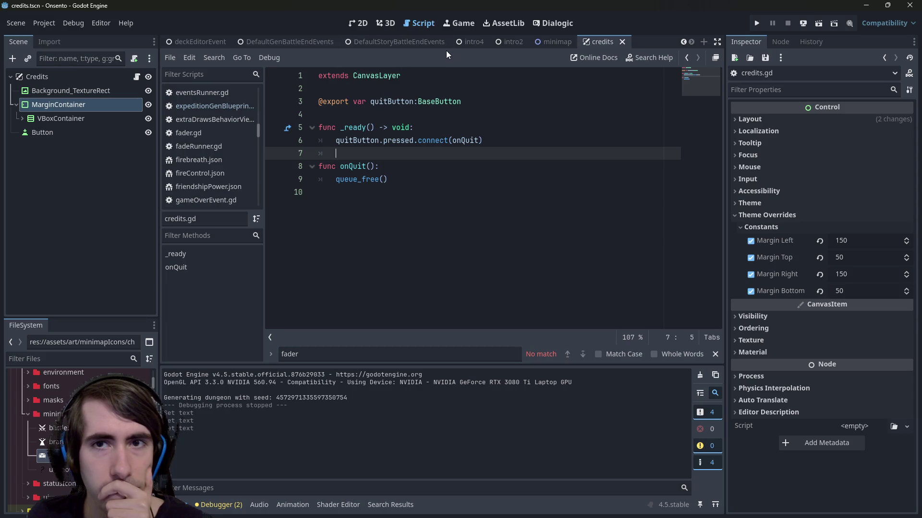
{"action": "left_click", "coordinate": [360, 23]}
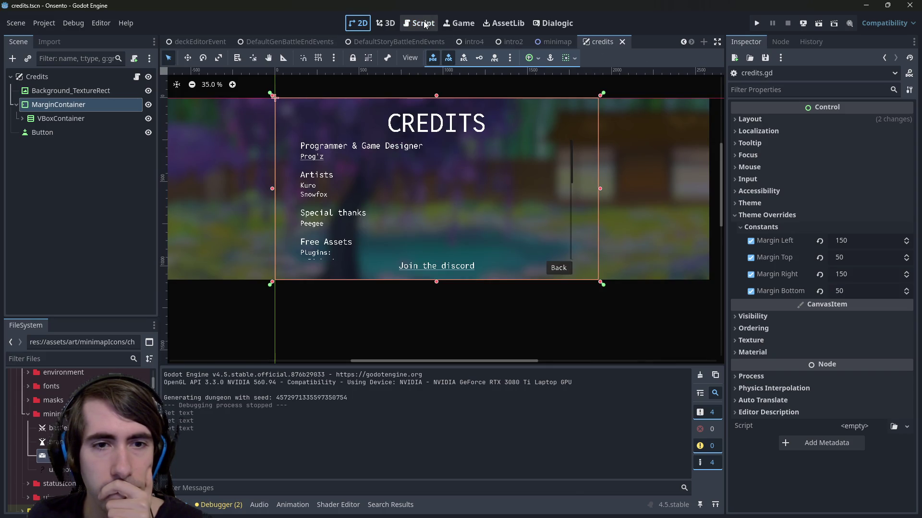
{"action": "left_click", "coordinate": [424, 25]}
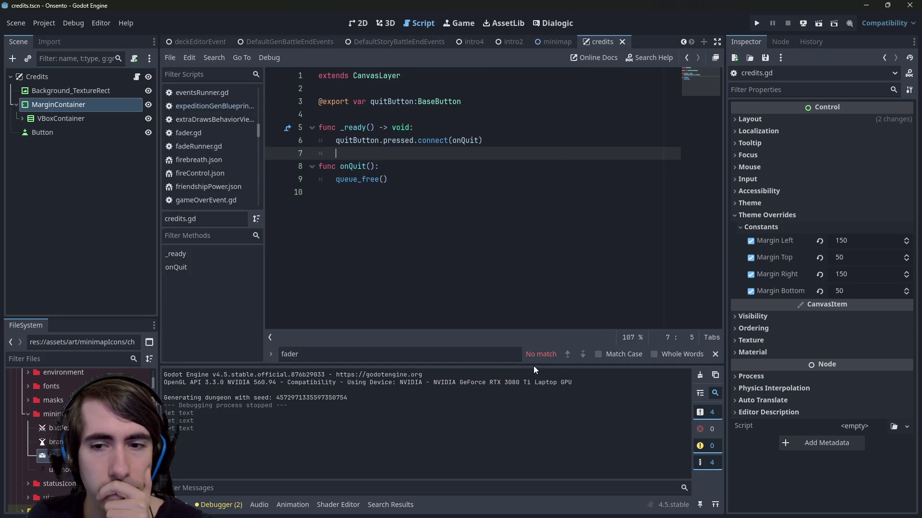
{"action": "left_click", "coordinate": [491, 291]}
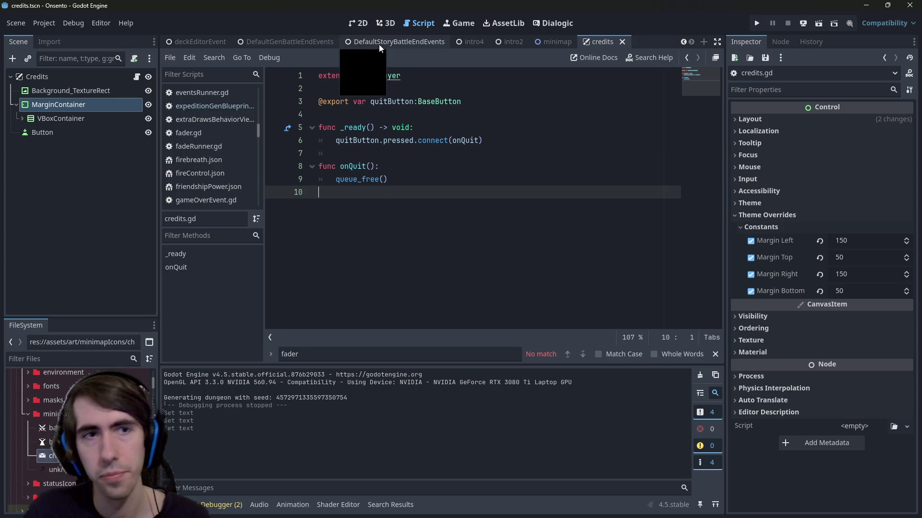
- Quick-open minimapRoom.tscn and view the Room node's minimapRoom.gd script
{"action": "key", "text": "shift+alt+o"}
{"action": "type", "text": "minimapRoom"}
{"action": "key", "text": "Down"}
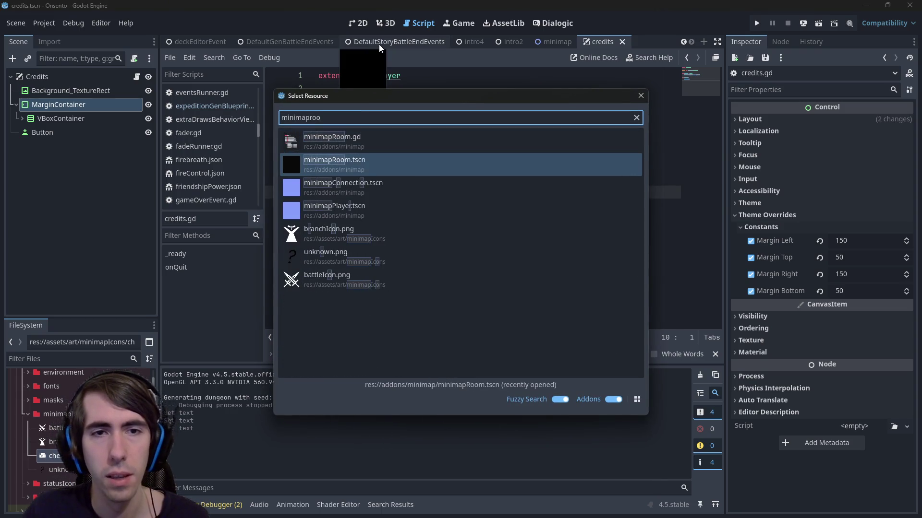
{"action": "key", "text": "Return"}
{"action": "left_click_drag", "start_coordinate": [192, 43], "coordinate": [578, 40]}
{"action": "left_click", "coordinate": [137, 76]}
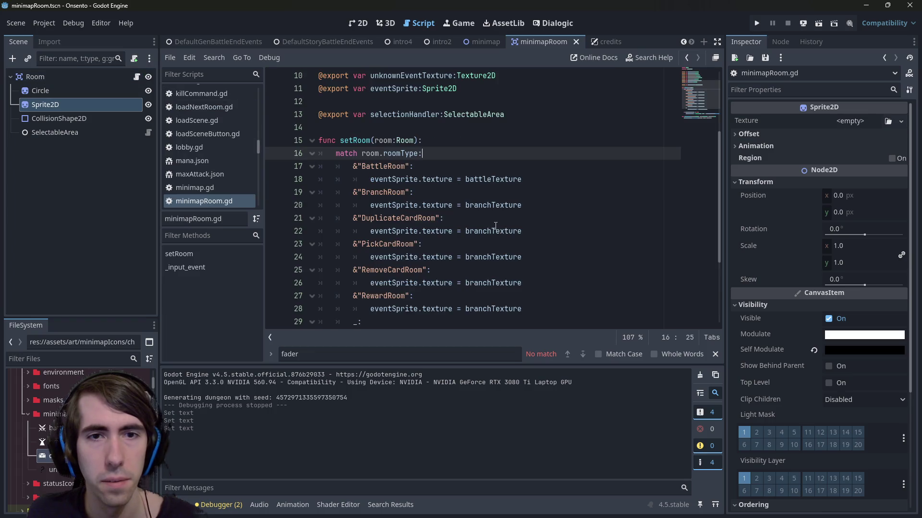
{"action": "scroll", "coordinate": [446, 199], "scroll_direction": "up", "scroll_amount": 2}
- Quick-load chest.png as the Room node's Reward Texture
{"action": "left_click", "coordinate": [48, 78]}
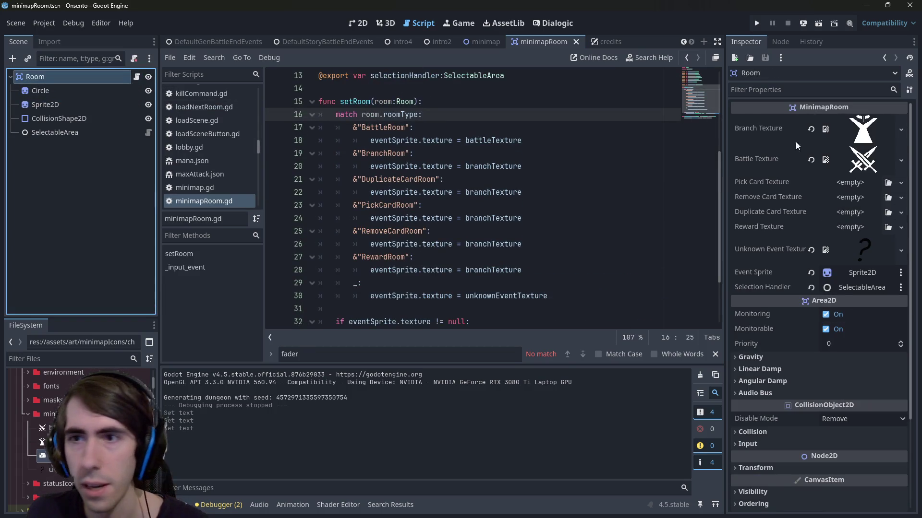
{"action": "left_click", "coordinate": [851, 228]}
{"action": "left_click", "coordinate": [816, 499]}
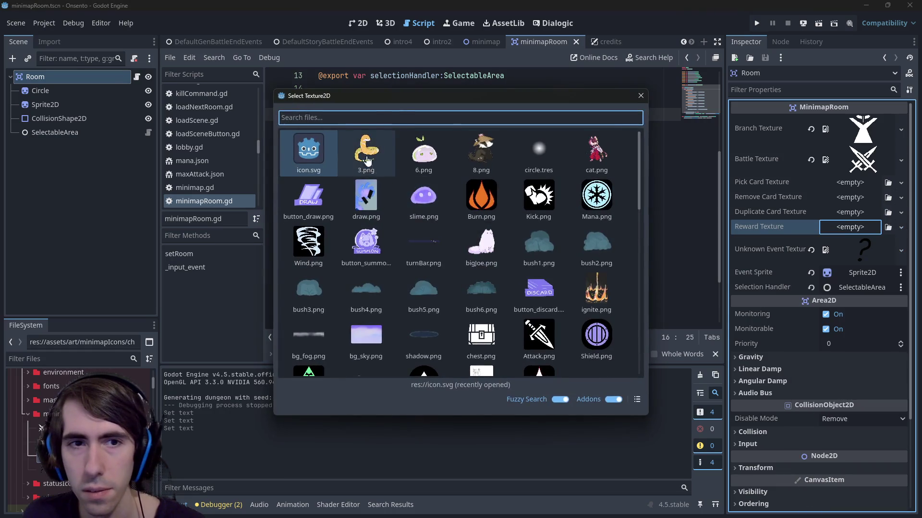
{"action": "type", "text": "chest"}
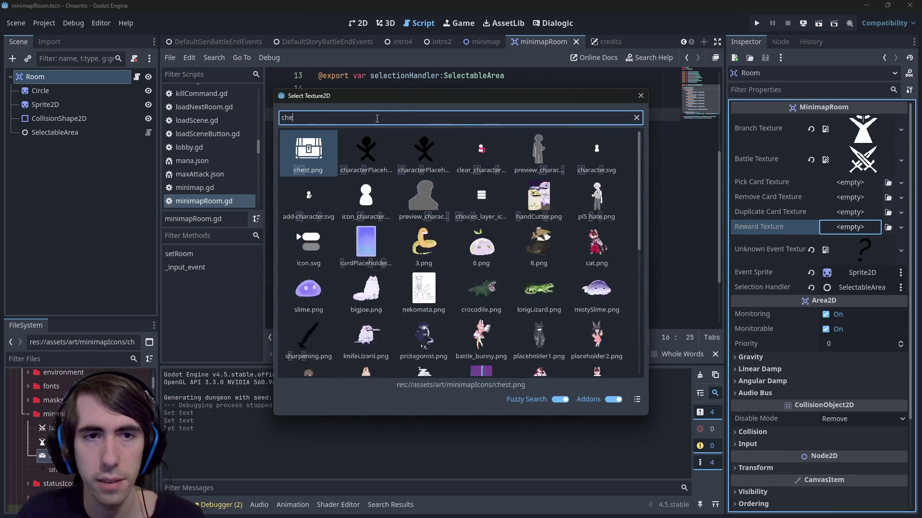
{"action": "double_click", "coordinate": [298, 139]}
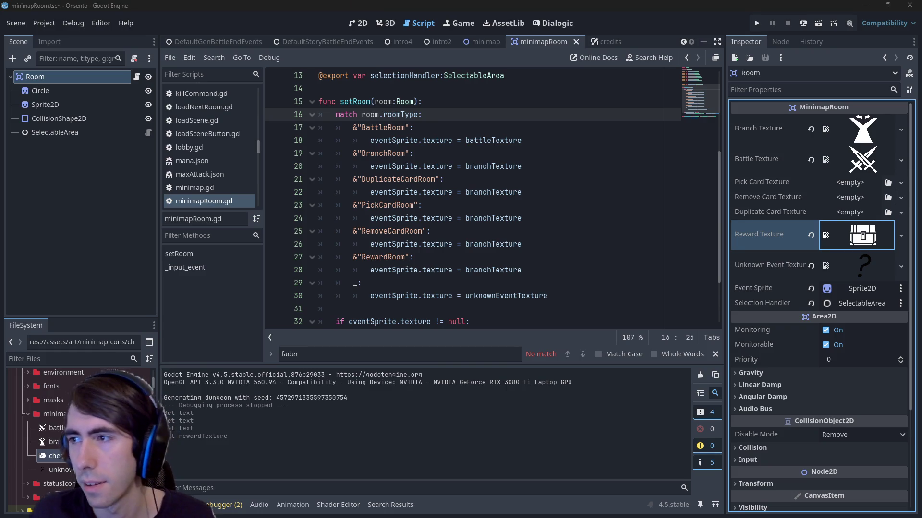
{"action": "key", "text": "alt+Tab"}
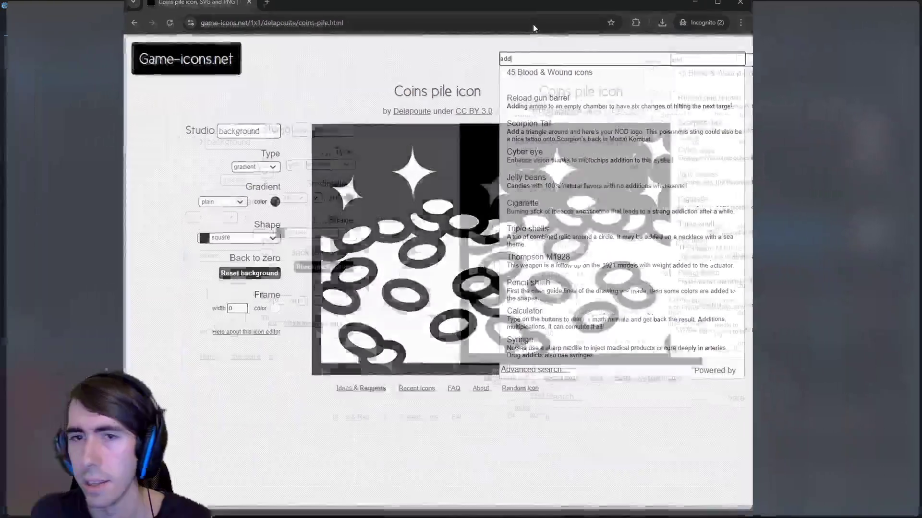
{"action": "left_click", "coordinate": [673, 91]}
{"action": "left_click", "coordinate": [638, 71]}
{"action": "type", "text": "adding"}
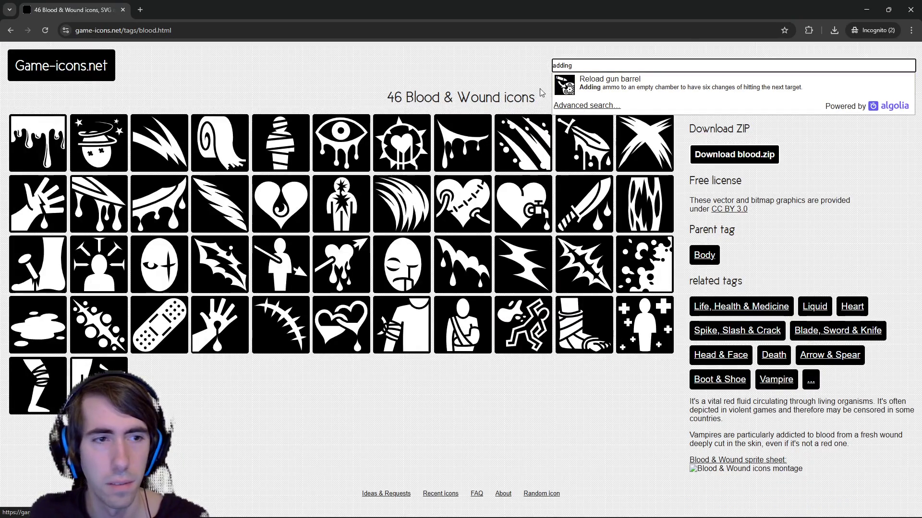
{"action": "left_click", "coordinate": [581, 108]}
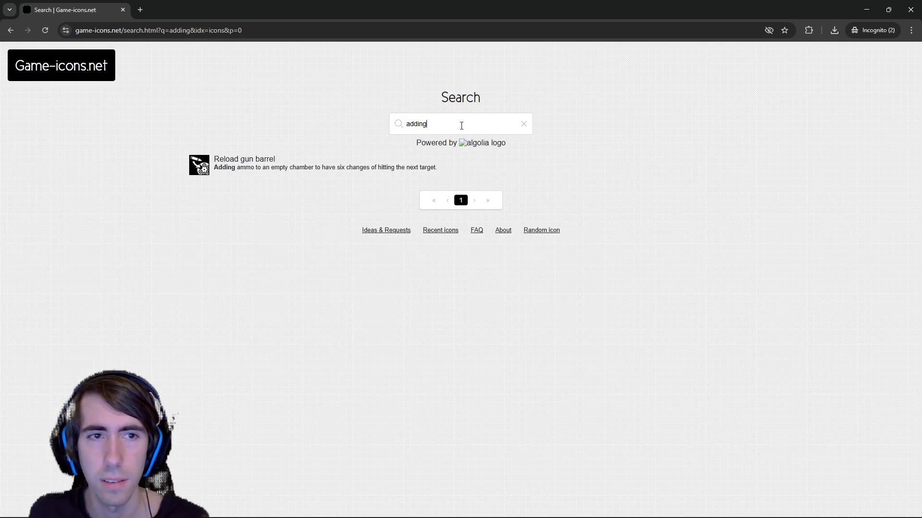
{"action": "triple_click", "coordinate": [461, 124]}
{"action": "type", "text": "plus"}
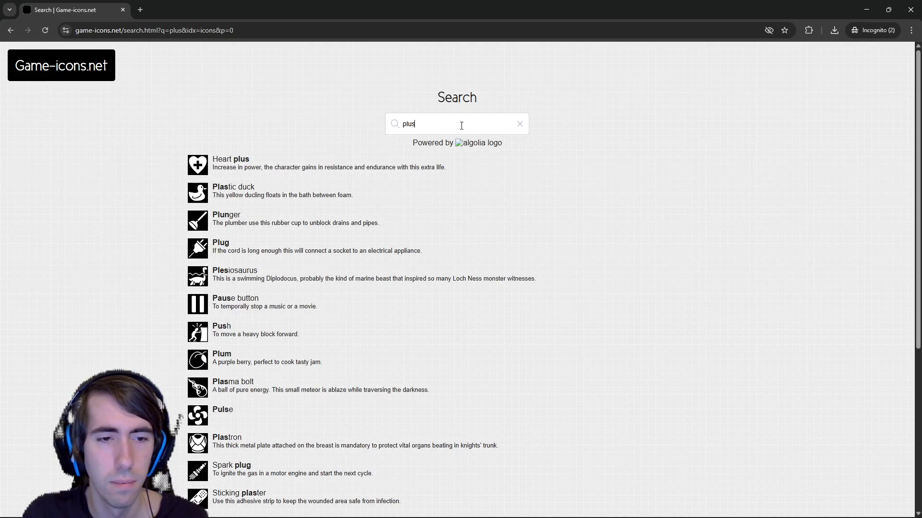
{"action": "triple_click", "coordinate": [462, 125]}
{"action": "type", "text": "card"}
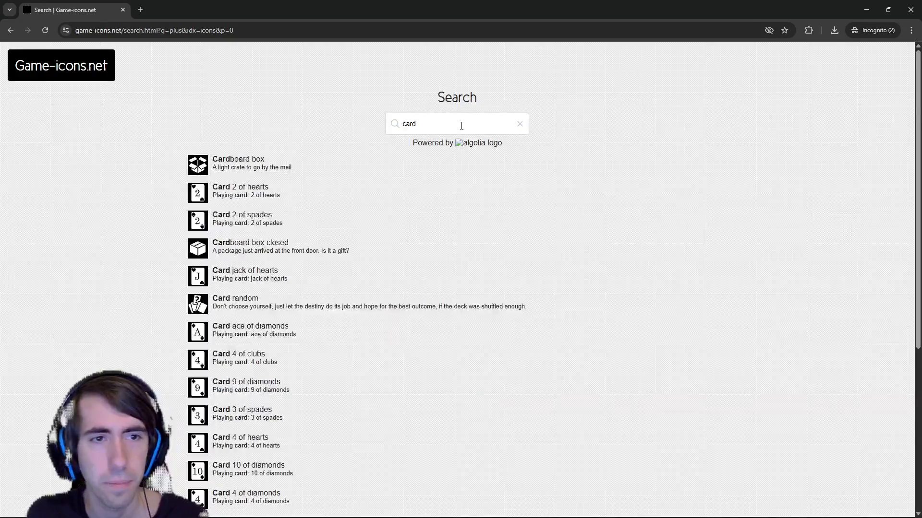
{"action": "scroll", "coordinate": [271, 286], "scroll_direction": "down", "scroll_amount": 5}
{"action": "scroll", "coordinate": [272, 286], "scroll_direction": "up", "scroll_amount": 5}
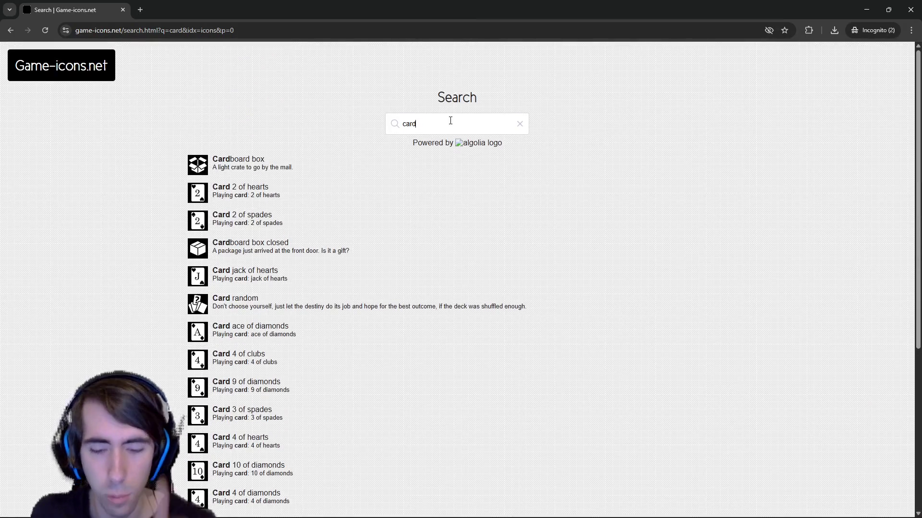
{"action": "key", "text": "BackSpace"}
{"action": "key", "text": "BackSpace"}
{"action": "key", "text": "BackSpace"}
{"action": "type", "text": "multiplier"}
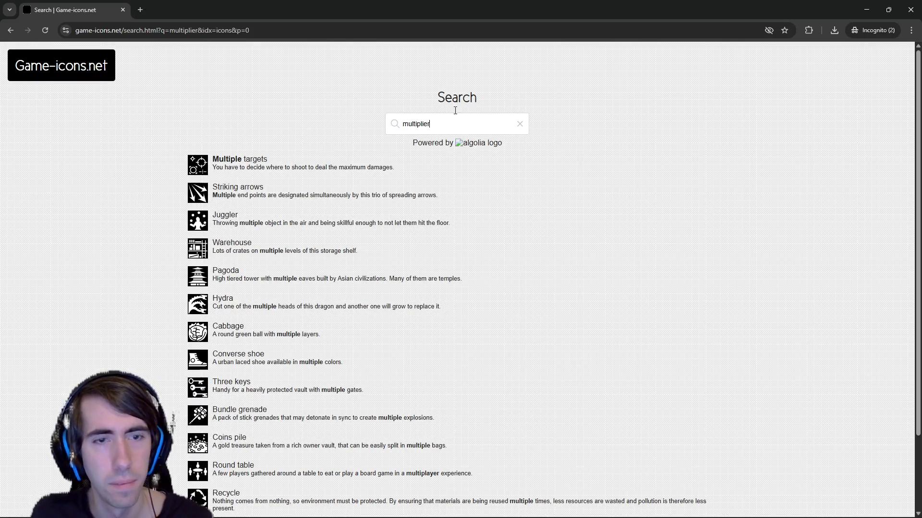
{"action": "key", "text": "alt+Tab"}
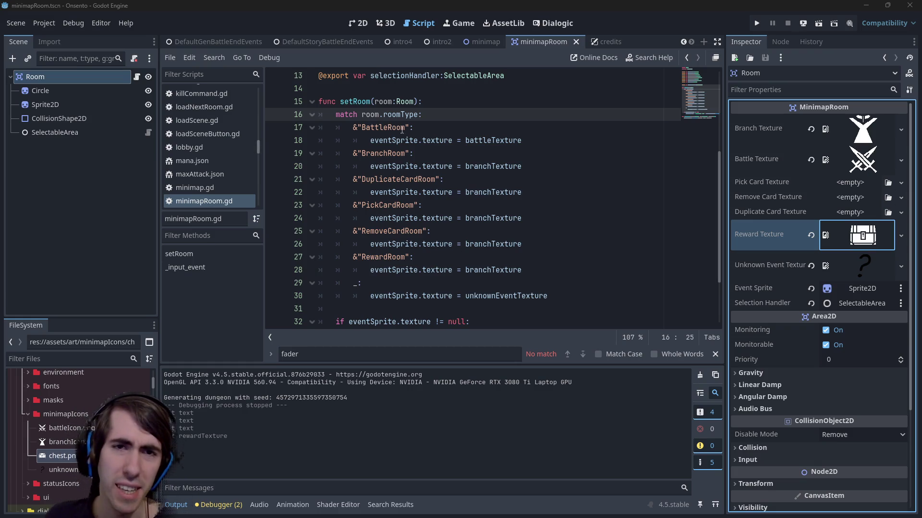
- Leave the script at empty line 14 and launch GIMP from the Windows taskbar
{"action": "left_click", "coordinate": [419, 90]}
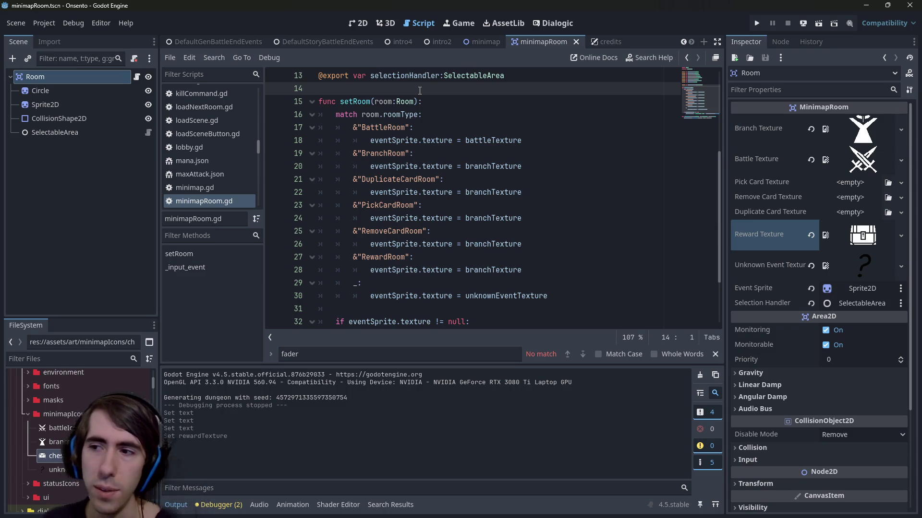
{"action": "mouse_move", "coordinate": [630, 514]}
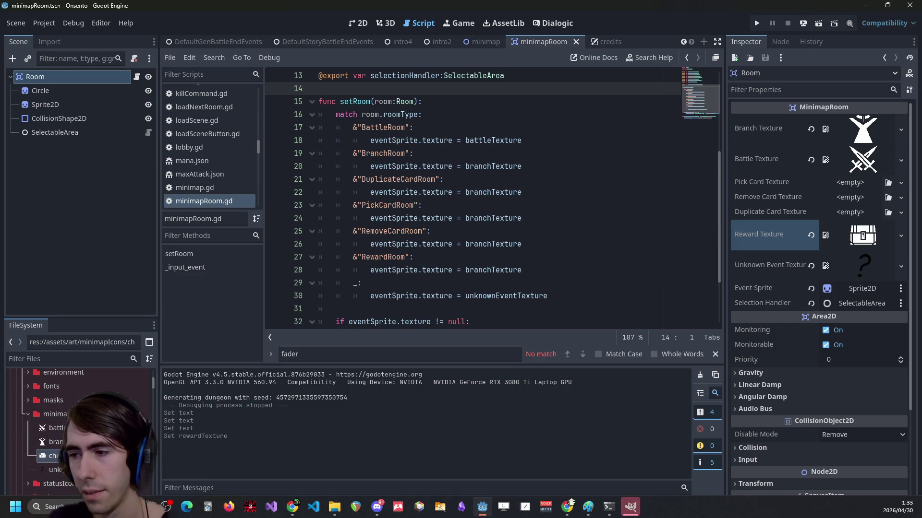
{"action": "left_click", "coordinate": [630, 508]}
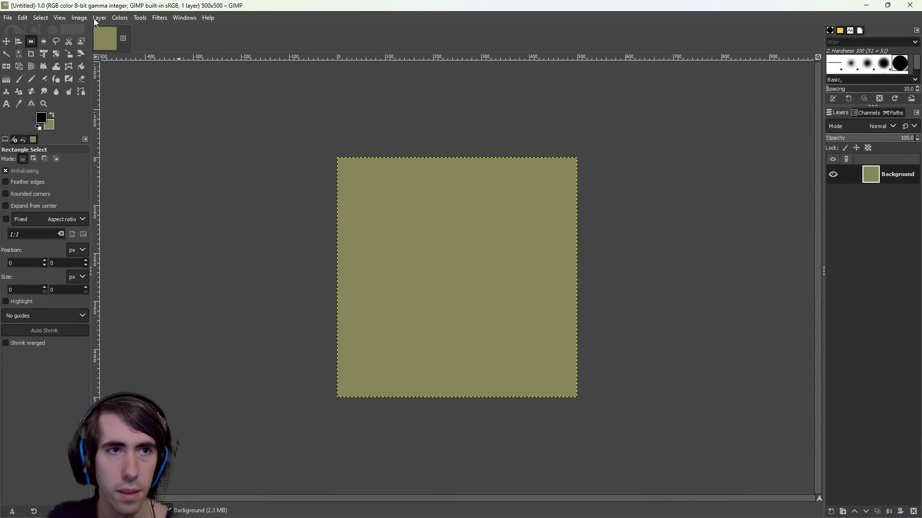
- Add an alpha channel and clear the olive background to transparency
{"action": "left_click", "coordinate": [99, 18]}
{"action": "mouse_move", "coordinate": [125, 136]}
{"action": "left_click", "coordinate": [240, 137]}
{"action": "left_click_drag", "start_coordinate": [218, 95], "coordinate": [677, 442]}
{"action": "key", "text": "Delete"}
{"action": "left_click", "coordinate": [123, 83]}
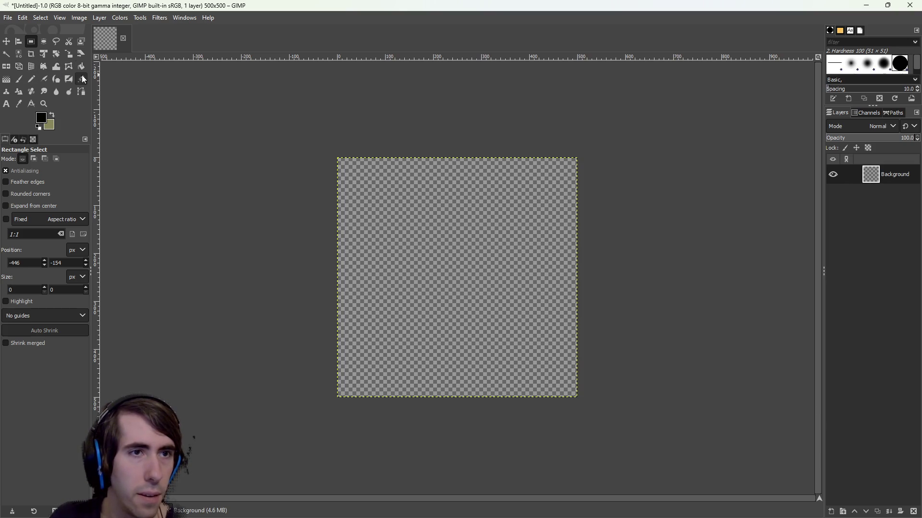
- Add a '+1' text box over the canvas, trying font sizes 200 and 300
{"action": "left_click", "coordinate": [6, 103]}
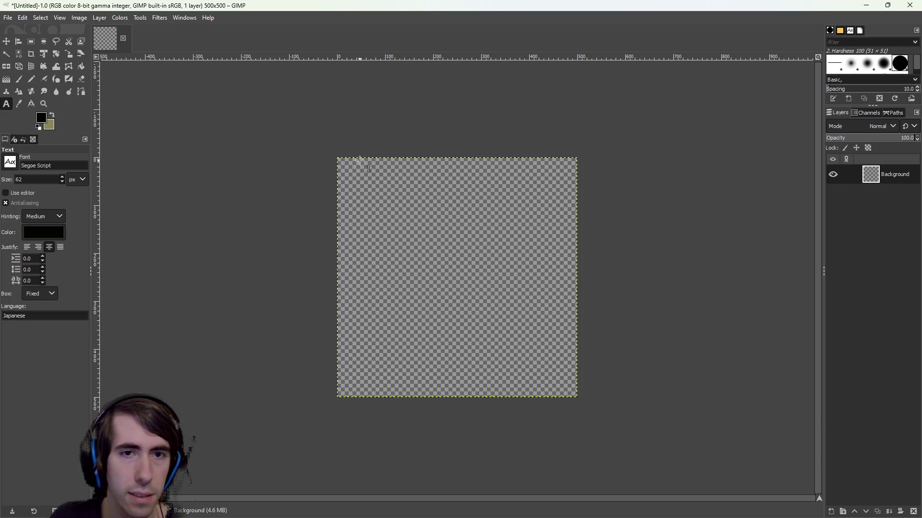
{"action": "left_click_drag", "start_coordinate": [339, 158], "coordinate": [579, 398]}
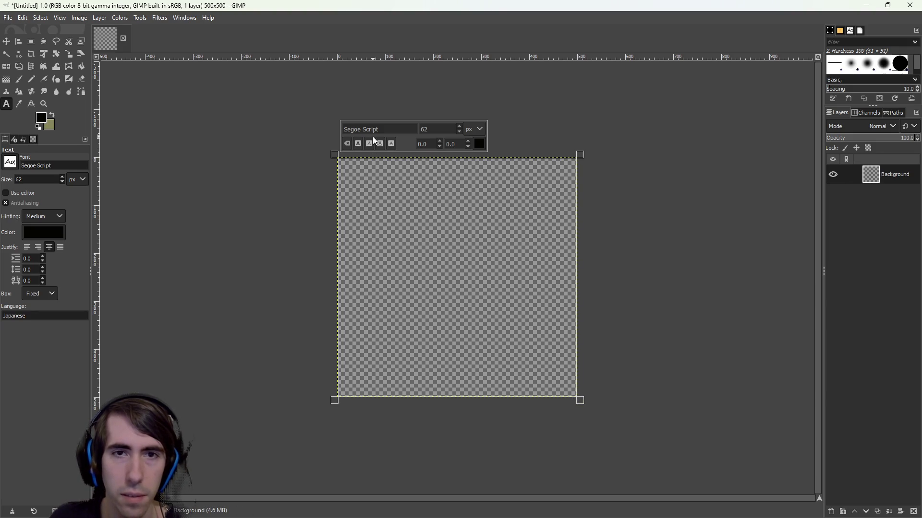
{"action": "type", "text": "+1"}
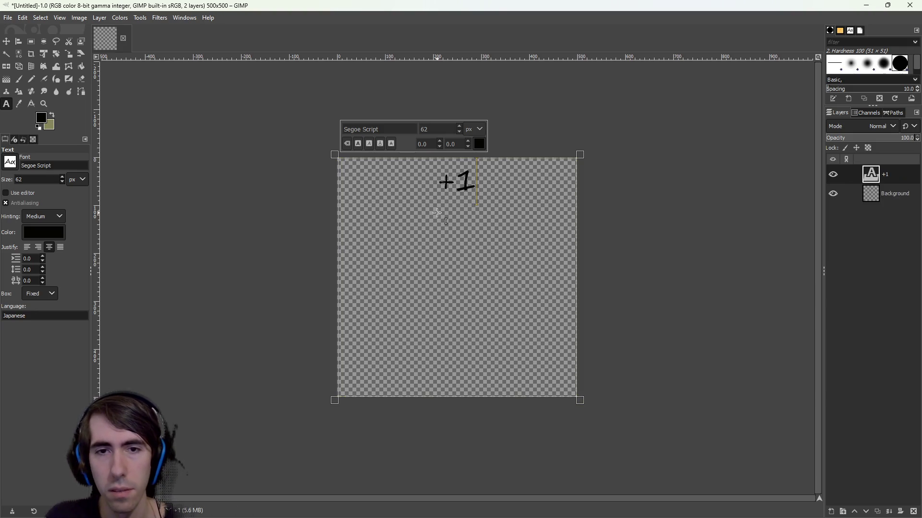
{"action": "type", "text": "200"}
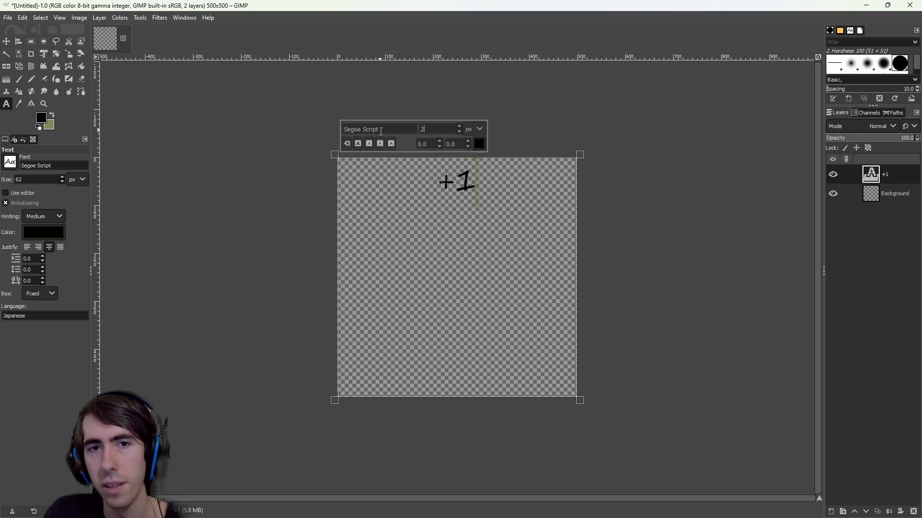
{"action": "key", "text": "Return"}
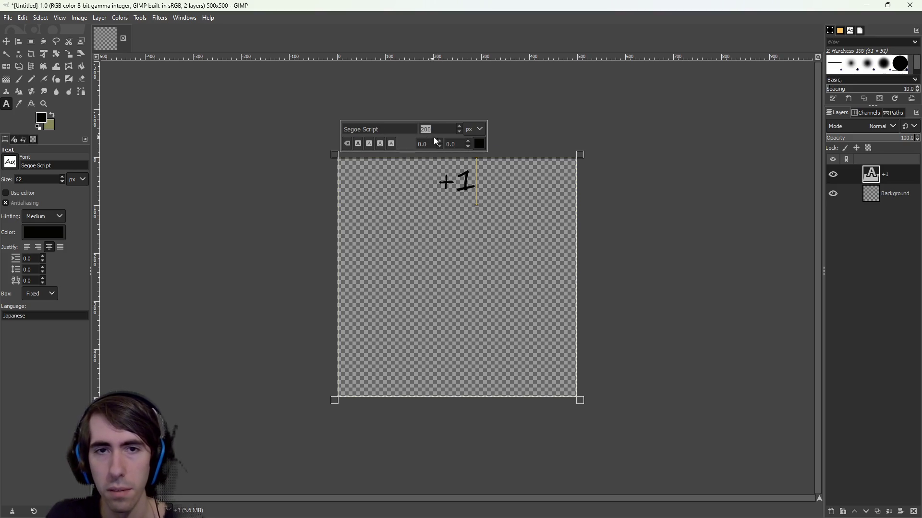
{"action": "key", "text": "ctrl+a"}
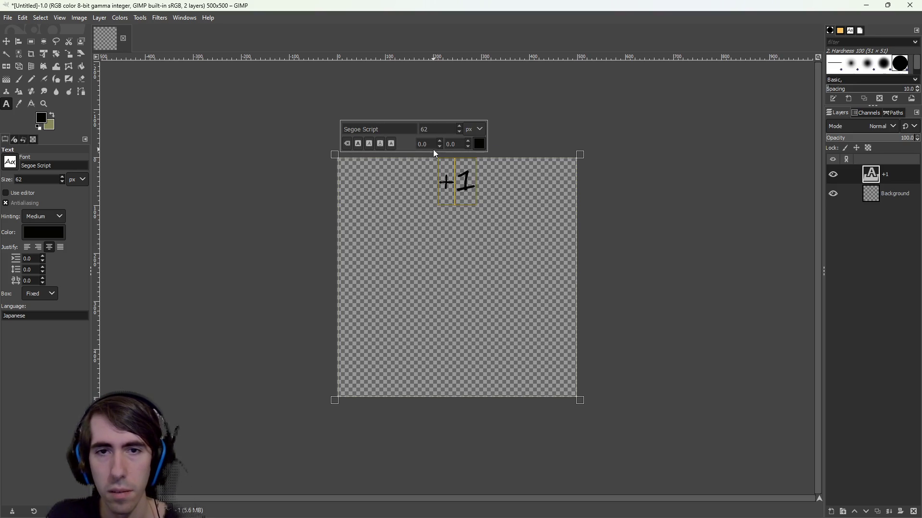
{"action": "type", "text": "200"}
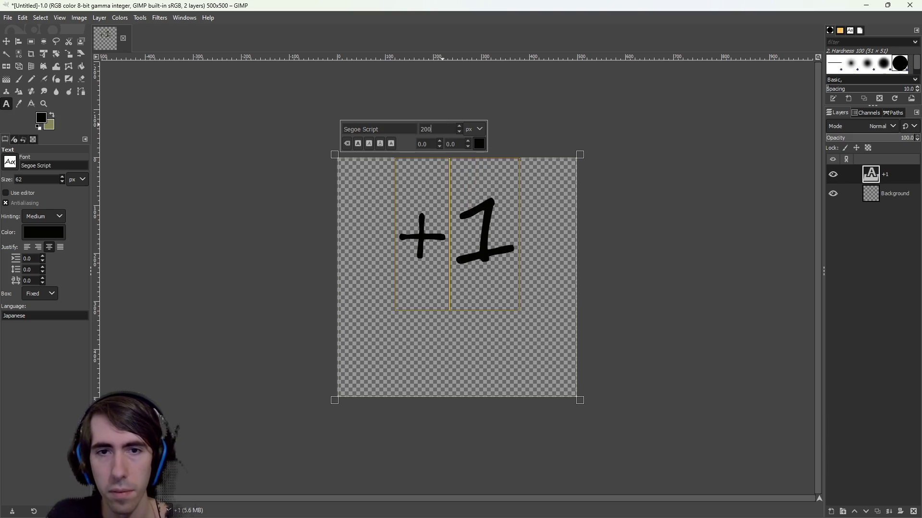
{"action": "double_click", "coordinate": [441, 126]}
{"action": "type", "text": "5"}
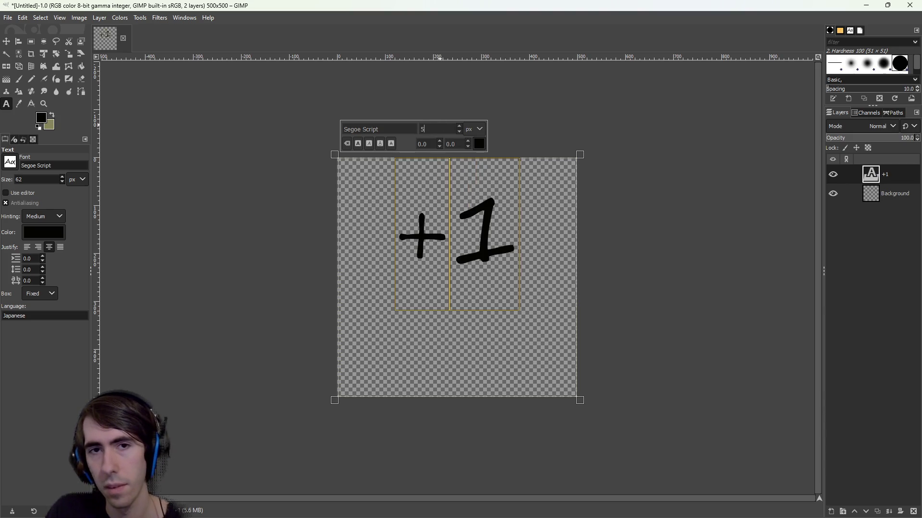
{"action": "type", "text": "00400"}
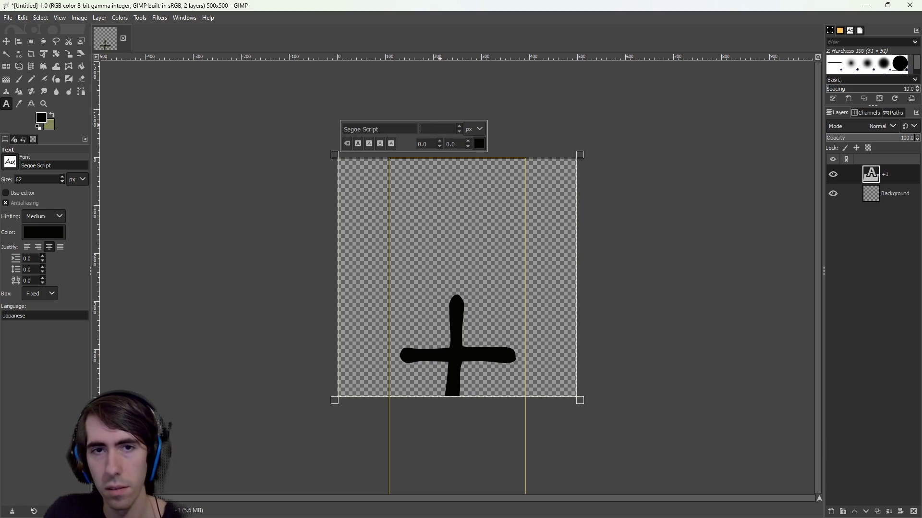
{"action": "key", "text": "BackSpace"}
{"action": "key", "text": "BackSpace"}
{"action": "key", "text": "BackSpace"}
{"action": "type", "text": "300"}
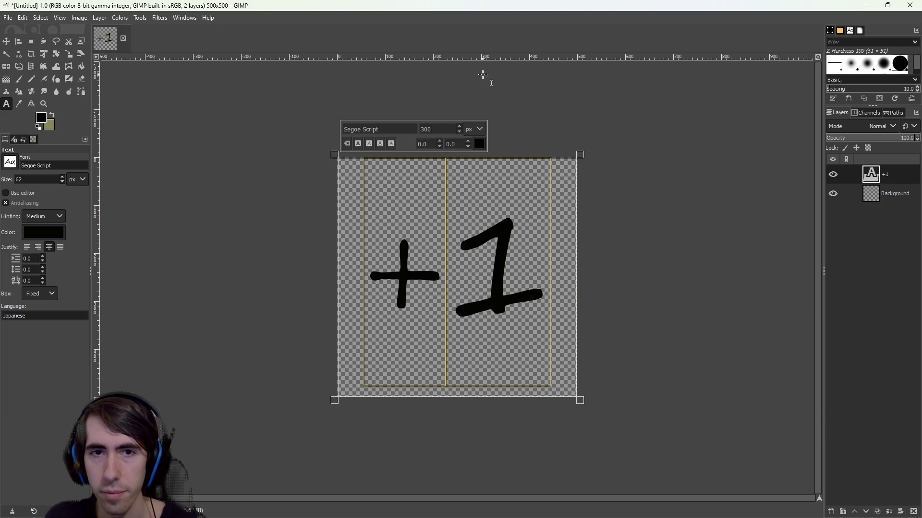
- Widen the text box on both sides and set the +1 text size to 400
{"action": "mouse_move", "coordinate": [595, 397]}
{"action": "left_mouse_down"}
{"action": "mouse_move", "coordinate": [595, 422]}
{"action": "mouse_move", "coordinate": [618, 439]}
{"action": "left_mouse_up"}
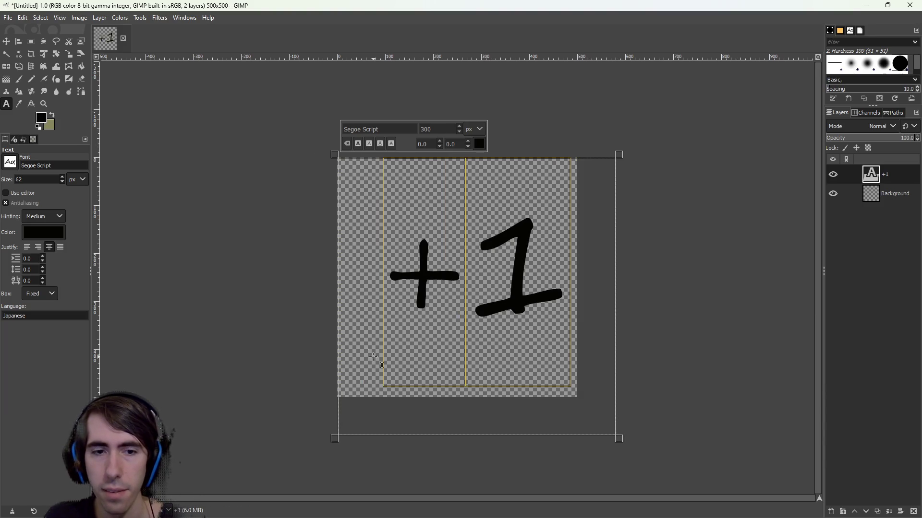
{"action": "left_click_drag", "start_coordinate": [335, 154], "coordinate": [311, 154]}
{"action": "left_click_drag", "start_coordinate": [308, 425], "coordinate": [266, 417]}
{"action": "mouse_move", "coordinate": [615, 344]}
{"action": "left_mouse_down"}
{"action": "mouse_move", "coordinate": [648, 343]}
{"action": "mouse_move", "coordinate": [640, 344]}
{"action": "left_mouse_up"}
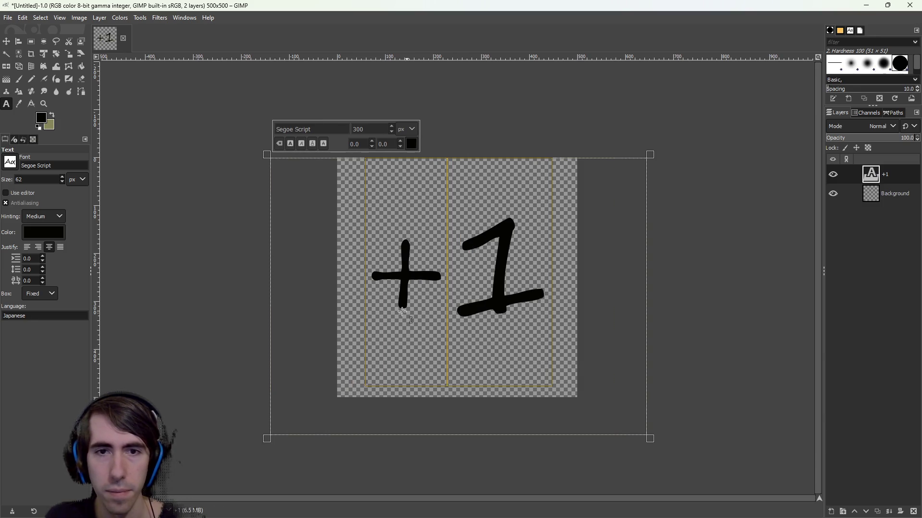
{"action": "type", "text": "400"}
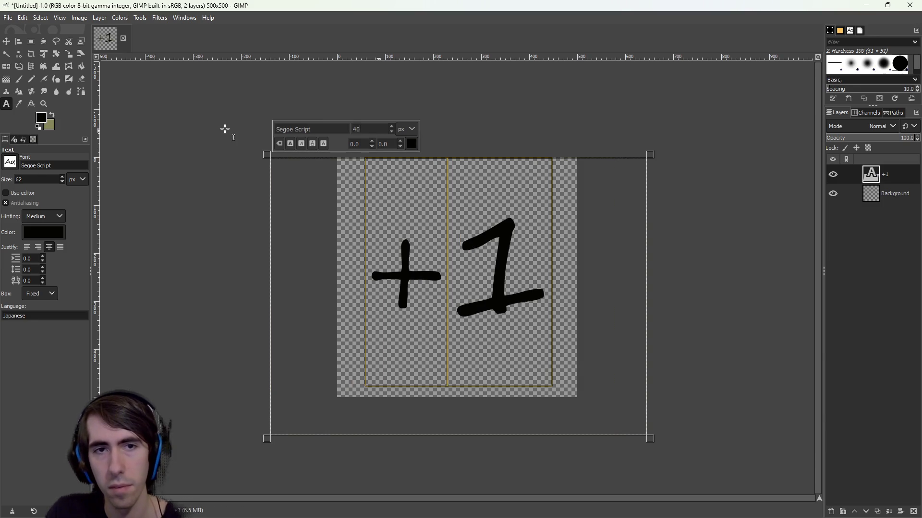
{"action": "key", "text": "Return"}
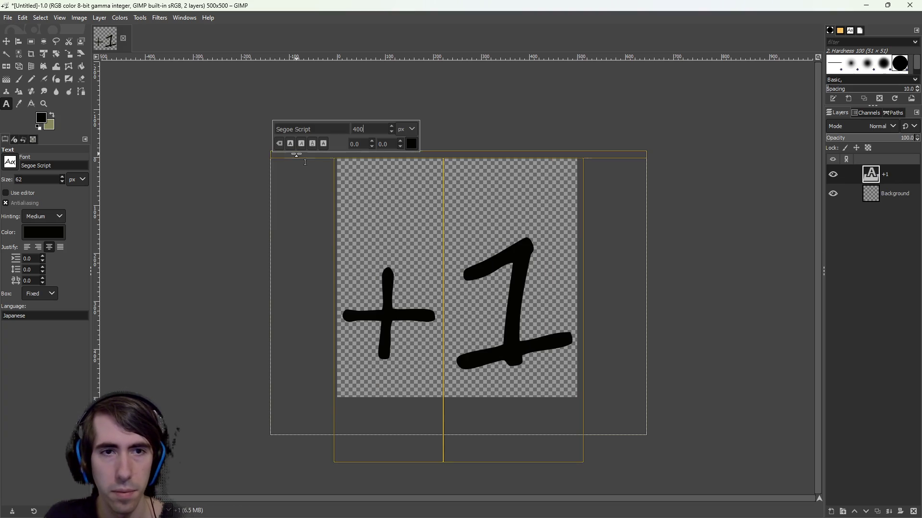
- Centre the +1 text vertically on the canvas and return to Godot
{"action": "left_click_drag", "start_coordinate": [295, 154], "coordinate": [295, 119]}
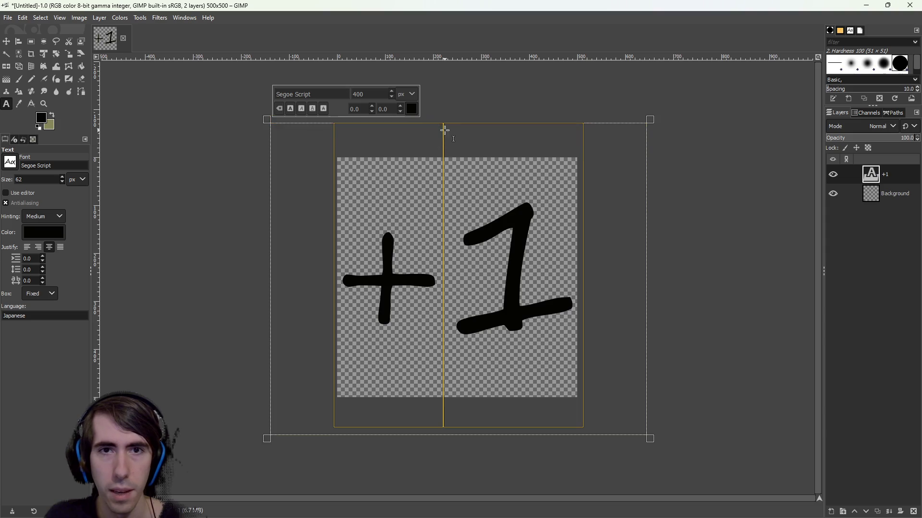
{"action": "left_click_drag", "start_coordinate": [434, 115], "coordinate": [435, 125]}
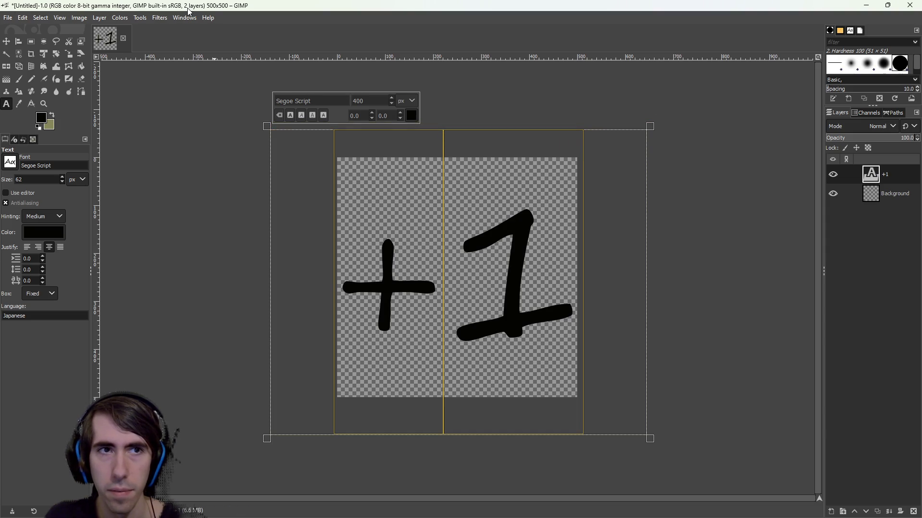
{"action": "double_click", "coordinate": [209, 4]}
{"action": "left_click", "coordinate": [768, 144]}
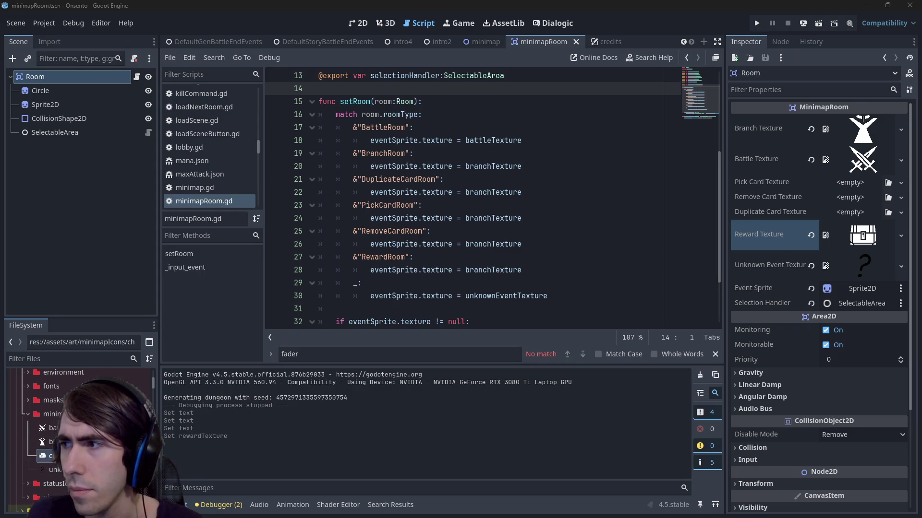
- Refocus Godot so the new minimapIcons images import, then return to the script view
{"action": "left_click", "coordinate": [54, 427]}
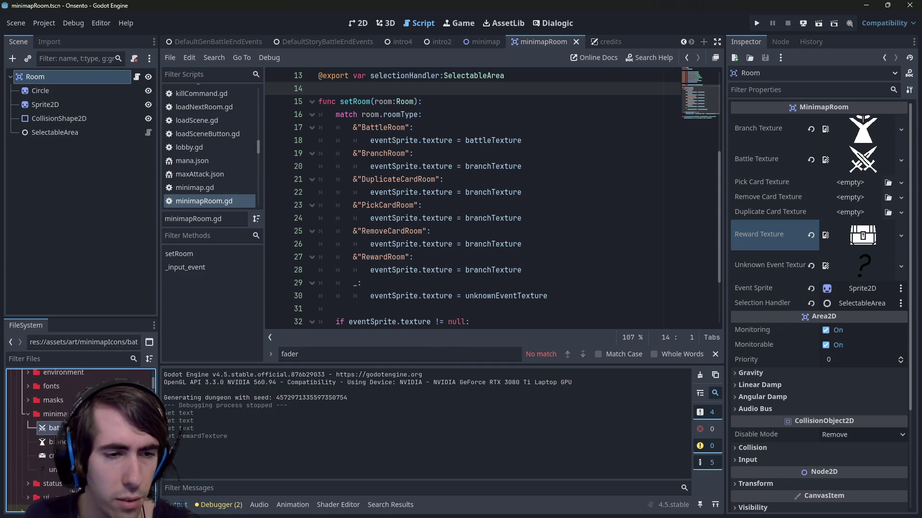
{"action": "right_click", "coordinate": [135, 414]}
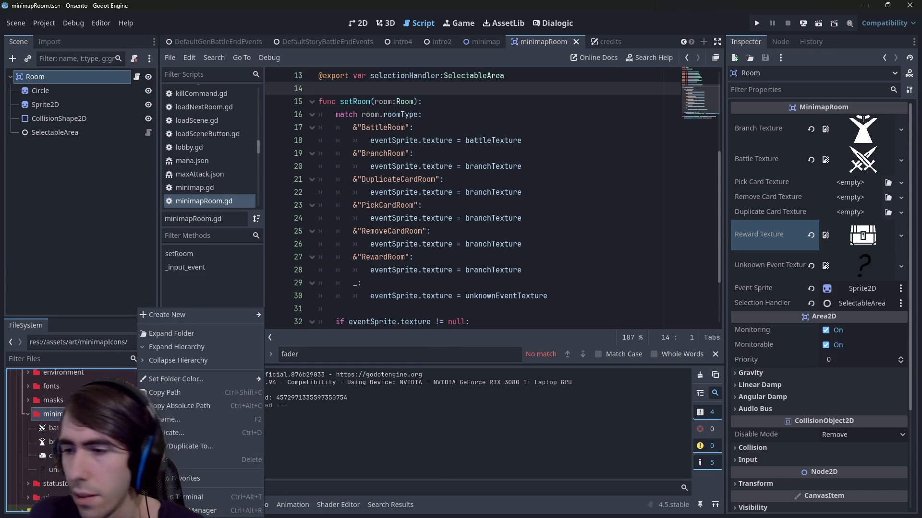
{"action": "key", "text": "Escape"}
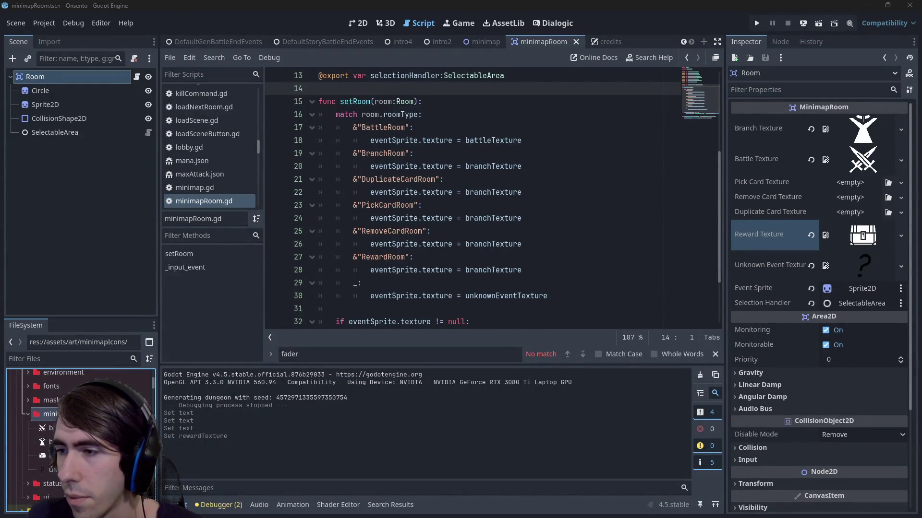
{"action": "left_click", "coordinate": [470, 6]}
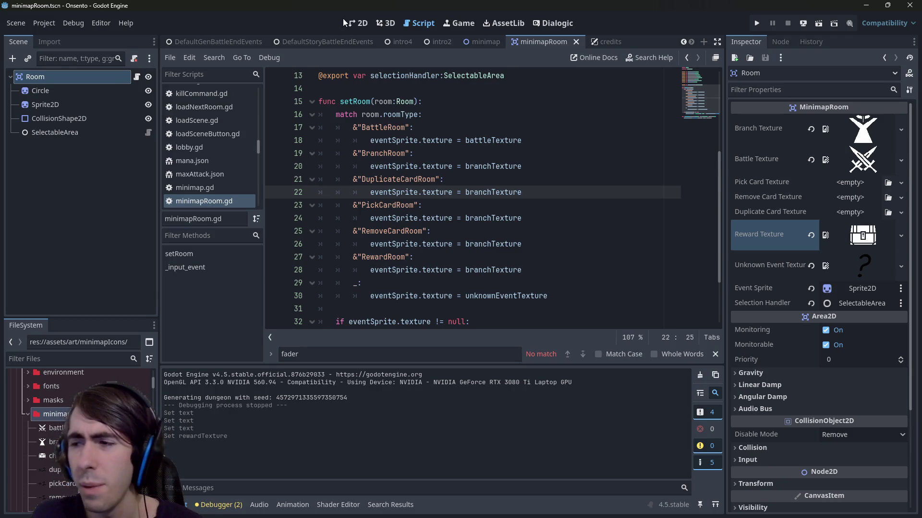
{"action": "left_click", "coordinate": [359, 23]}
{"action": "left_click", "coordinate": [419, 22]}
- Quick-load pickCard.png into Pick Card Texture and the -1 icon into Remove Card Texture
{"action": "left_click", "coordinate": [852, 185]}
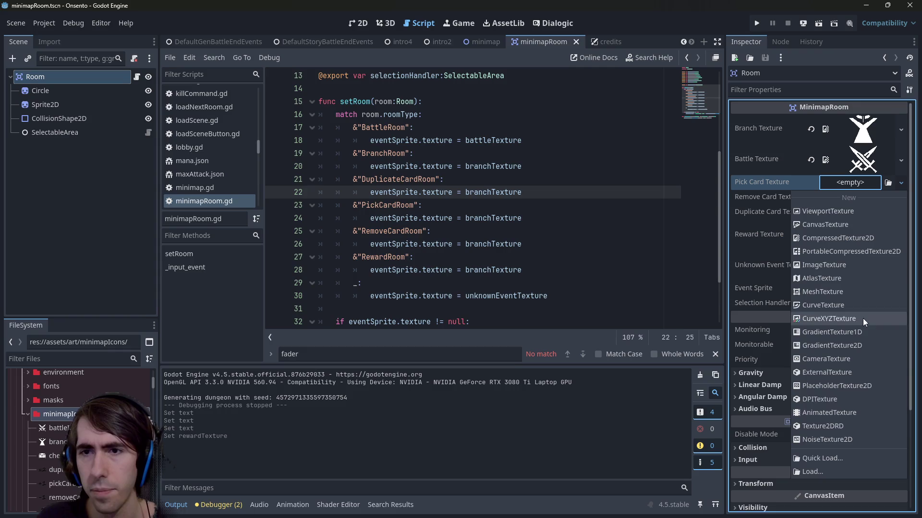
{"action": "left_click", "coordinate": [830, 467]}
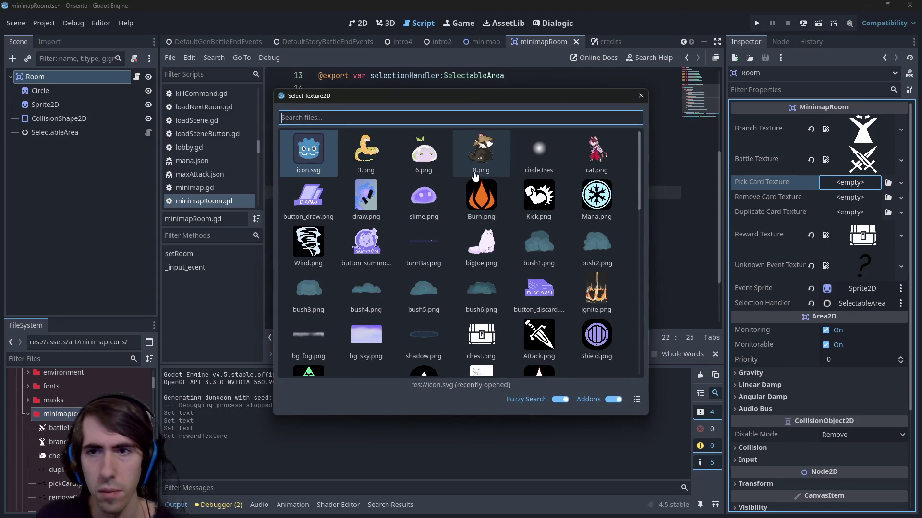
{"action": "type", "text": "pickcar"}
{"action": "key", "text": "Return"}
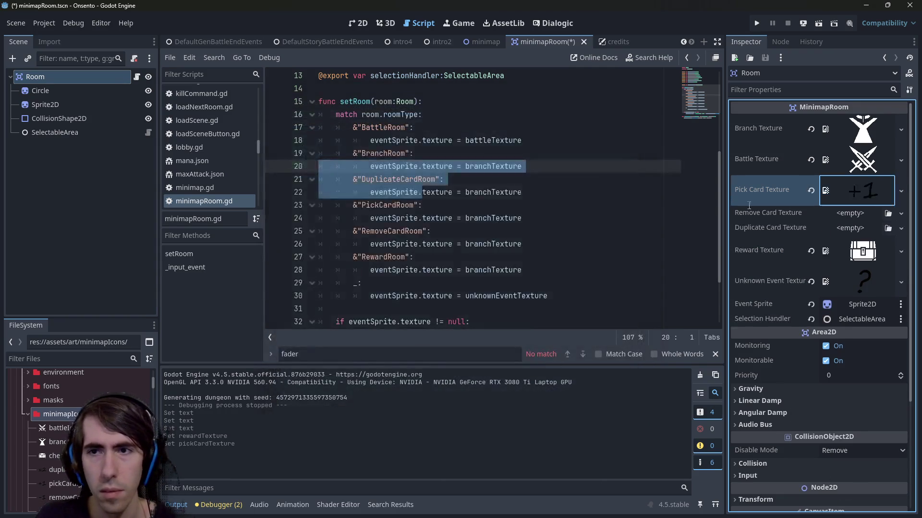
{"action": "left_click", "coordinate": [834, 216]}
{"action": "left_click", "coordinate": [818, 488]}
{"action": "type", "text": "remo"}
{"action": "key", "text": "Return"}
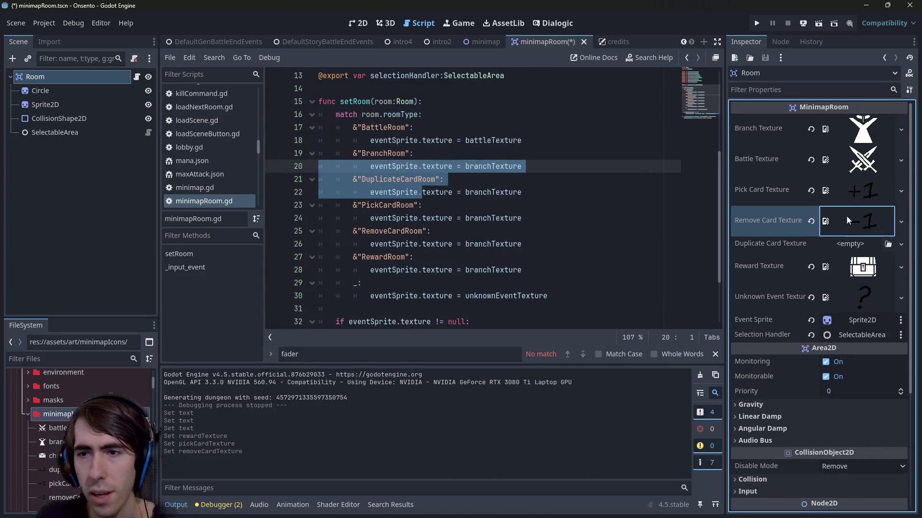
- Quick-load the x2 icon into Duplicate Card Texture and save the scene
{"action": "left_click", "coordinate": [846, 242]}
{"action": "left_click", "coordinate": [816, 504]}
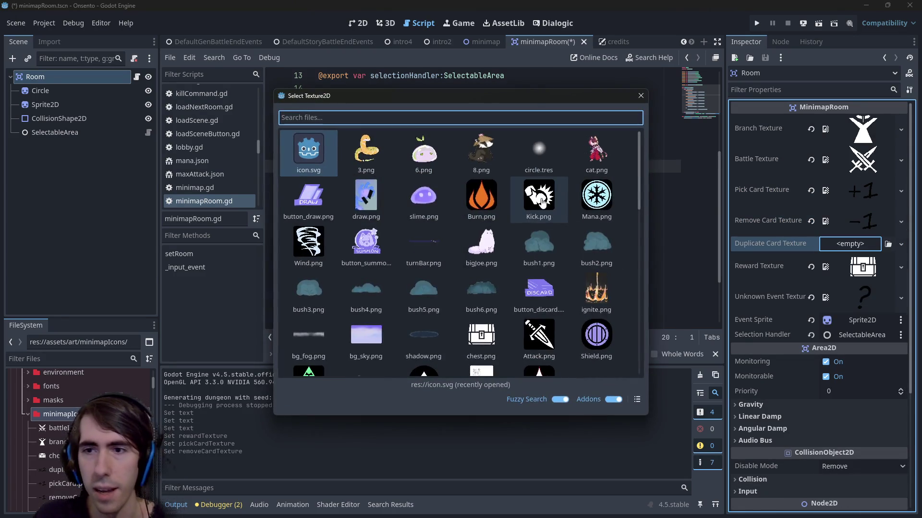
{"action": "type", "text": "duplic"}
{"action": "key", "text": "Return"}
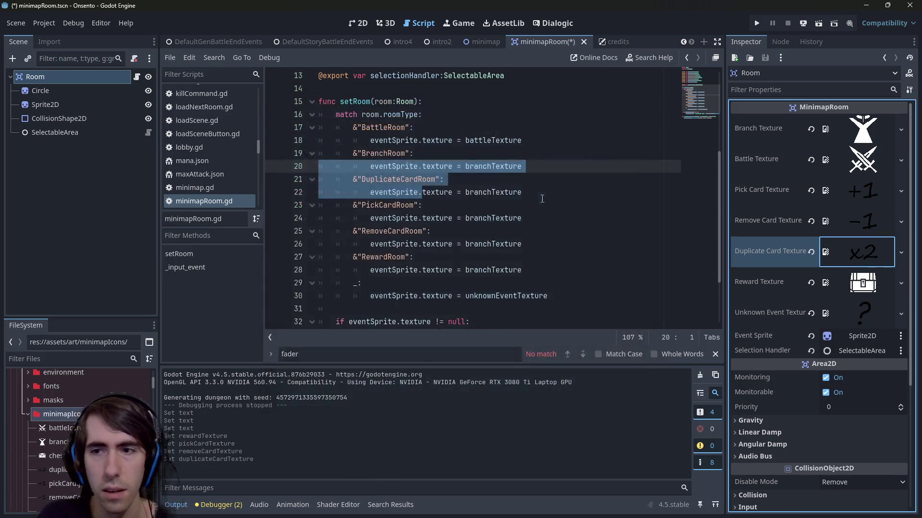
{"action": "key", "text": "ctrl+s"}
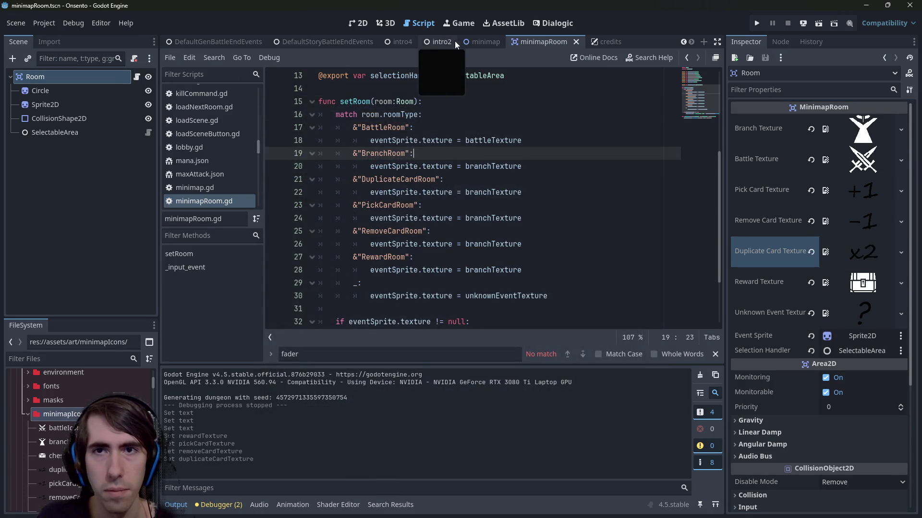
{"action": "scroll", "coordinate": [225, 42], "scroll_direction": "up", "scroll_amount": 5}
- Open BattleIngameMenu.tscn, run it to check the minimap icons, then close the game
{"action": "left_click", "coordinate": [411, 129]}
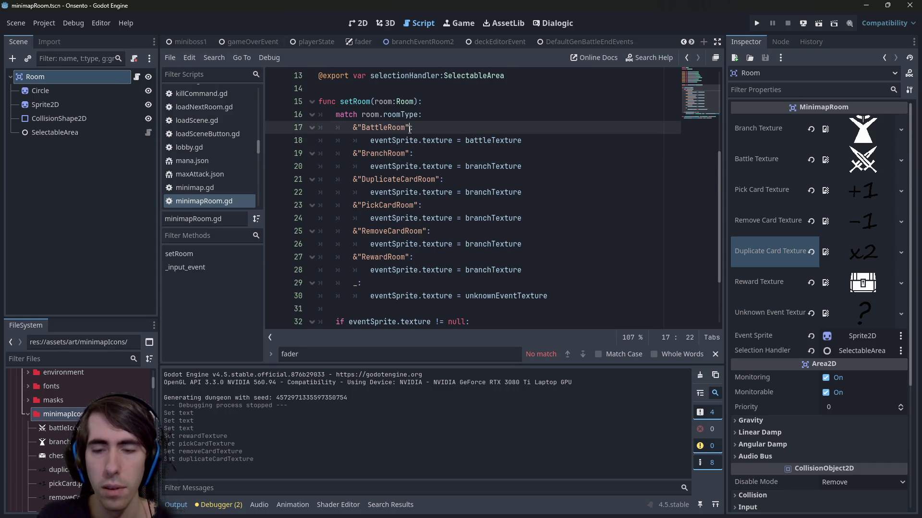
{"action": "key", "text": "shift+alt+o"}
{"action": "type", "text": "minimap"}
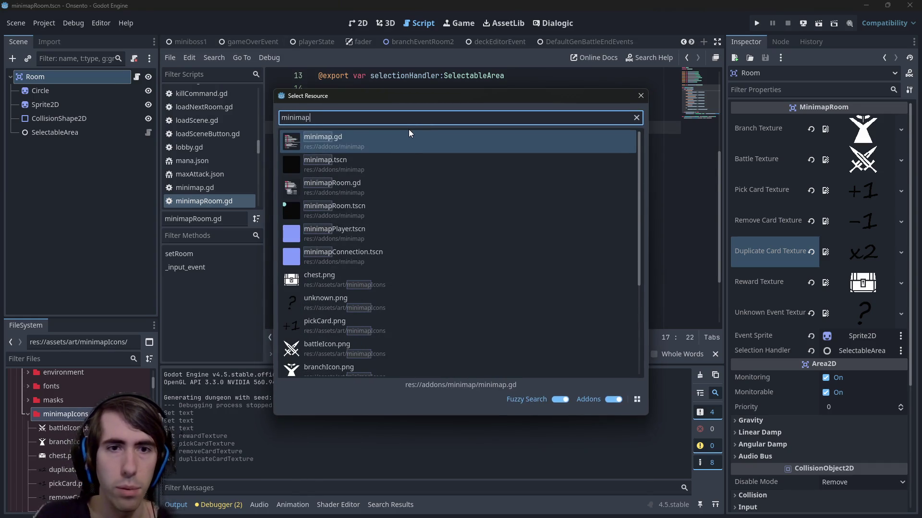
{"action": "scroll", "coordinate": [349, 242], "scroll_direction": "down", "scroll_amount": 2}
{"action": "key", "text": "ctrl+a"}
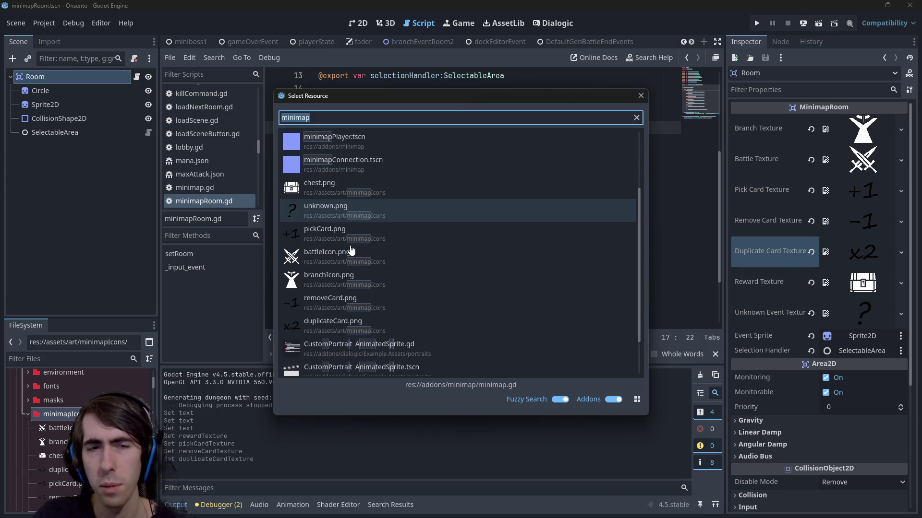
{"action": "type", "text": "menu"}
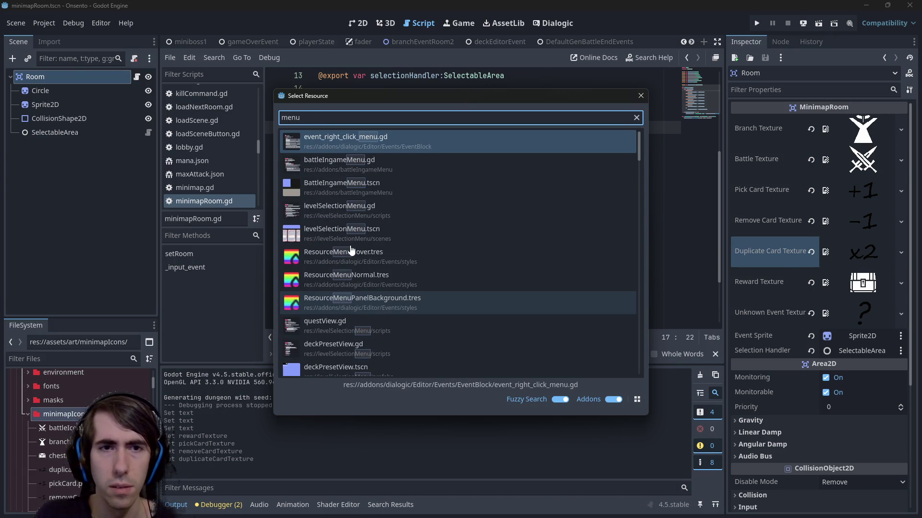
{"action": "key", "text": "Down"}
{"action": "key", "text": "Down"}
{"action": "key", "text": "Return"}
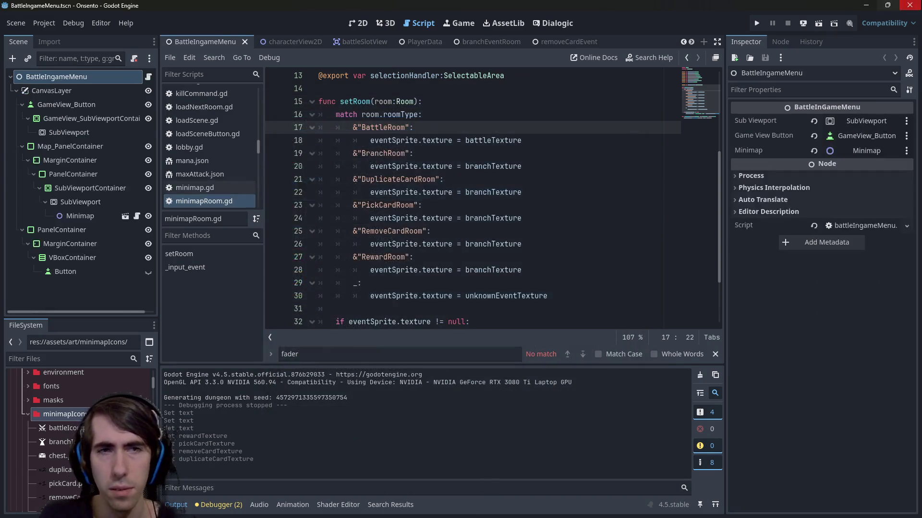
{"action": "left_click", "coordinate": [802, 23]}
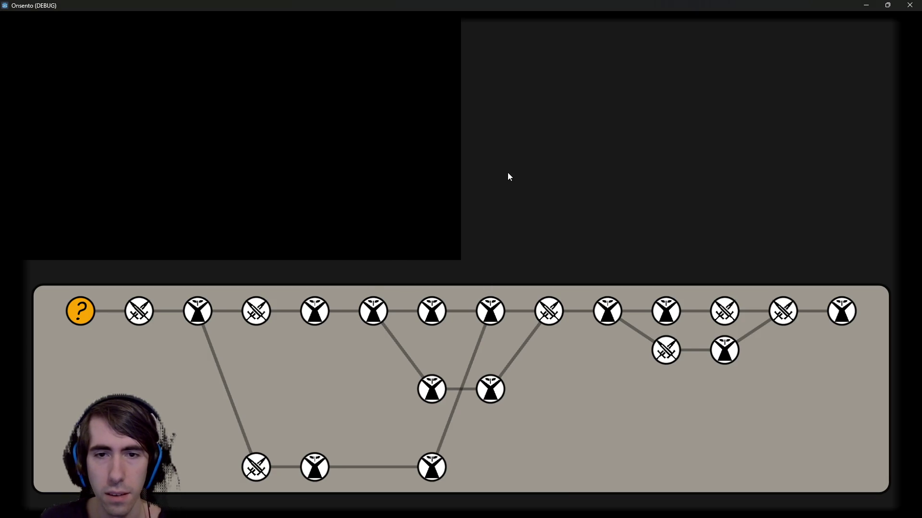
{"action": "key", "text": "alt+F4"}
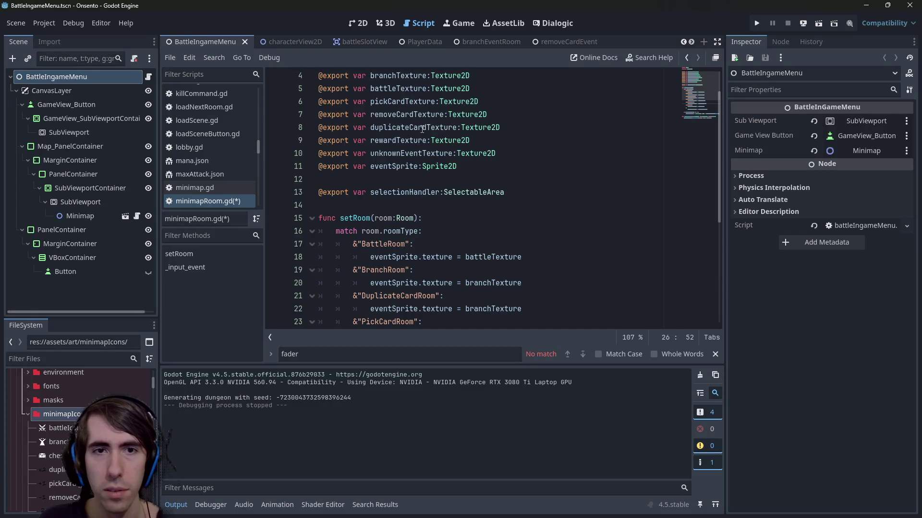
- Replace branchTexture with duplicateCardTexture on line 22 and rewardTexture under RewardRoom
{"action": "double_click", "coordinate": [487, 310]}
{"action": "type", "text": "duplicateCardTexture"}
{"action": "double_click", "coordinate": [404, 140]}
{"action": "key", "text": "ctrl+c"}
{"action": "scroll", "coordinate": [448, 232], "scroll_direction": "down", "scroll_amount": 3}
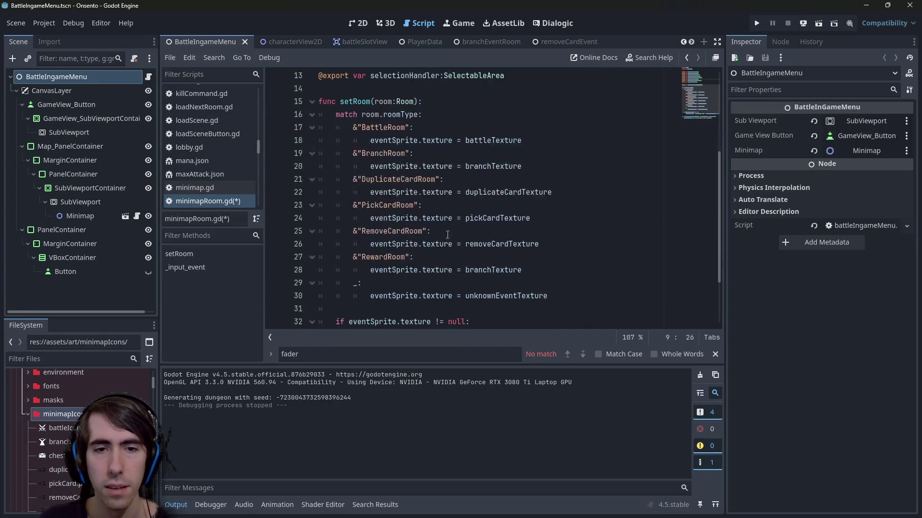
{"action": "double_click", "coordinate": [472, 272]}
{"action": "key", "text": "ctrl+v"}
- Review the DuplicateCardRoom lines and start, then cancel, a 'battle' resource search
{"action": "double_click", "coordinate": [503, 166]}
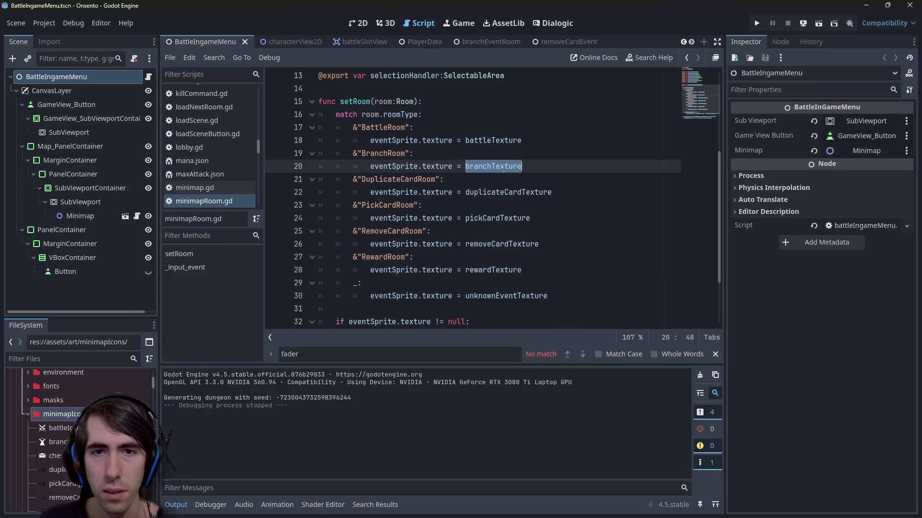
{"action": "left_click", "coordinate": [504, 192]}
{"action": "left_click", "coordinate": [515, 184]}
{"action": "scroll", "coordinate": [521, 105], "scroll_direction": "up", "scroll_amount": 1}
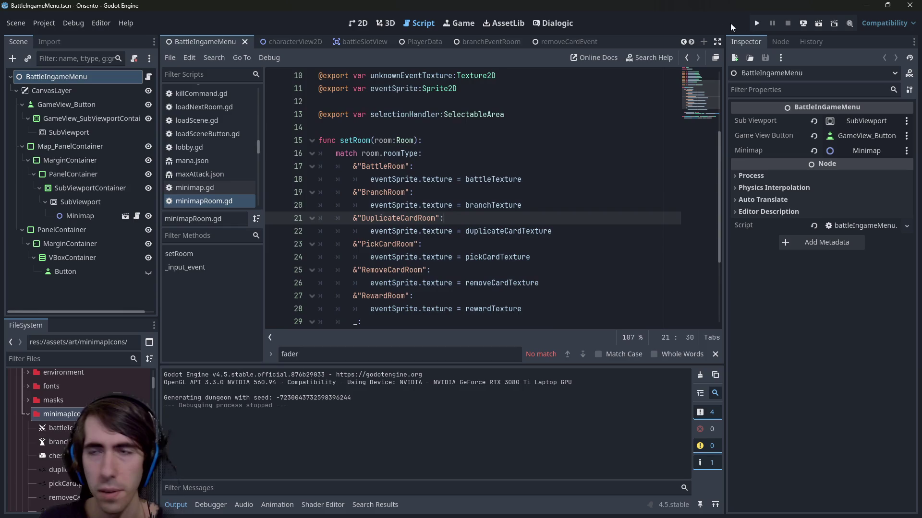
{"action": "scroll", "coordinate": [534, 36], "scroll_direction": "down", "scroll_amount": 5}
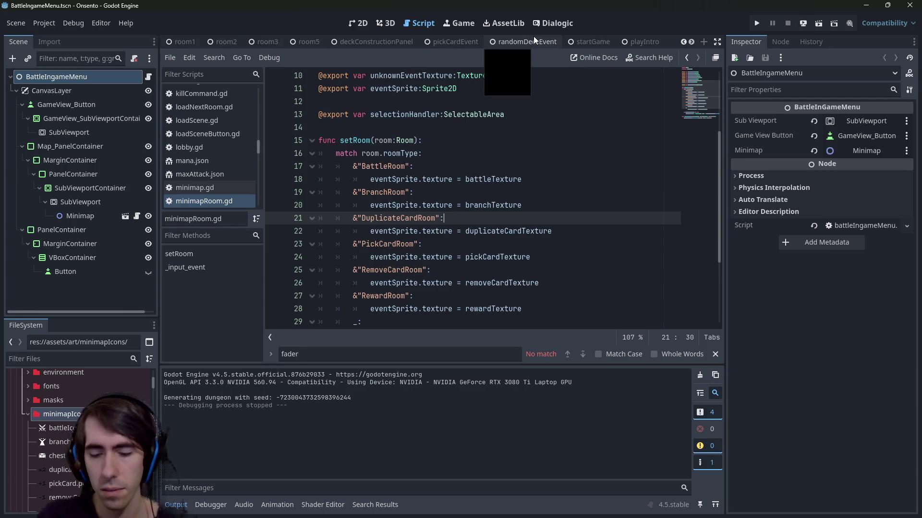
{"action": "key", "text": "alt+shift+o"}
{"action": "type", "text": "battle"}
{"action": "key", "text": "Escape"}
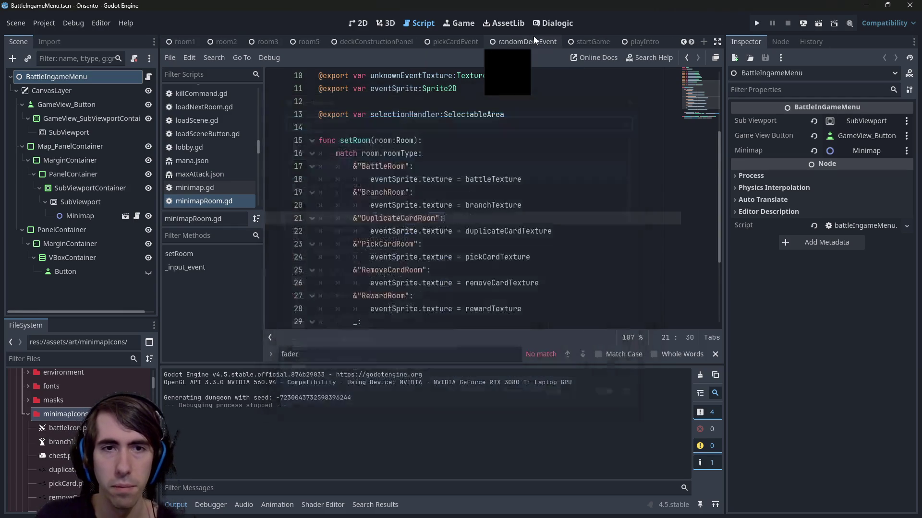
{"action": "left_click", "coordinate": [819, 23]}
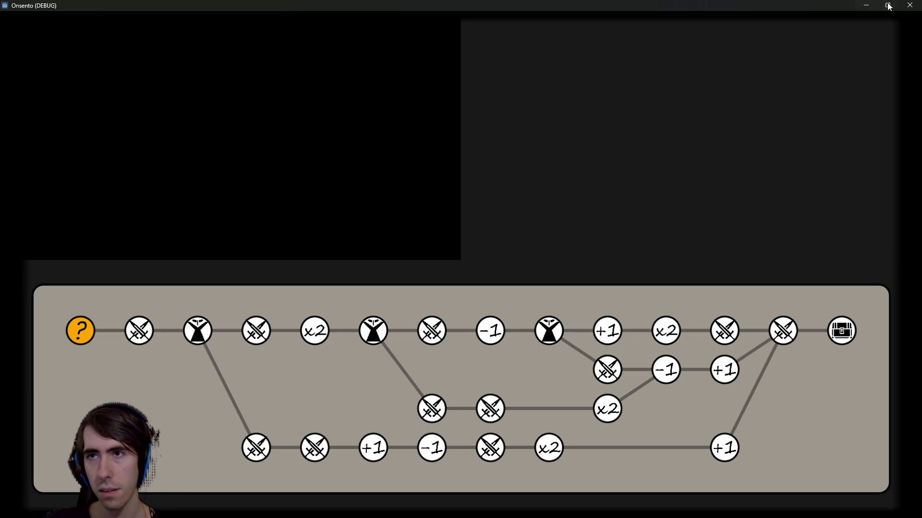
{"action": "left_click", "coordinate": [910, 5]}
{"action": "scroll", "coordinate": [494, 152], "scroll_direction": "up", "scroll_amount": 3}
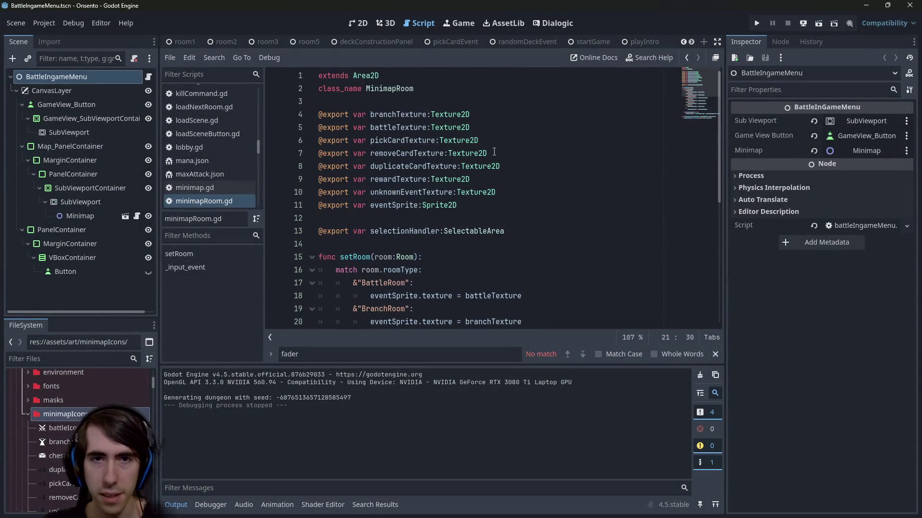
- Duplicate the exported rewardTexture declaration line
{"action": "left_click_drag", "start_coordinate": [323, 179], "coordinate": [322, 166]}
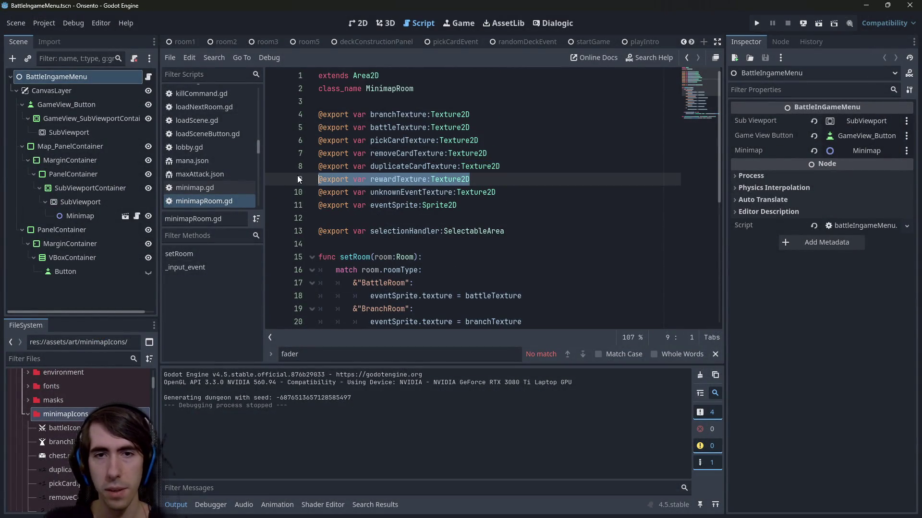
{"action": "key", "text": "Left"}
{"action": "key", "text": "Down"}
{"action": "key", "text": "End"}
{"action": "key", "text": "ctrl+shift+d"}
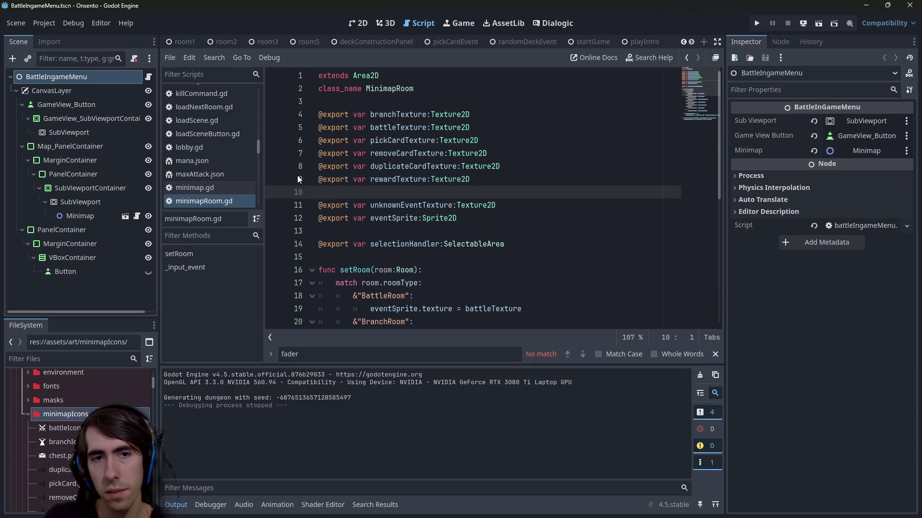
- Rename the duplicated variable to characterJoinTexture and save minimapRoom.gd
{"action": "left_click", "coordinate": [370, 192]}
{"action": "type", "text": "ch"}
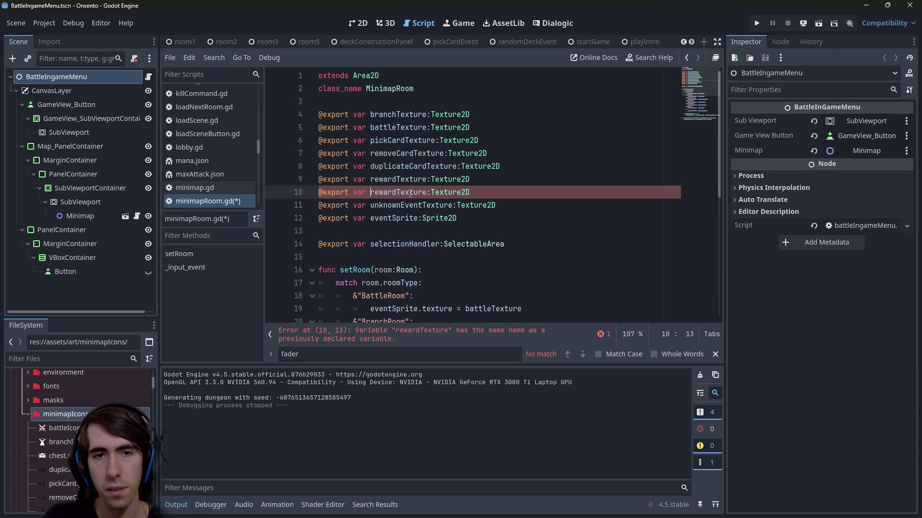
{"action": "type", "text": "aracter"}
{"action": "key", "text": "Delete"}
{"action": "key", "text": "Delete"}
{"action": "key", "text": "Delete"}
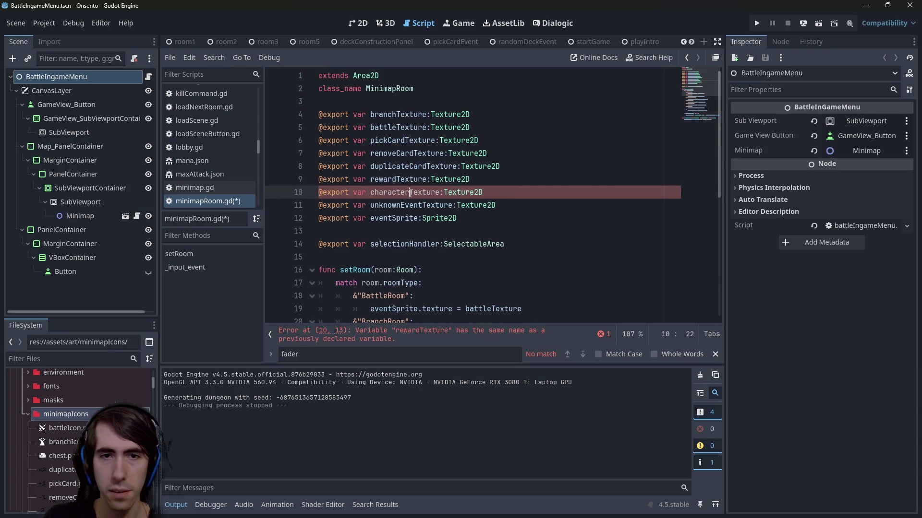
{"action": "scroll", "coordinate": [411, 193], "scroll_direction": "down", "scroll_amount": 5}
{"action": "left_click", "coordinate": [554, 244]}
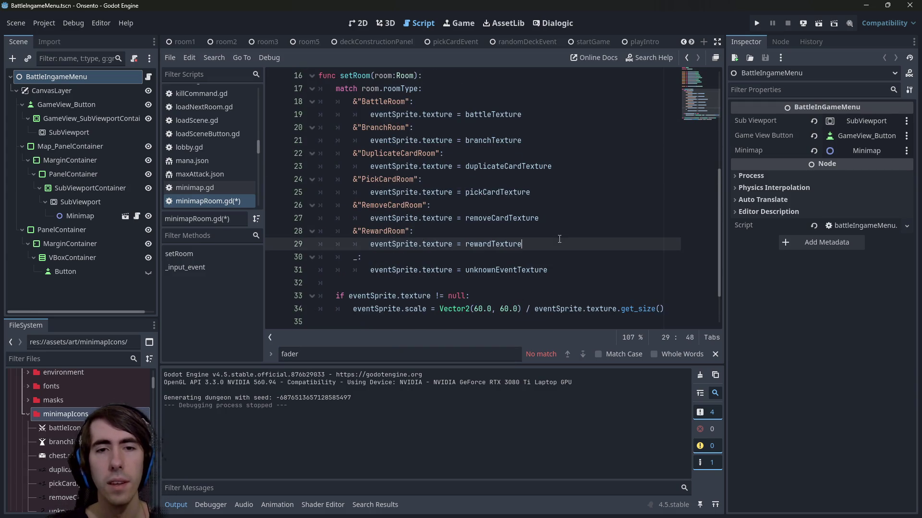
{"action": "scroll", "coordinate": [555, 227], "scroll_direction": "up", "scroll_amount": 2}
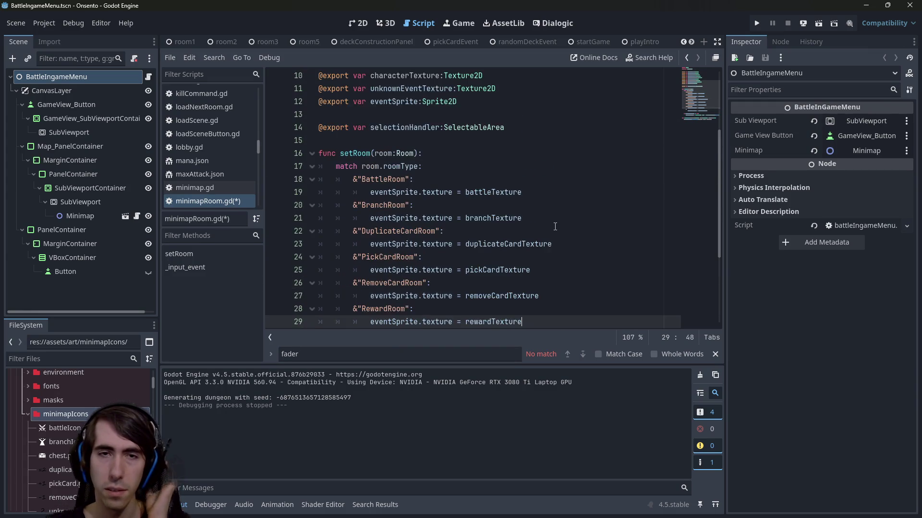
{"action": "scroll", "coordinate": [441, 147], "scroll_direction": "up", "scroll_amount": 2}
{"action": "left_click", "coordinate": [410, 153]}
{"action": "type", "text": "Join"}
{"action": "key", "text": "ctrl+s"}
- Select the CanvasLayer node in the scene tree
{"action": "scroll", "coordinate": [460, 207], "scroll_direction": "down", "scroll_amount": 1}
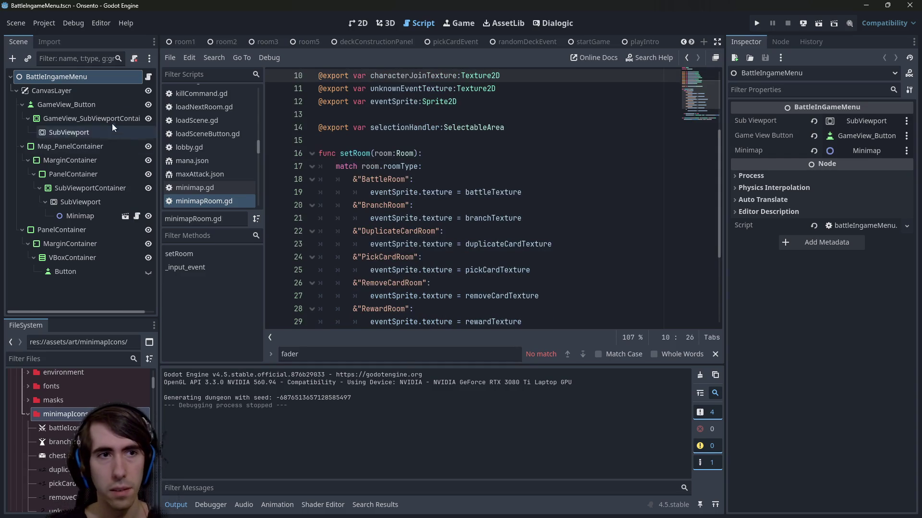
{"action": "left_click", "coordinate": [52, 90]}
{"action": "left_click", "coordinate": [452, 192]}
{"action": "scroll", "coordinate": [557, 47], "scroll_direction": "down", "scroll_amount": 10}
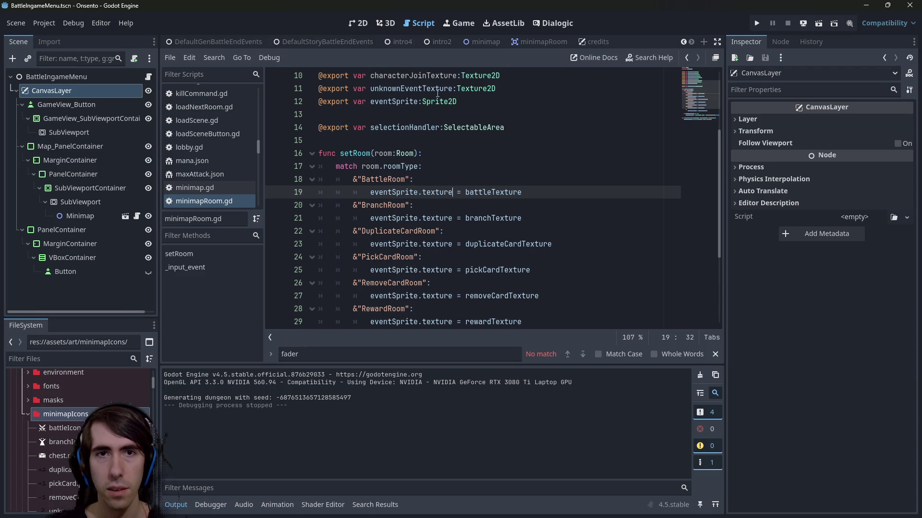
- In the minimapRoom scene, search textures for 'character' for Character Join Texture, then cancel
{"action": "left_click", "coordinate": [542, 42]}
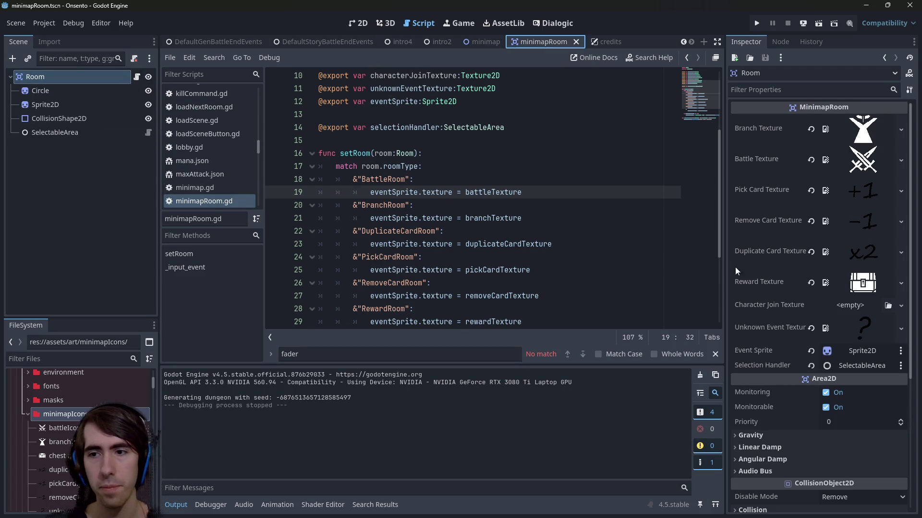
{"action": "left_click", "coordinate": [850, 305]}
{"action": "left_click", "coordinate": [845, 495]}
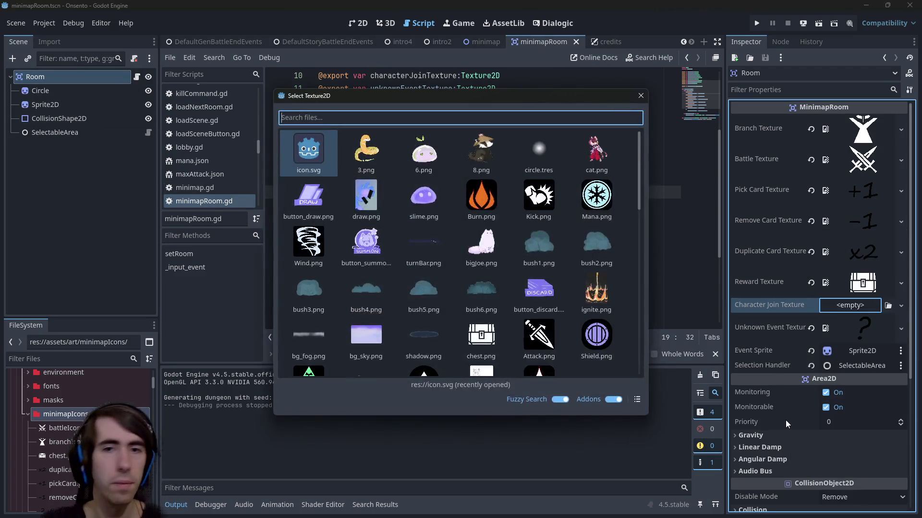
{"action": "type", "text": "character"}
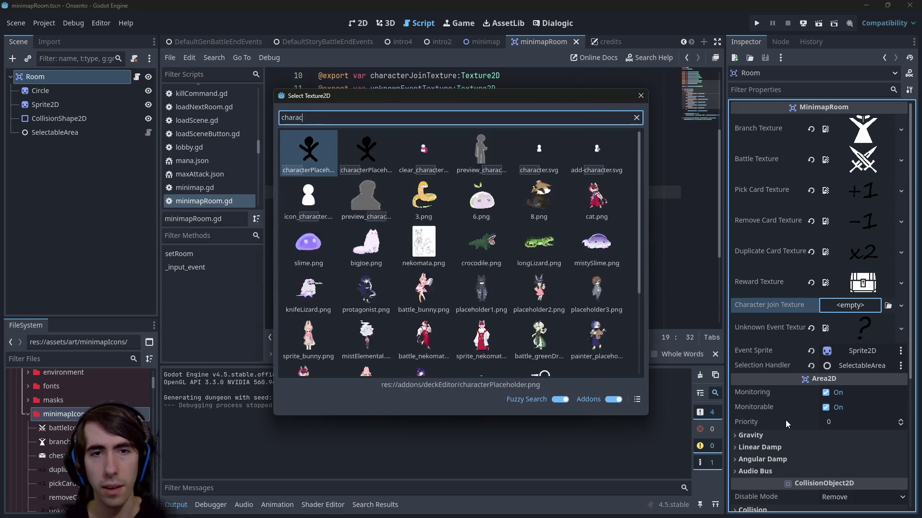
{"action": "scroll", "coordinate": [451, 273], "scroll_direction": "down", "scroll_amount": 5}
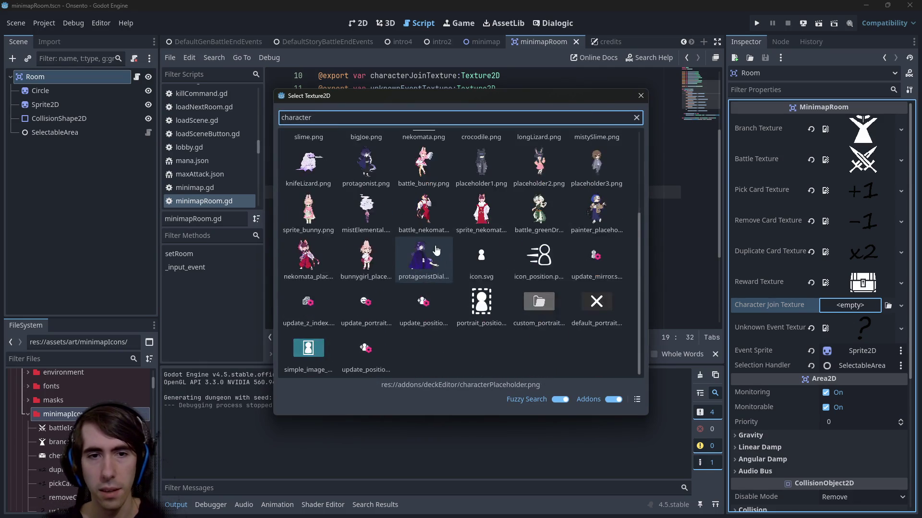
{"action": "left_click", "coordinate": [637, 117]}
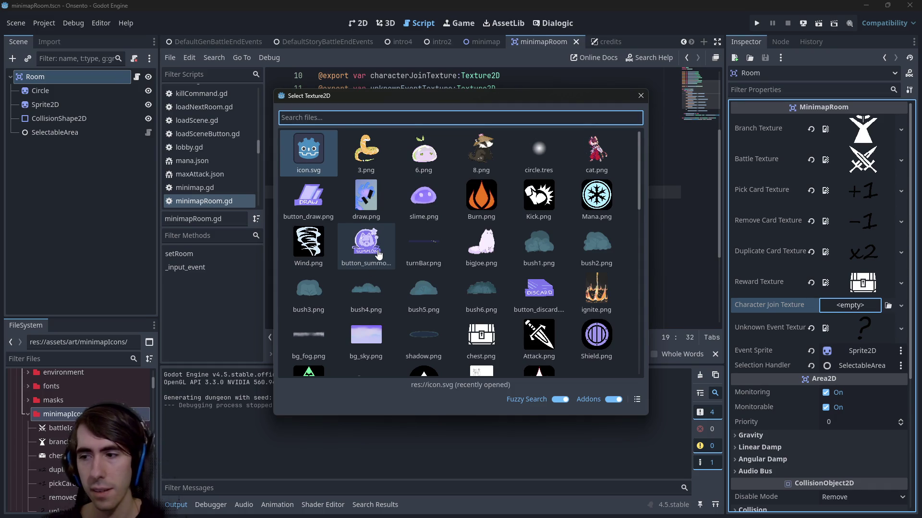
{"action": "left_click", "coordinate": [640, 96]}
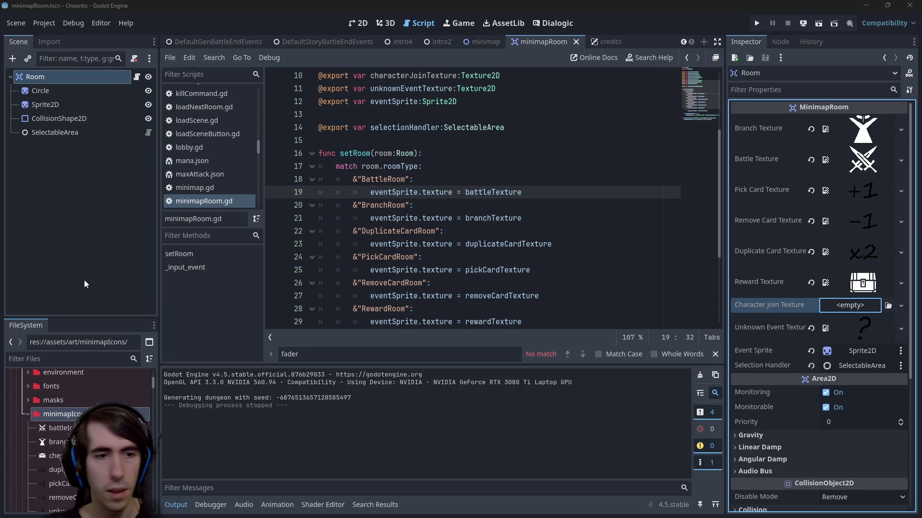
- Filter project files for 'summon' and reveal button_summon.png in the system file manager
{"action": "left_click", "coordinate": [100, 359]}
{"action": "type", "text": "summon"}
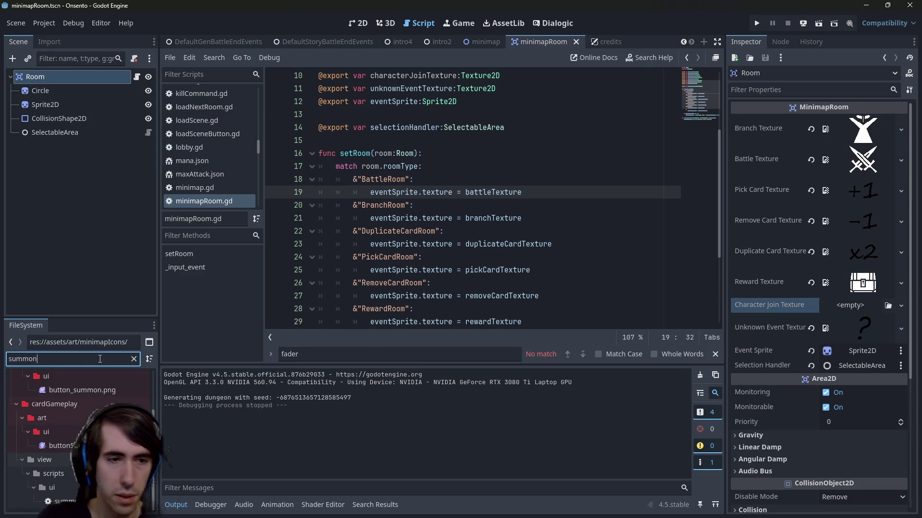
{"action": "right_click", "coordinate": [95, 446]}
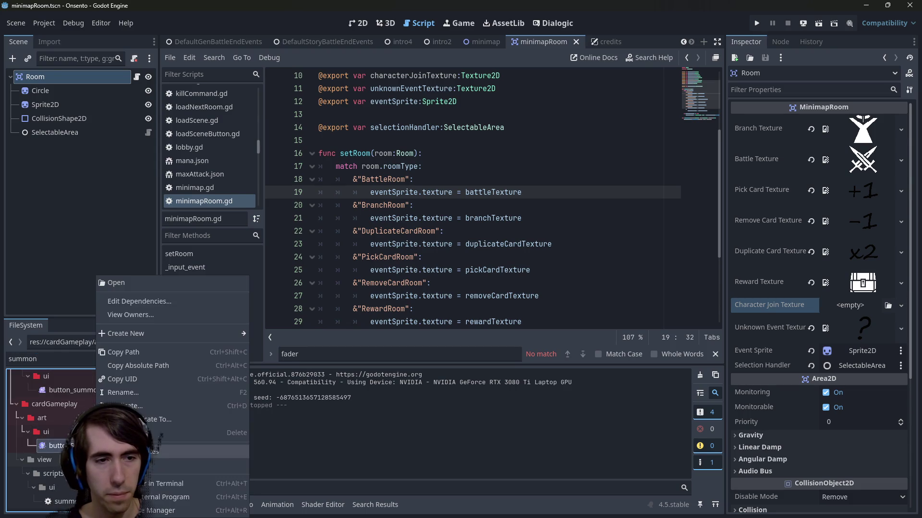
{"action": "left_click", "coordinate": [125, 510]}
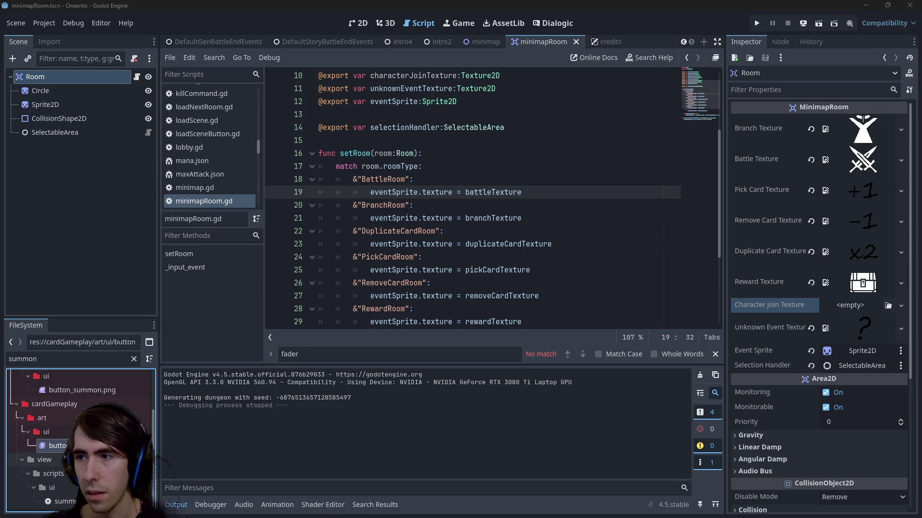
{"action": "right_click", "coordinate": [78, 390]}
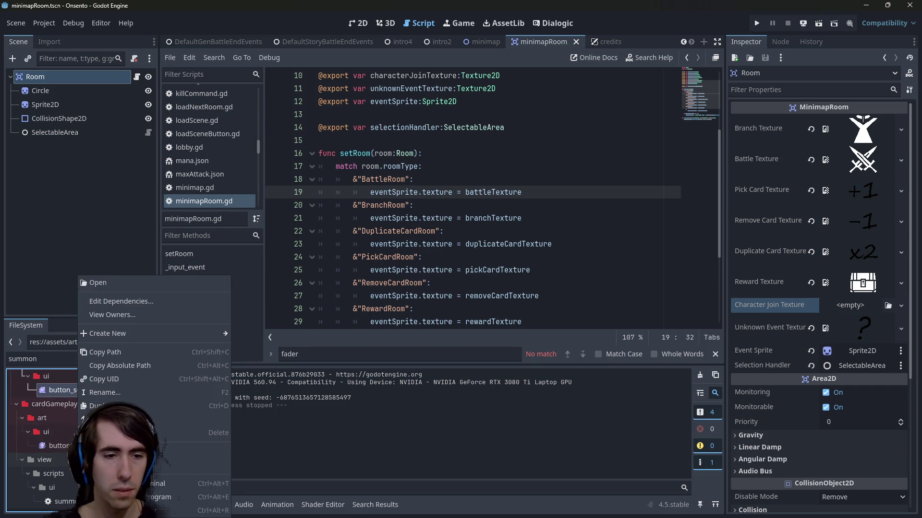
{"action": "key", "text": "Escape"}
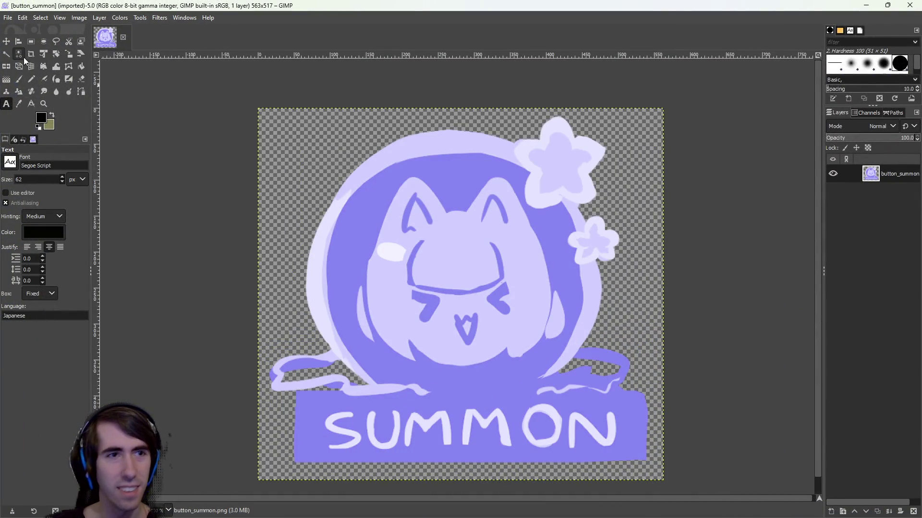
- Fuzzy-select and delete the dark purple circle, banner, ring, stars and ribbon around the cat
{"action": "left_click", "coordinate": [6, 54]}
{"action": "left_click", "coordinate": [628, 188]}
{"action": "left_click", "coordinate": [541, 223]}
{"action": "key", "text": "Delete"}
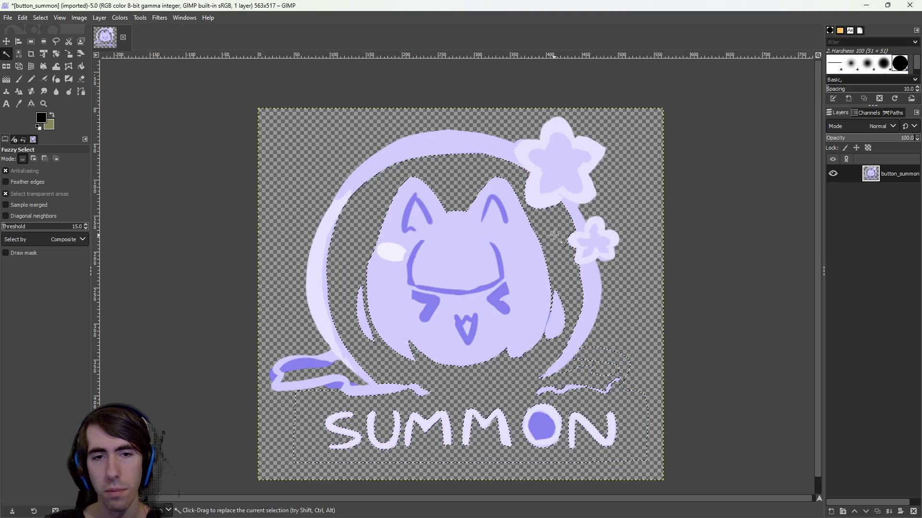
{"action": "left_click_drag", "start_coordinate": [353, 229], "coordinate": [237, 200]}
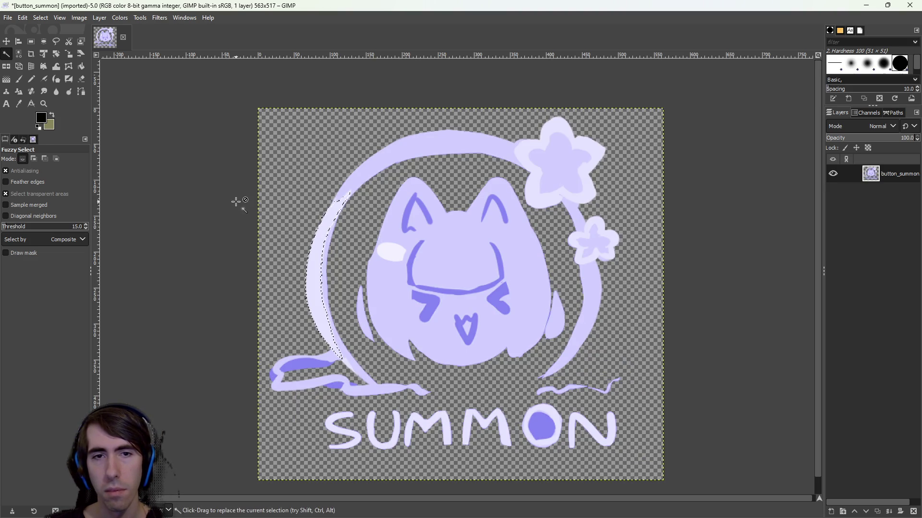
{"action": "left_click_drag", "start_coordinate": [423, 211], "coordinate": [444, 224]}
{"action": "key", "text": "Delete"}
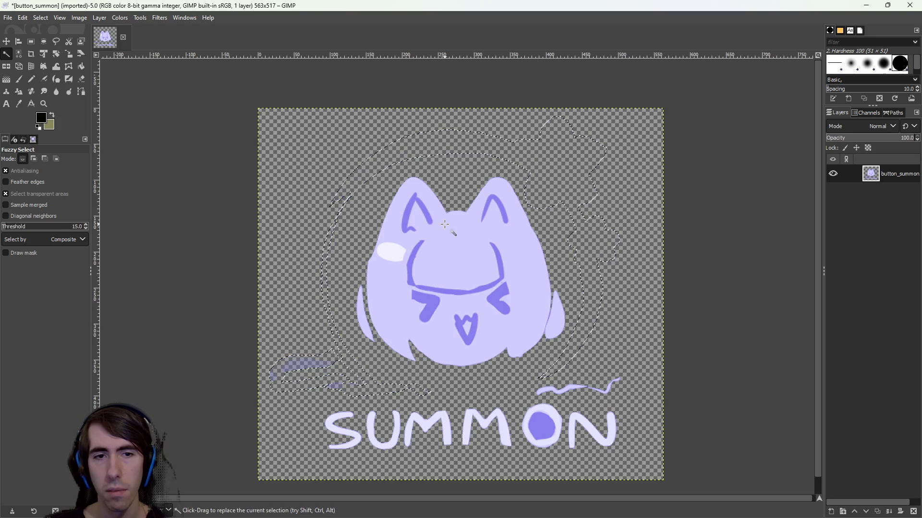
- Rectangle-select and erase the ribbon, the SUMMON letters and leftover marks at the lower left
{"action": "left_click", "coordinate": [31, 41]}
{"action": "mouse_move", "coordinate": [627, 366]}
{"action": "left_mouse_down"}
{"action": "mouse_move", "coordinate": [644, 368]}
{"action": "mouse_move", "coordinate": [475, 465]}
{"action": "mouse_move", "coordinate": [502, 463]}
{"action": "left_mouse_up"}
{"action": "key", "text": "Delete"}
{"action": "left_click_drag", "start_coordinate": [293, 376], "coordinate": [503, 473]}
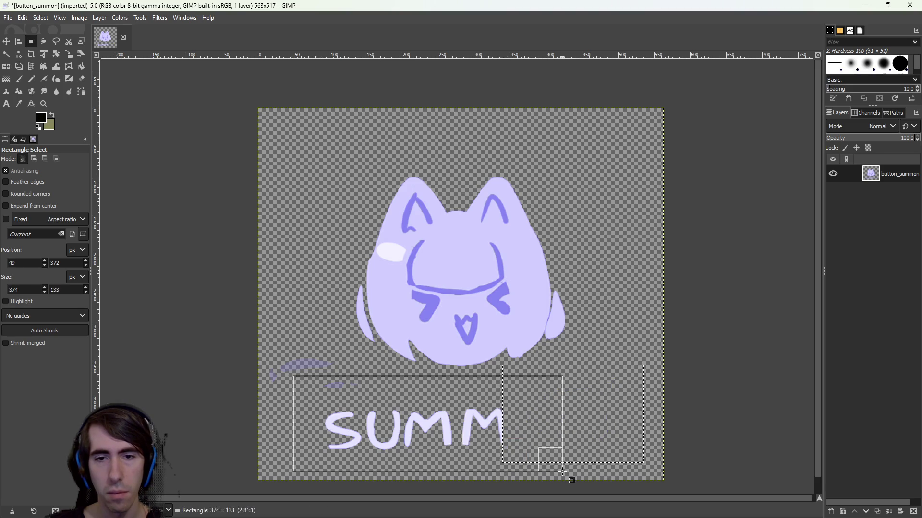
{"action": "key", "text": "Delete"}
{"action": "left_click_drag", "start_coordinate": [240, 339], "coordinate": [349, 434]}
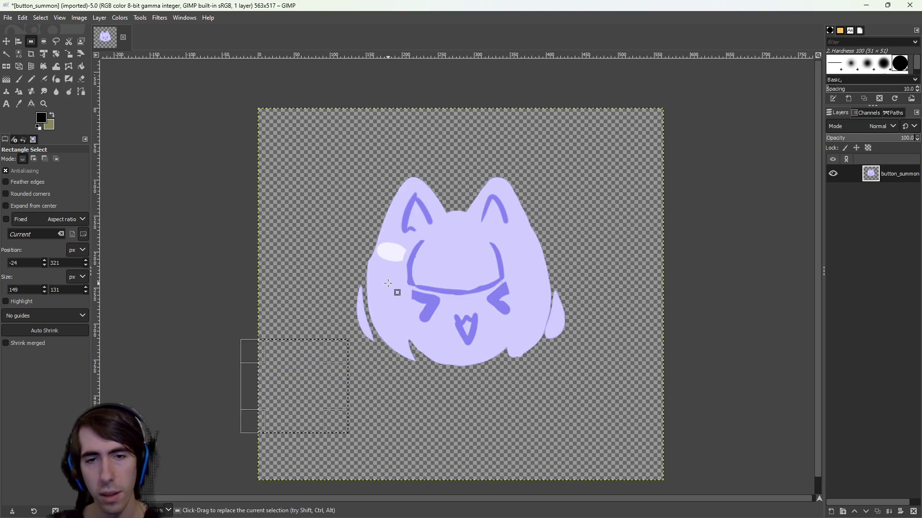
{"action": "key", "text": "Delete"}
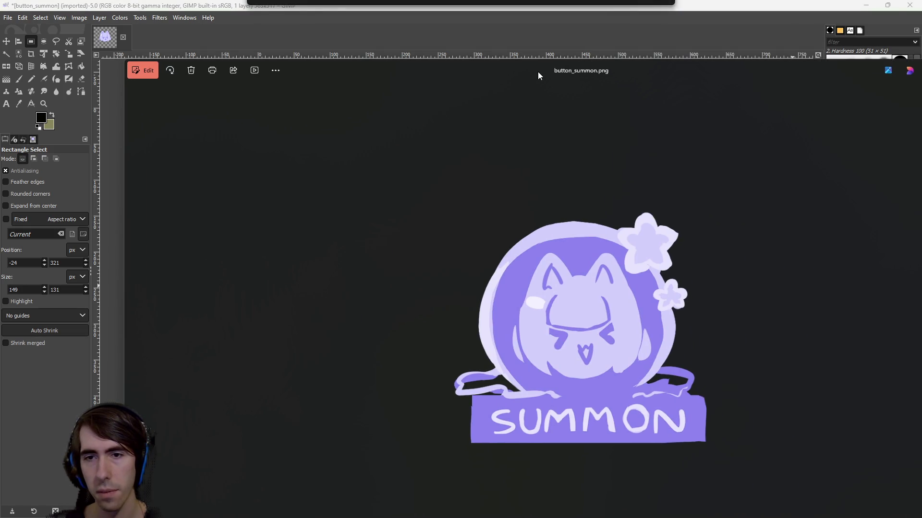
- Box-select strips along the left, bottom, right and top edges to check for leftover pixels
{"action": "left_click_drag", "start_coordinate": [538, 73], "coordinate": [921, 96]}
{"action": "left_click", "coordinate": [319, 184]}
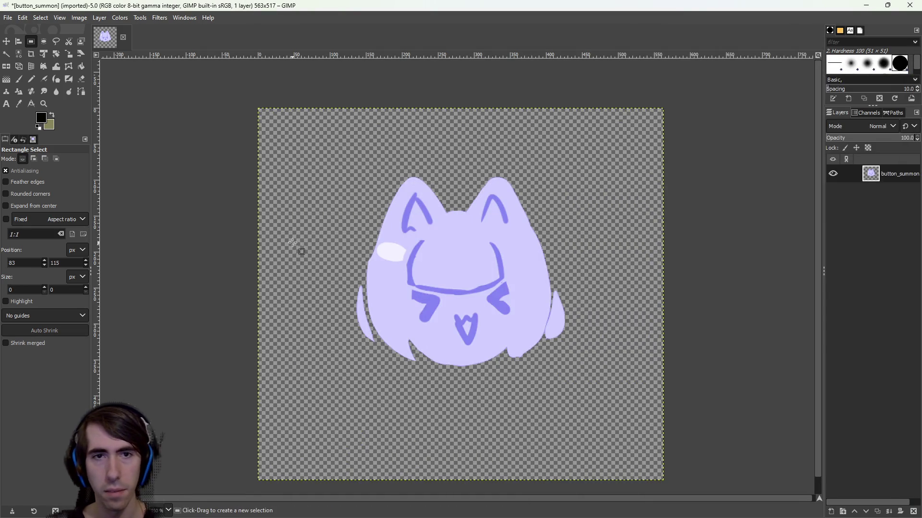
{"action": "mouse_move", "coordinate": [233, 98]}
{"action": "left_mouse_down"}
{"action": "mouse_move", "coordinate": [358, 494]}
{"action": "mouse_move", "coordinate": [351, 494]}
{"action": "left_mouse_up"}
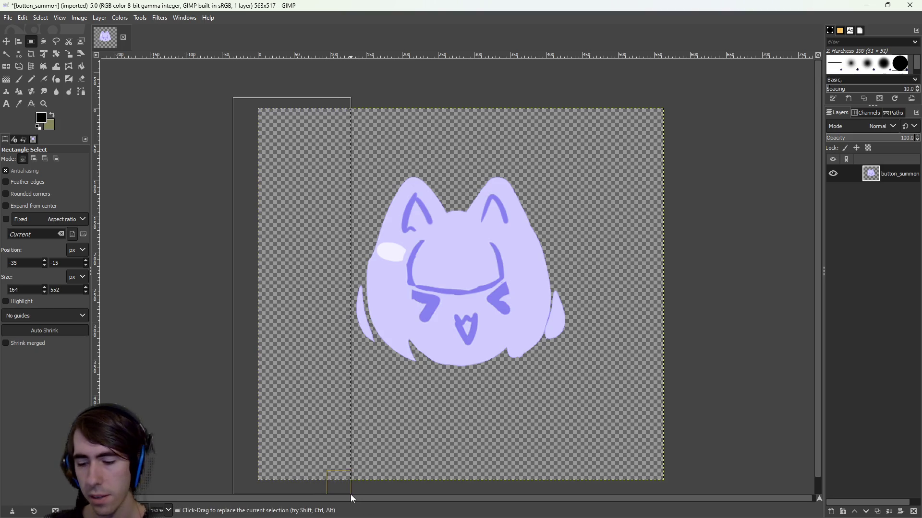
{"action": "mouse_move", "coordinate": [239, 369]}
{"action": "left_mouse_down"}
{"action": "mouse_move", "coordinate": [236, 375]}
{"action": "mouse_move", "coordinate": [565, 449]}
{"action": "mouse_move", "coordinate": [686, 496]}
{"action": "left_mouse_up"}
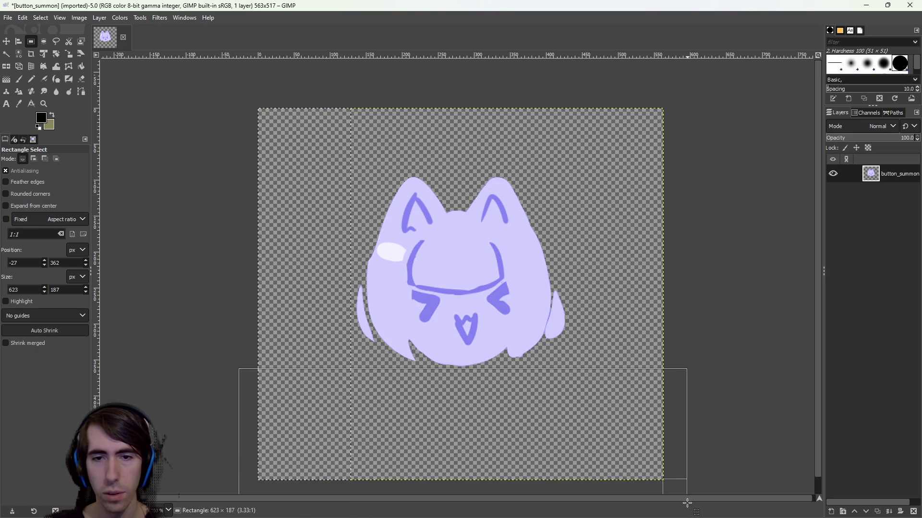
{"action": "left_click", "coordinate": [686, 120]}
{"action": "mouse_move", "coordinate": [706, 82]}
{"action": "left_mouse_down"}
{"action": "mouse_move", "coordinate": [570, 444]}
{"action": "mouse_move", "coordinate": [578, 449]}
{"action": "left_mouse_up"}
{"action": "mouse_move", "coordinate": [218, 92]}
{"action": "left_mouse_down"}
{"action": "mouse_move", "coordinate": [727, 163]}
{"action": "mouse_move", "coordinate": [733, 171]}
{"action": "left_mouse_up"}
{"action": "left_click", "coordinate": [509, 266]}
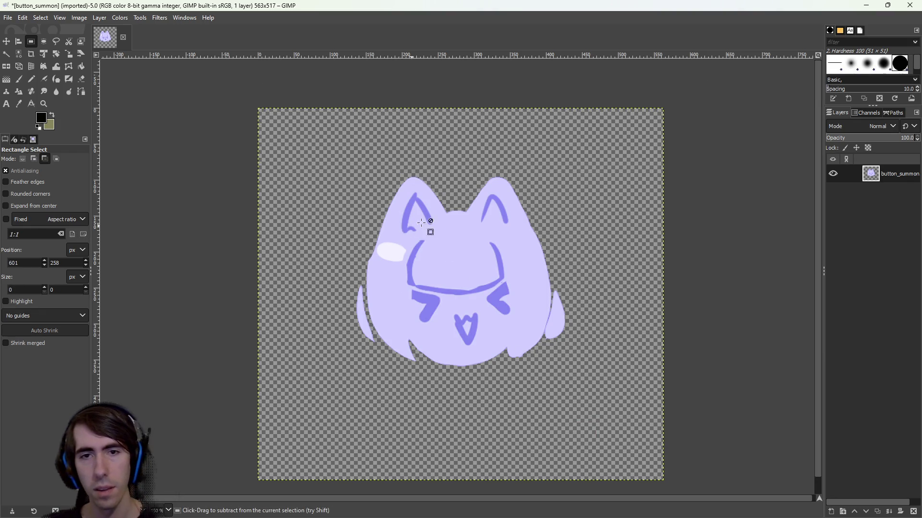
{"action": "scroll", "coordinate": [459, 255], "scroll_direction": "up", "scroll_amount": 2}
{"action": "scroll", "coordinate": [460, 296], "scroll_direction": "down", "scroll_amount": 2}
{"action": "scroll", "coordinate": [460, 296], "scroll_direction": "up", "scroll_amount": 2}
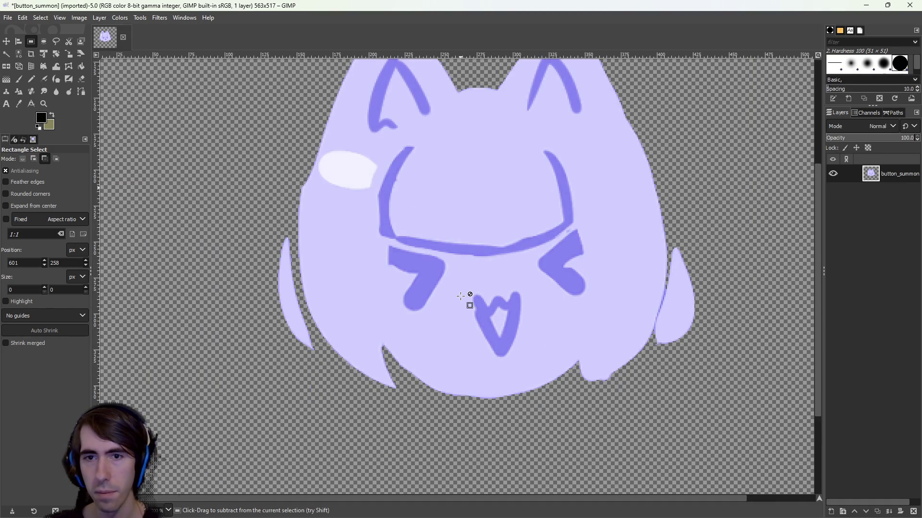
{"action": "scroll", "coordinate": [460, 296], "scroll_direction": "down", "scroll_amount": 2}
{"action": "key", "text": "alt+Tab"}
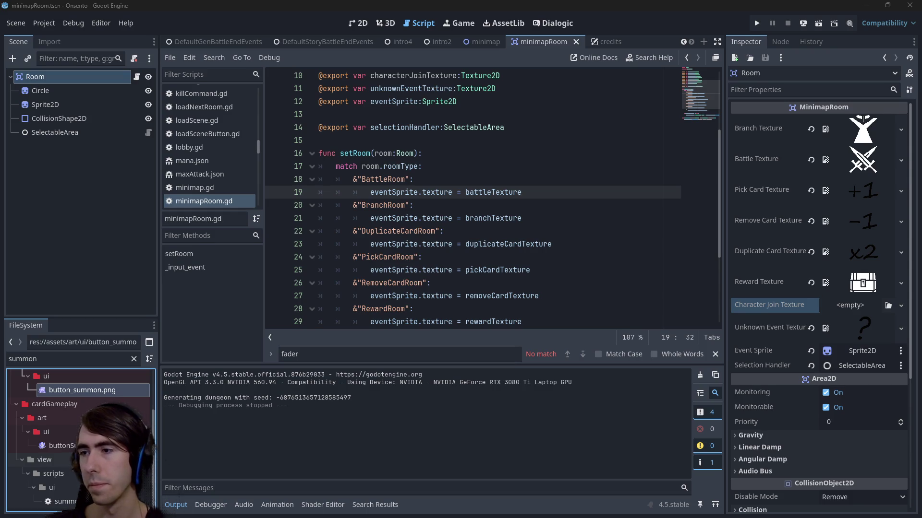
- Set the minimap room's Character Join Texture to characterJoin.png and save the scene
{"action": "left_click", "coordinate": [365, 231]}
{"action": "left_click", "coordinate": [370, 192]}
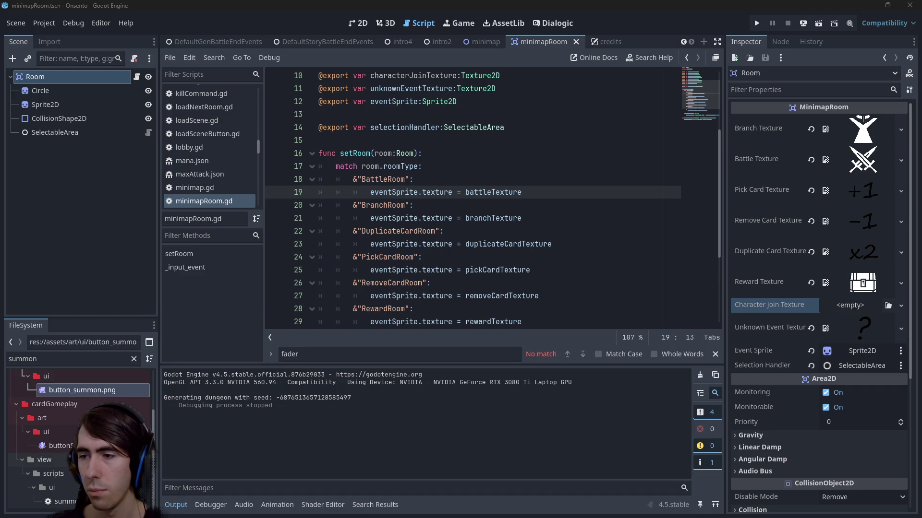
{"action": "left_click", "coordinate": [649, 232]}
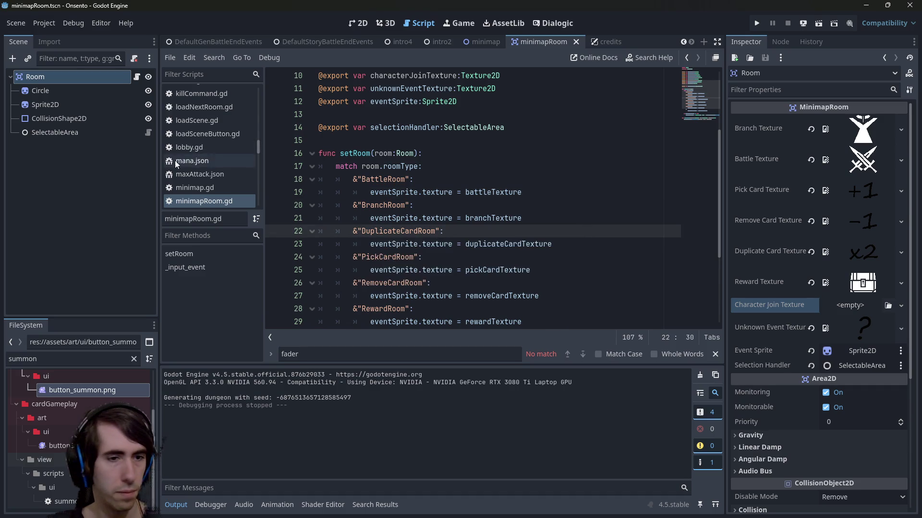
{"action": "left_click", "coordinate": [850, 306]}
{"action": "left_click", "coordinate": [845, 499]}
{"action": "type", "text": "character"}
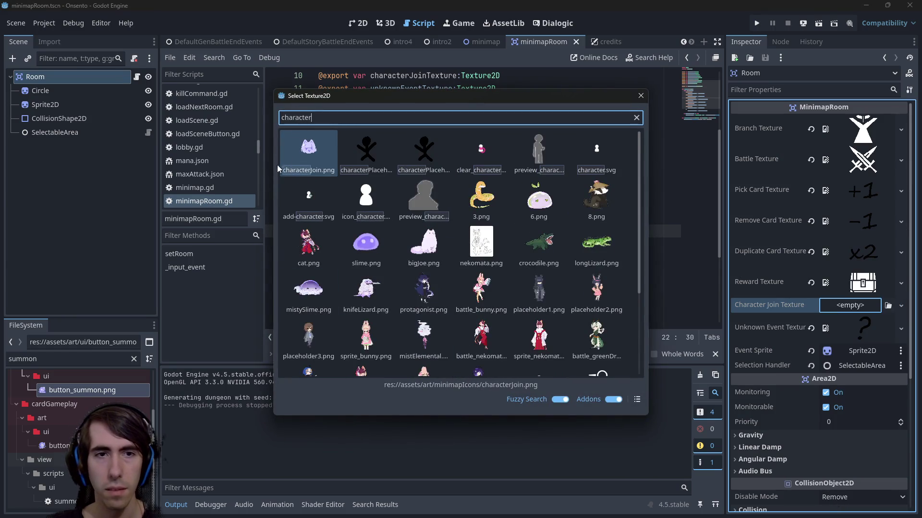
{"action": "double_click", "coordinate": [298, 146]}
{"action": "left_click", "coordinate": [439, 192]}
{"action": "key", "text": "ctrl+s"}
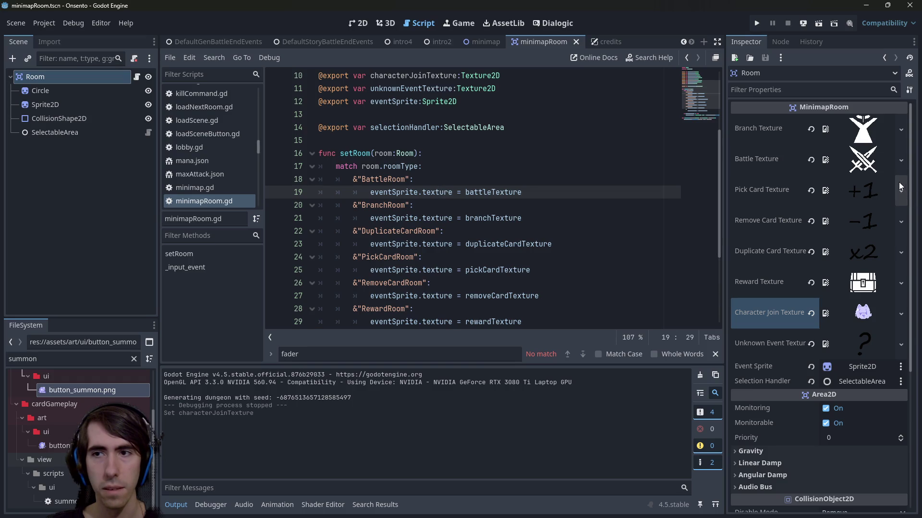
- Assign characterJoin.png as the Battle Texture too and save the minimapRoom scene
{"action": "left_click", "coordinate": [901, 161]}
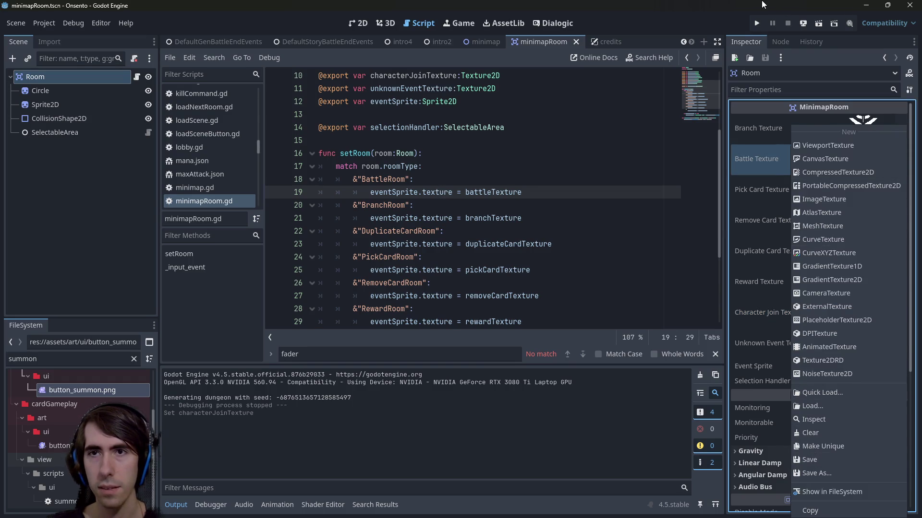
{"action": "key", "text": "Escape"}
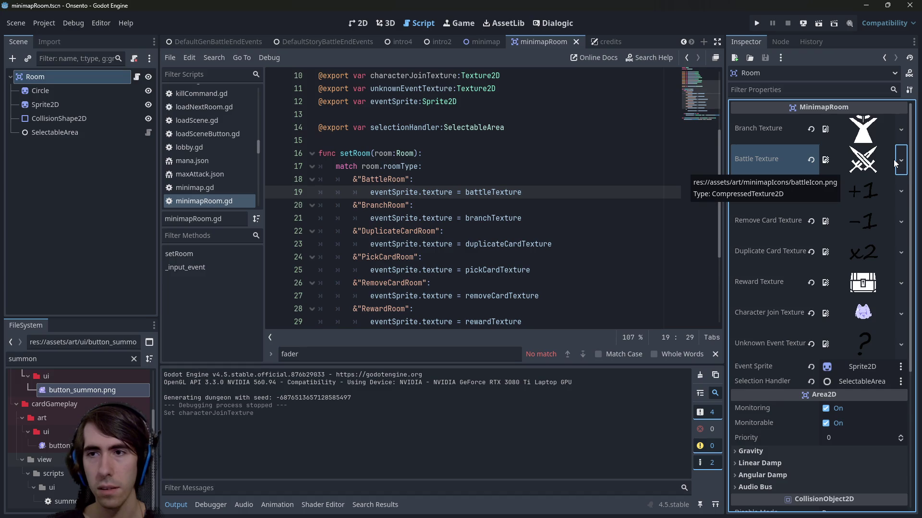
{"action": "left_click", "coordinate": [901, 161]}
{"action": "left_click", "coordinate": [827, 394]}
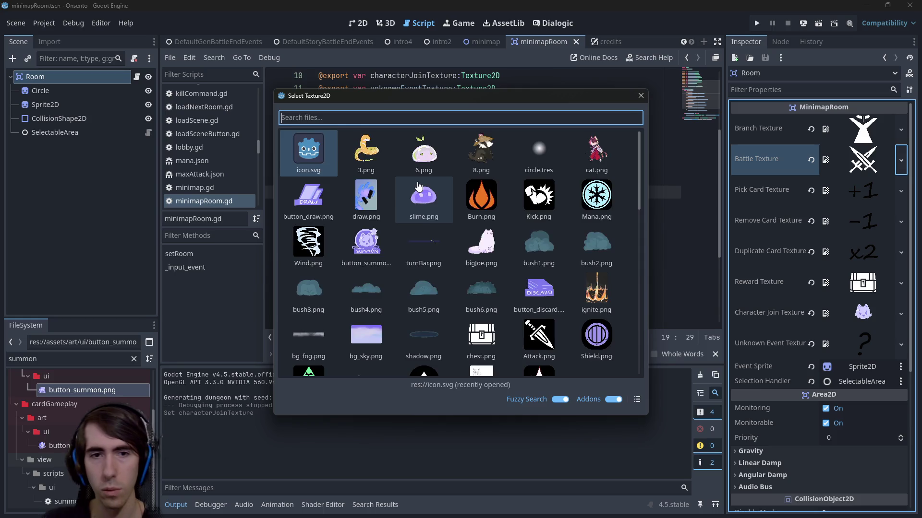
{"action": "type", "text": "characterj"}
{"action": "key", "text": "Return"}
{"action": "key", "text": "ctrl+s"}
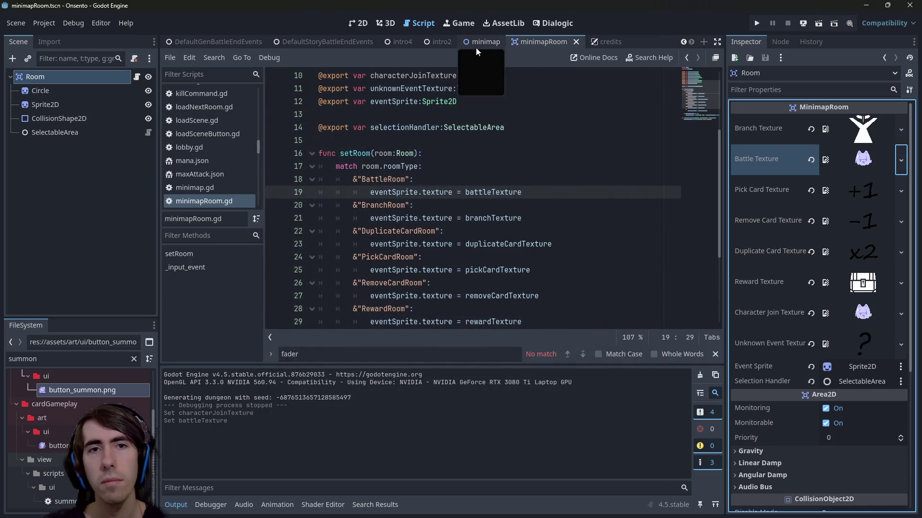
- Open BattleIngameMenu.tscn and run it with F6 to preview the minimap
{"action": "scroll", "coordinate": [473, 43], "scroll_direction": "up", "scroll_amount": 2}
{"action": "left_click", "coordinate": [474, 136]}
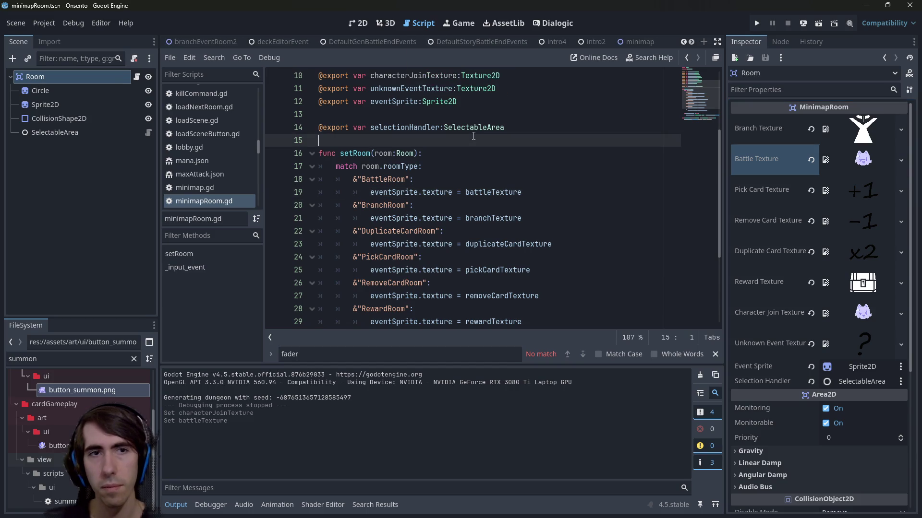
{"action": "key", "text": "shift+alt+o"}
{"action": "type", "text": "ingame"}
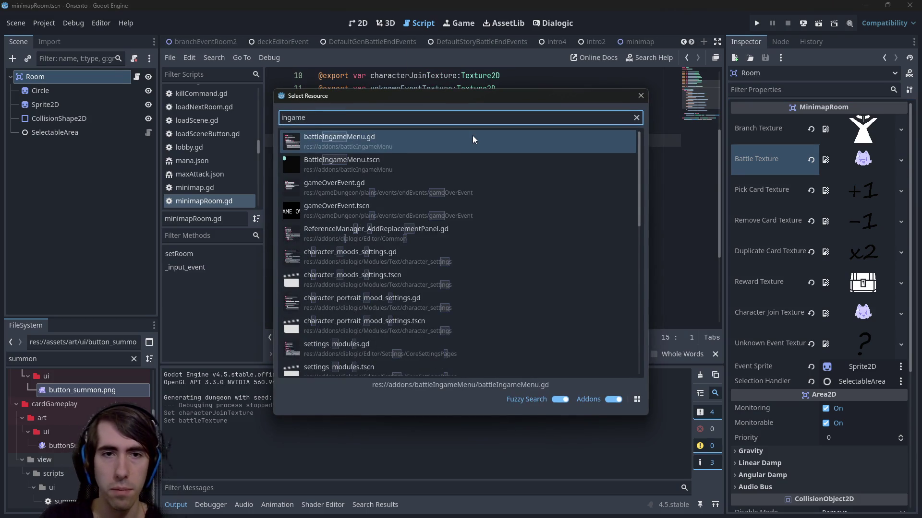
{"action": "key", "text": "Down"}
{"action": "key", "text": "Return"}
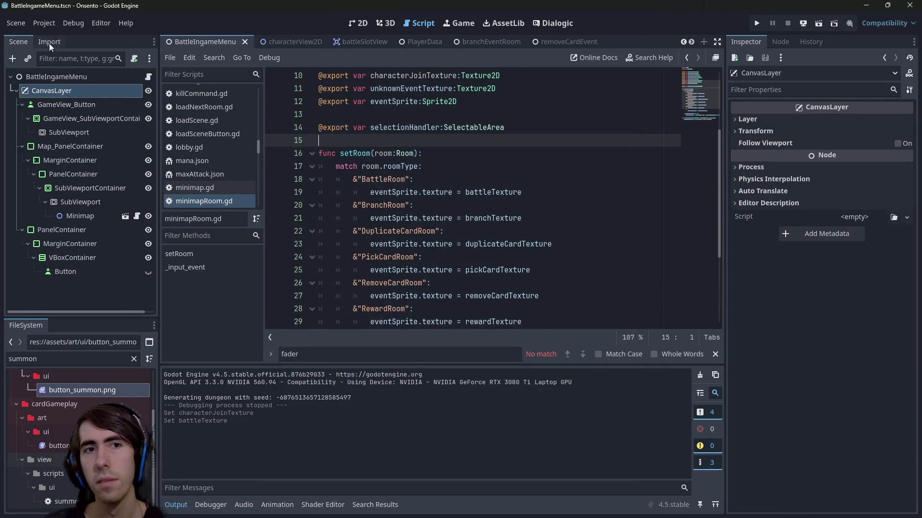
{"action": "mouse_move", "coordinate": [176, 44]}
{"action": "left_mouse_down"}
{"action": "mouse_move", "coordinate": [489, 63]}
{"action": "mouse_move", "coordinate": [497, 44]}
{"action": "left_mouse_up"}
{"action": "key", "text": "F6"}
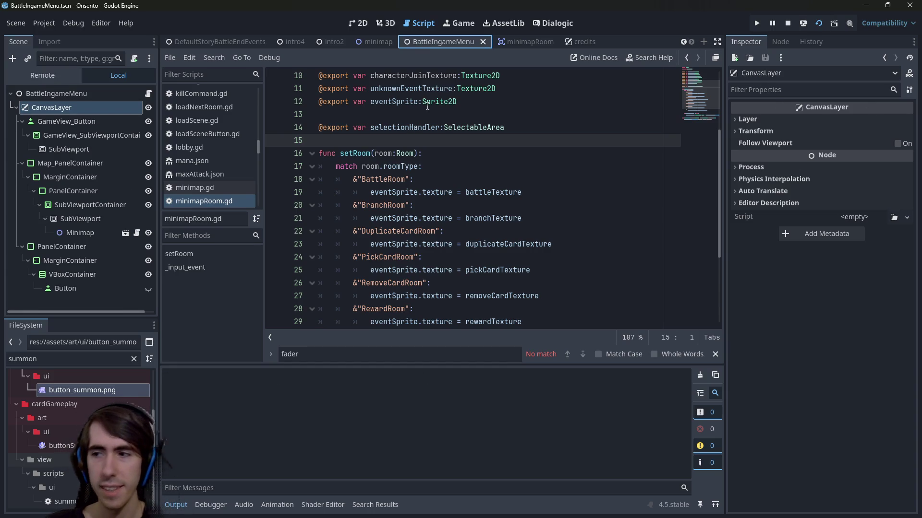
{"action": "mouse_move", "coordinate": [427, 106]}
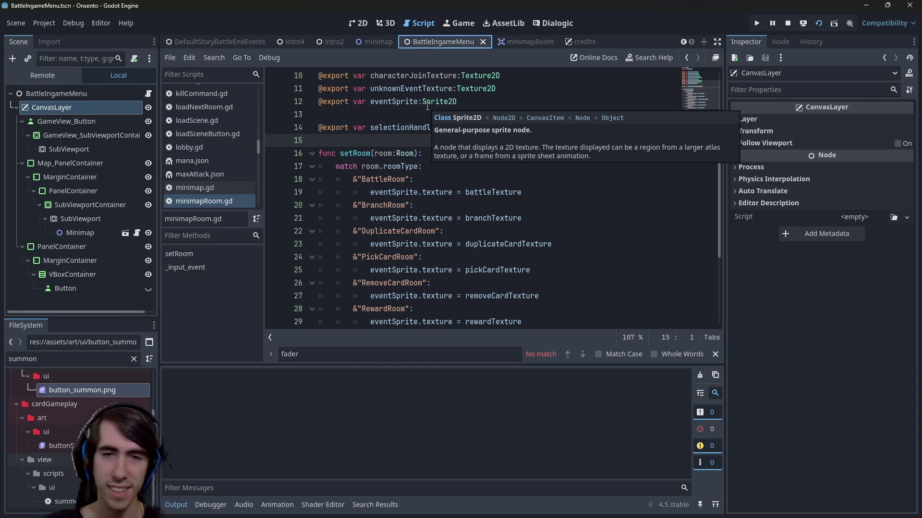
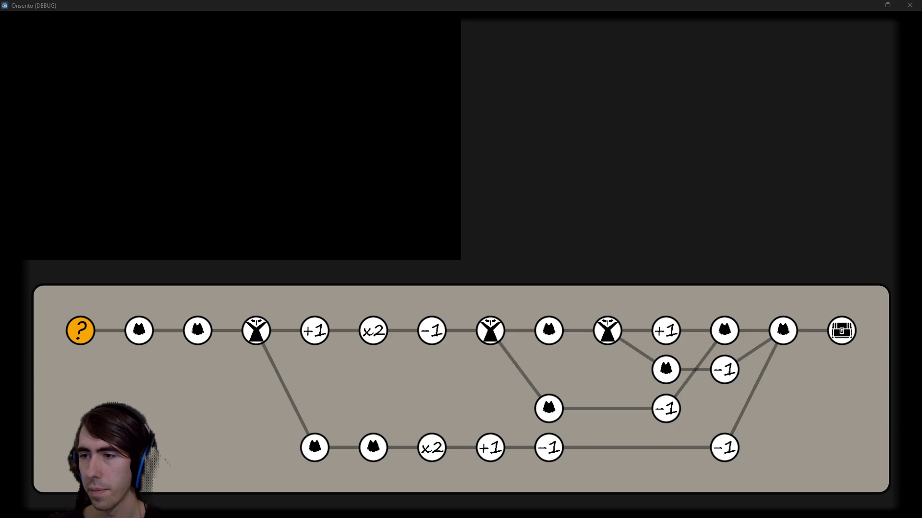
- Close the debug game, rerun the current scene with F6, review the slime minimap icons, then close it
{"action": "left_click", "coordinate": [910, 4]}
{"action": "key", "text": "F6"}
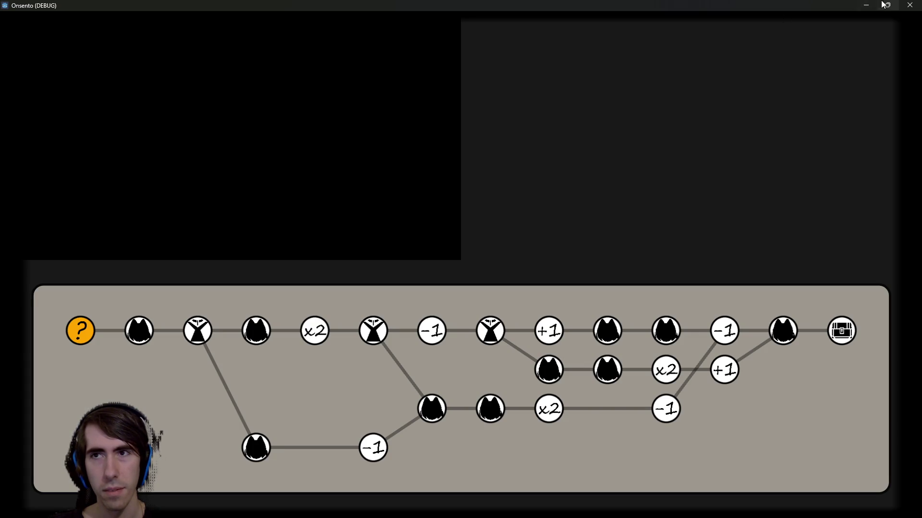
{"action": "left_click", "coordinate": [906, 5]}
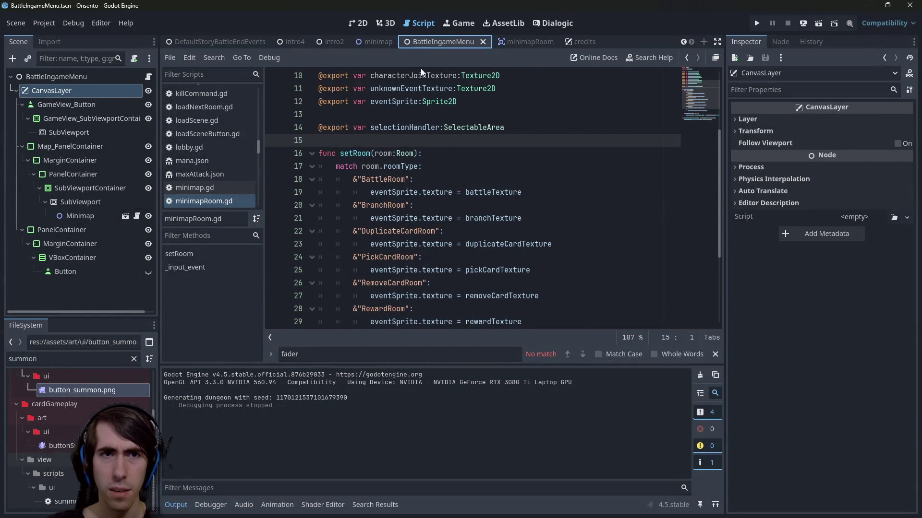
- Revert the minimapRoom Sprite2D's Self Modulate to white, then run the BattleIngameMenu scene
{"action": "left_click", "coordinate": [397, 89]}
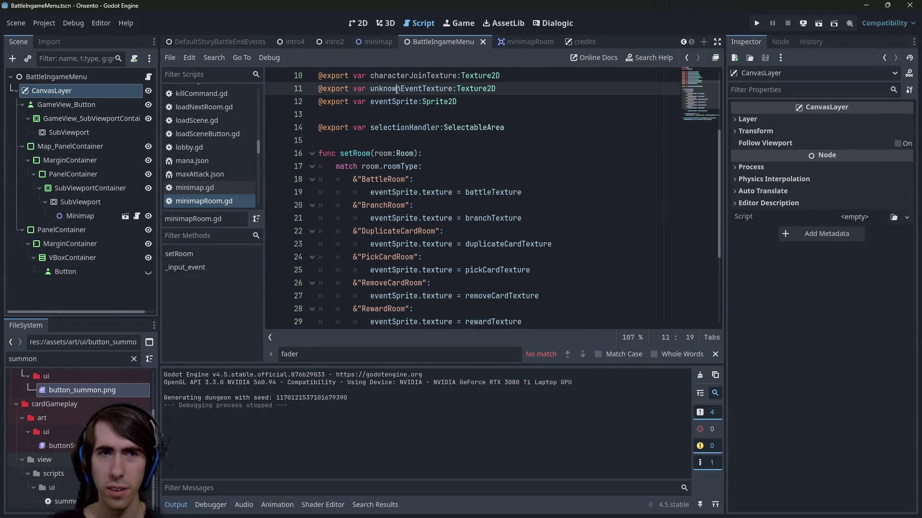
{"action": "left_click", "coordinate": [525, 43]}
{"action": "scroll", "coordinate": [806, 298], "scroll_direction": "down", "scroll_amount": 5}
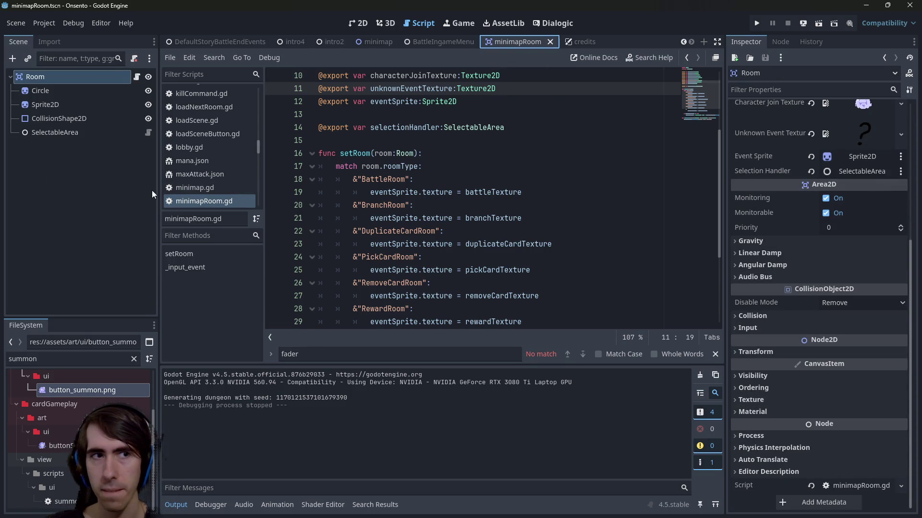
{"action": "left_click", "coordinate": [86, 94]}
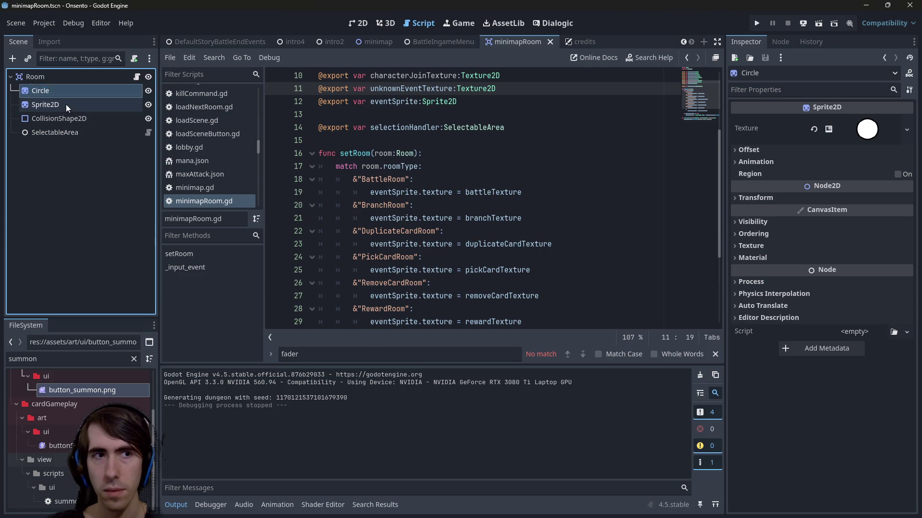
{"action": "left_click", "coordinate": [67, 106]}
{"action": "left_click", "coordinate": [814, 350]}
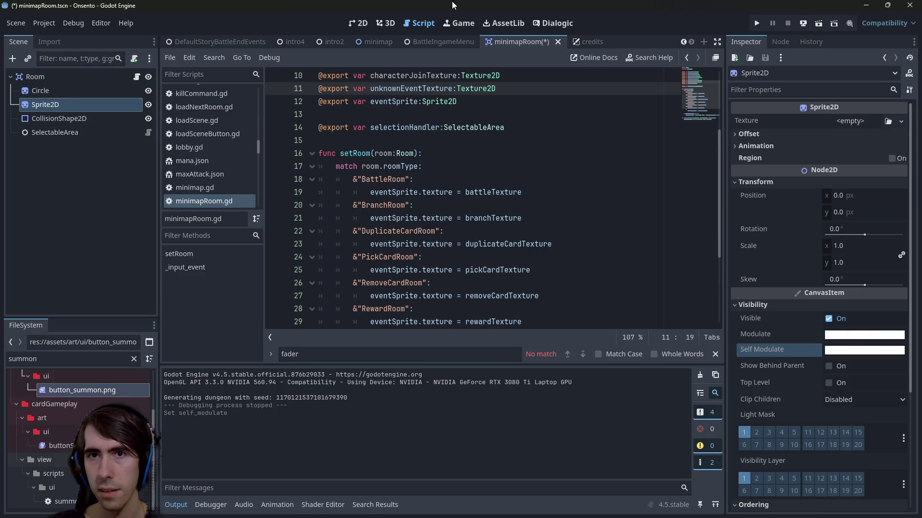
{"action": "left_click", "coordinate": [446, 46]}
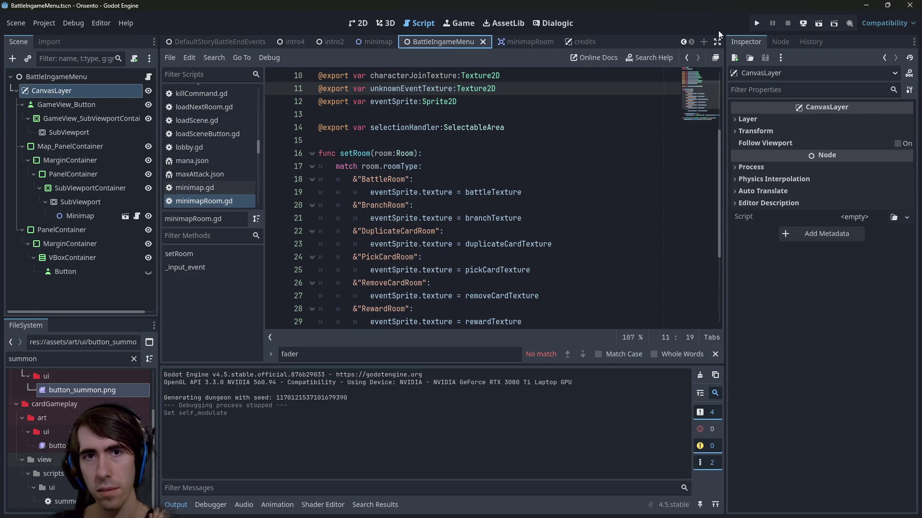
{"action": "left_click", "coordinate": [815, 24]}
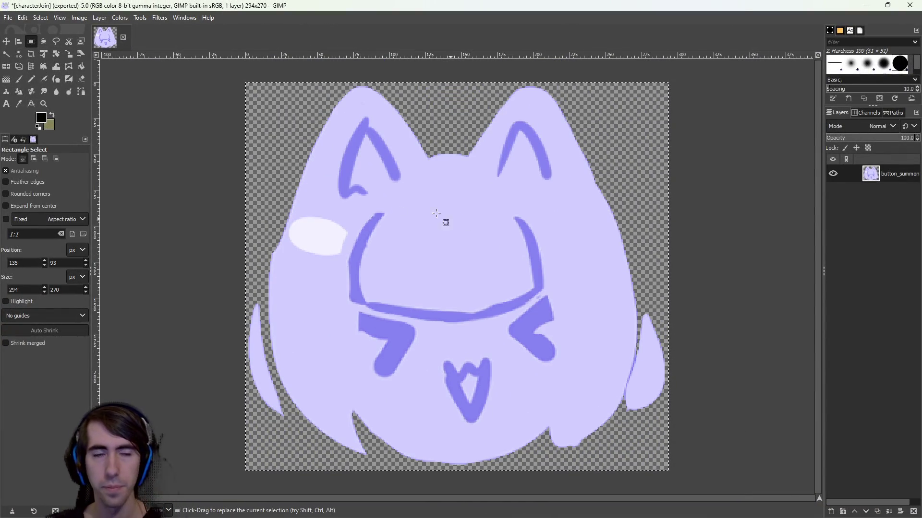
- Apply the Edge filter to the slime with the Sobel algorithm at amount 2.000
{"action": "left_click", "coordinate": [124, 18]}
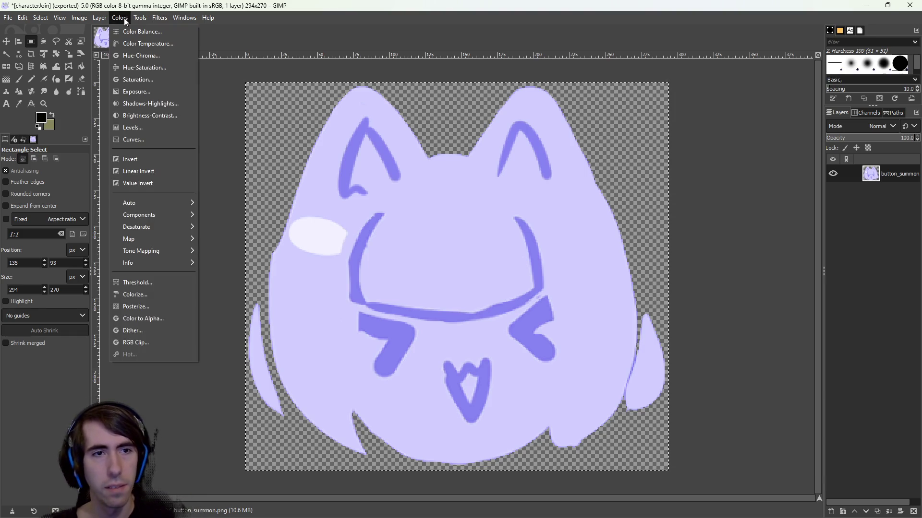
{"action": "left_click", "coordinate": [120, 18]}
{"action": "left_click", "coordinate": [124, 18]}
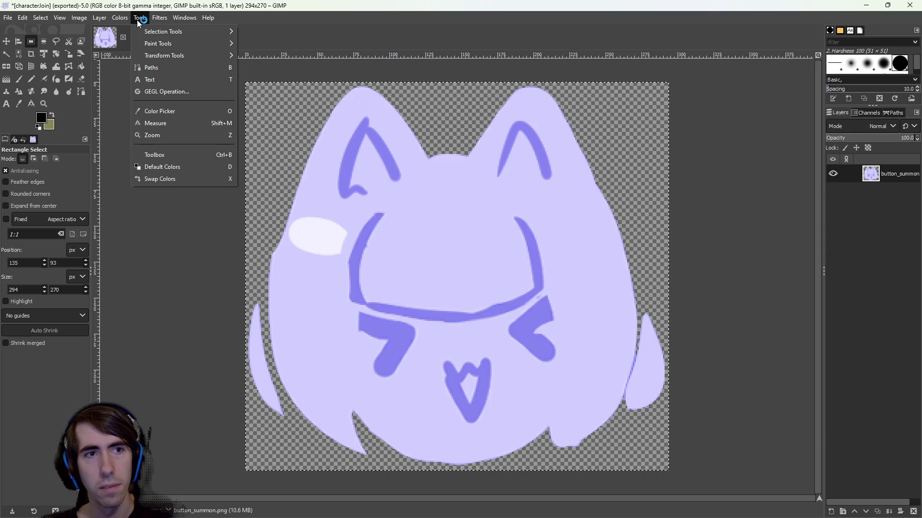
{"action": "mouse_move", "coordinate": [158, 20]}
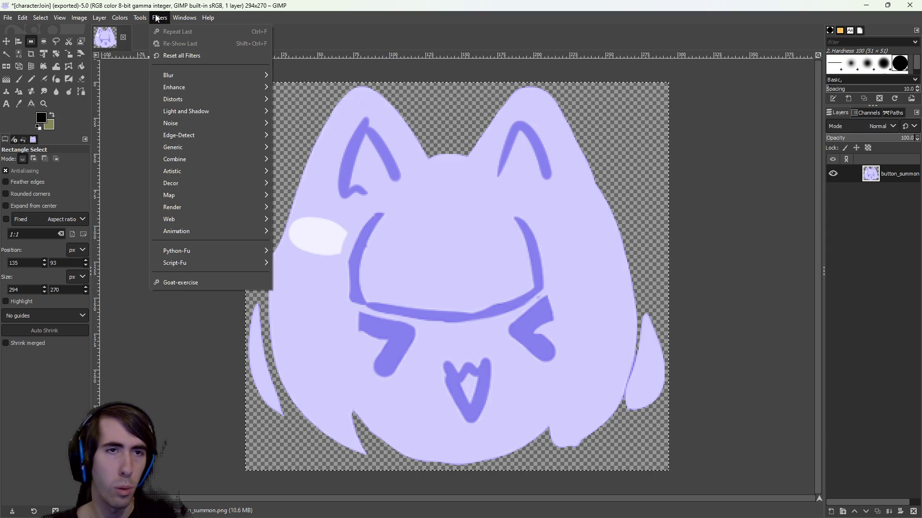
{"action": "mouse_move", "coordinate": [118, 18]}
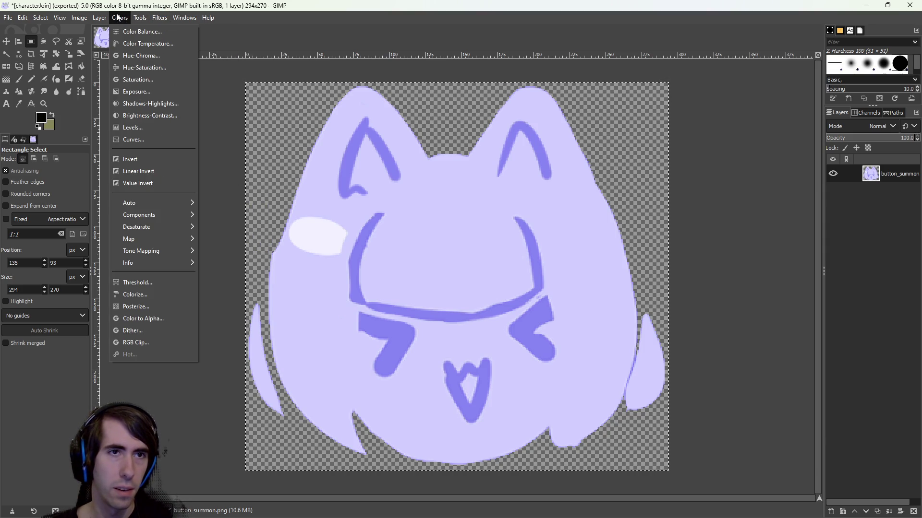
{"action": "mouse_move", "coordinate": [200, 134]}
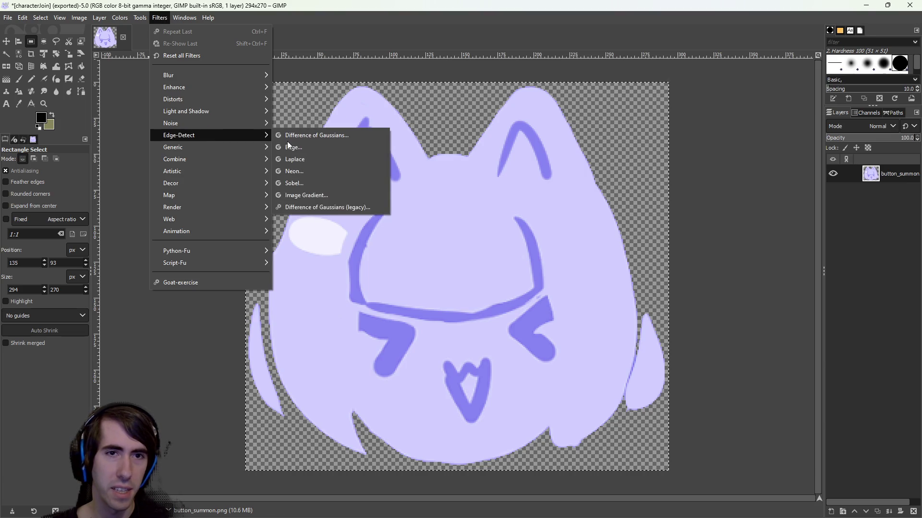
{"action": "left_click", "coordinate": [318, 147]}
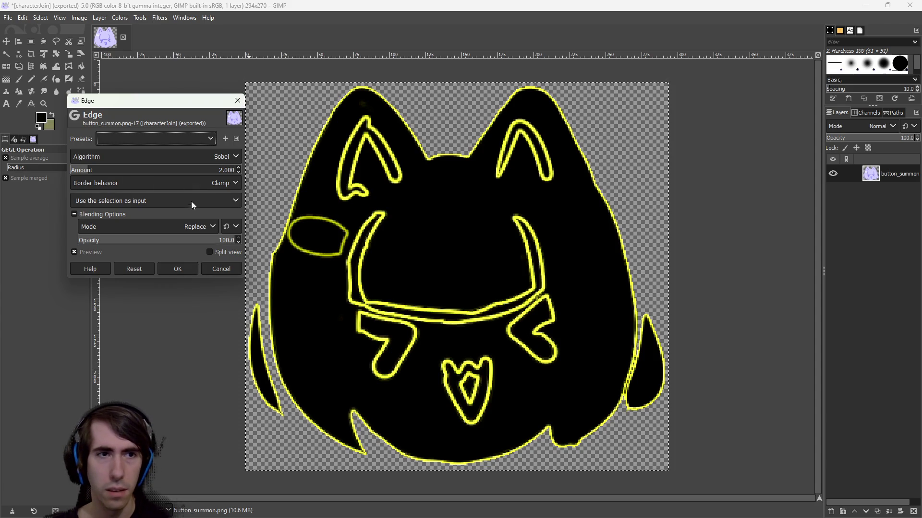
{"action": "left_click", "coordinate": [171, 240]}
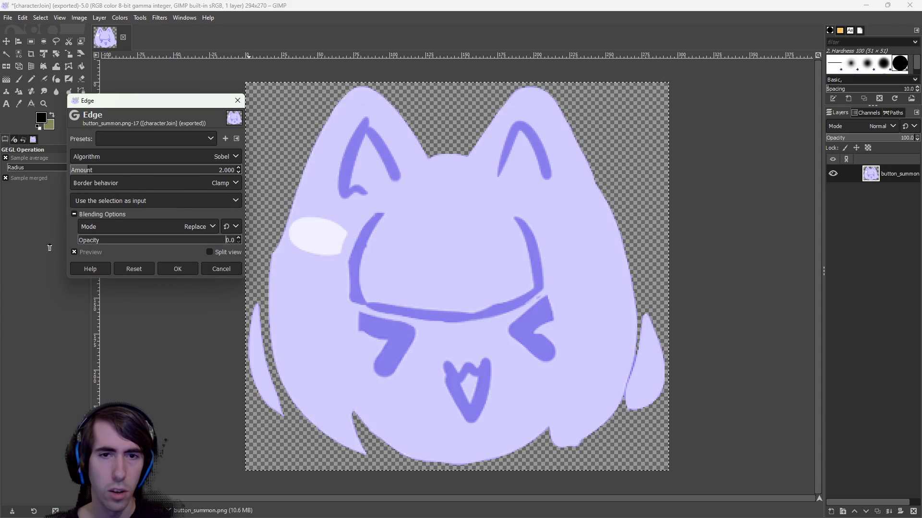
{"action": "left_click_drag", "start_coordinate": [172, 255], "coordinate": [278, 251]}
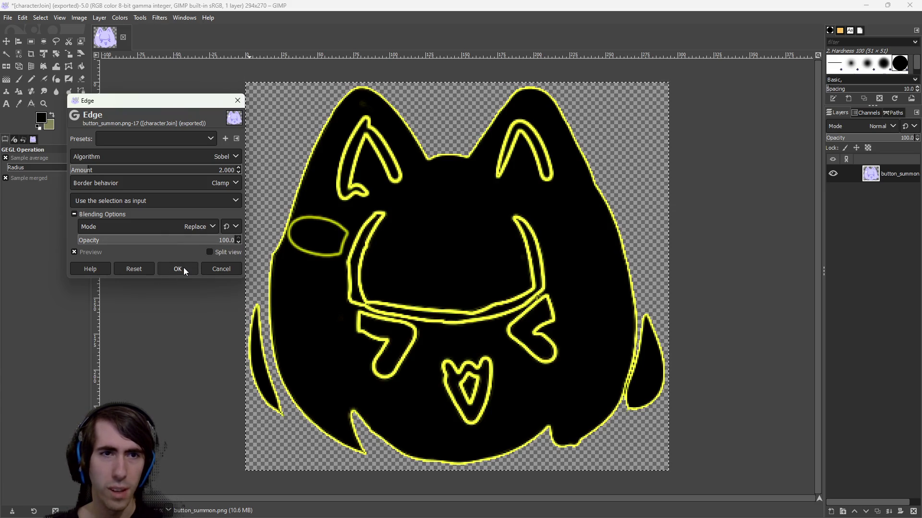
{"action": "left_click", "coordinate": [171, 151]}
{"action": "left_click", "coordinate": [171, 151]}
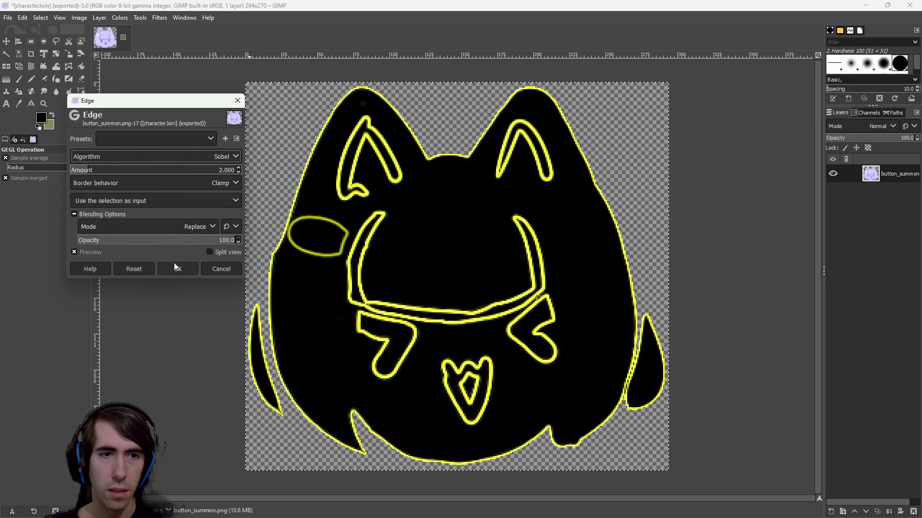
{"action": "left_click", "coordinate": [176, 269]}
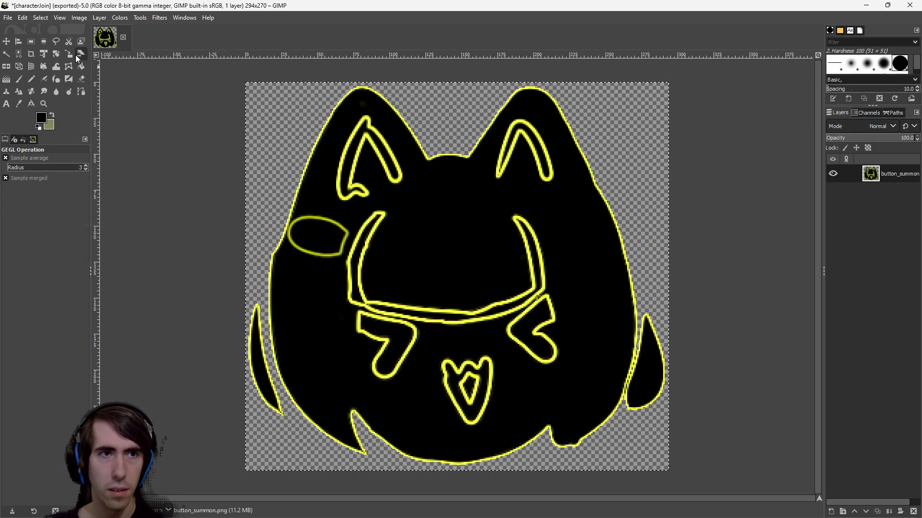
- With Fuzzy Select, delete the black fills of the body and both ears
{"action": "left_click", "coordinate": [6, 53]}
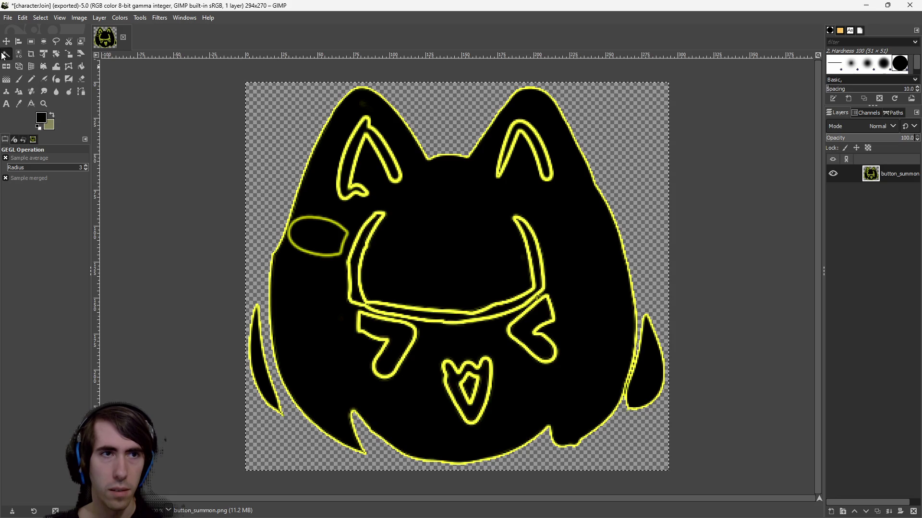
{"action": "left_click", "coordinate": [454, 232]}
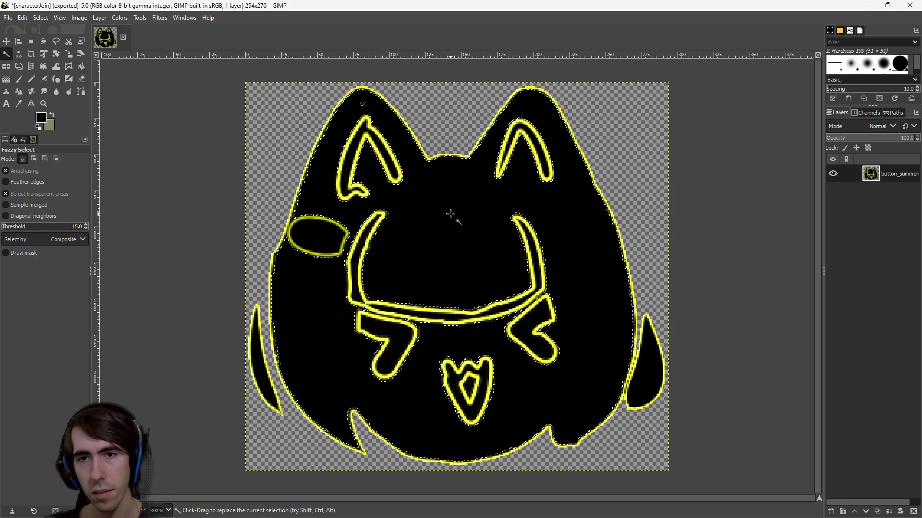
{"action": "key", "text": "Delete"}
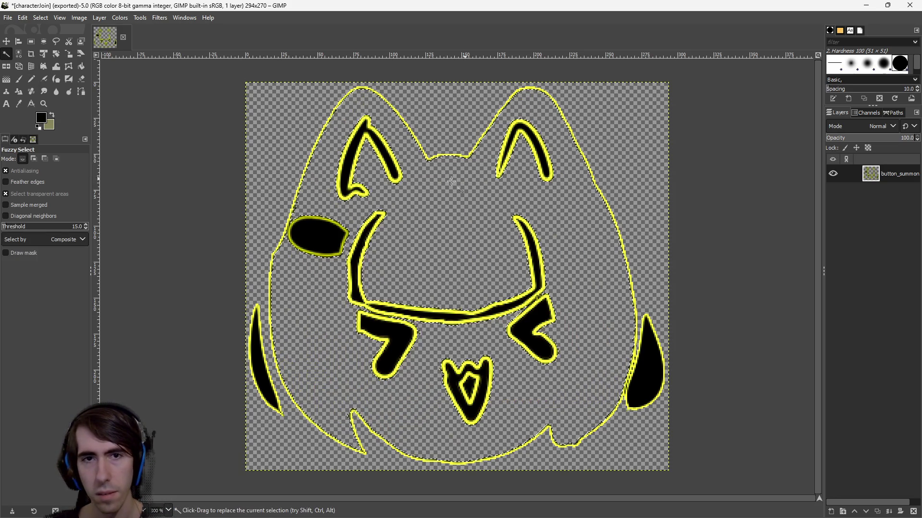
{"action": "left_click", "coordinate": [351, 152]}
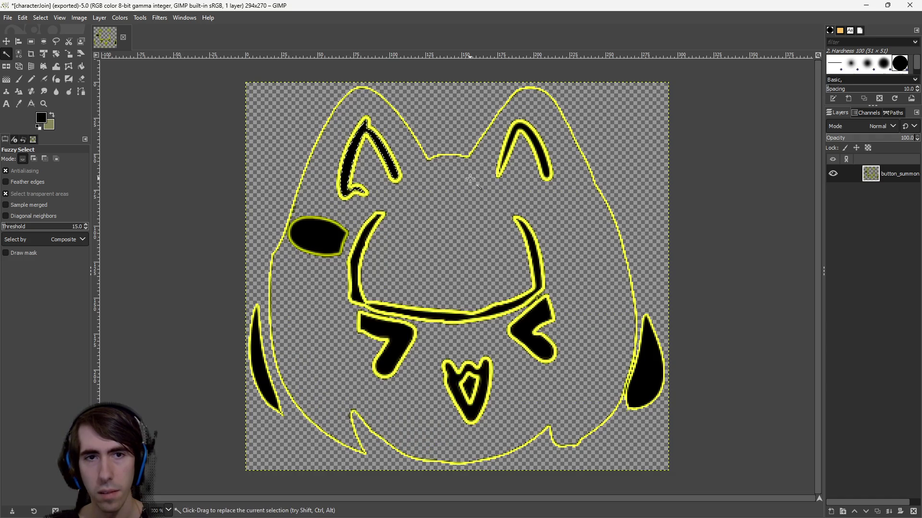
{"action": "key", "text": "Delete"}
{"action": "mouse_move", "coordinate": [536, 135]}
{"action": "left_mouse_down"}
{"action": "mouse_move", "coordinate": [480, 169]}
{"action": "mouse_move", "coordinate": [544, 162]}
{"action": "mouse_move", "coordinate": [718, 103]}
{"action": "left_mouse_up"}
{"action": "key", "text": "Delete"}
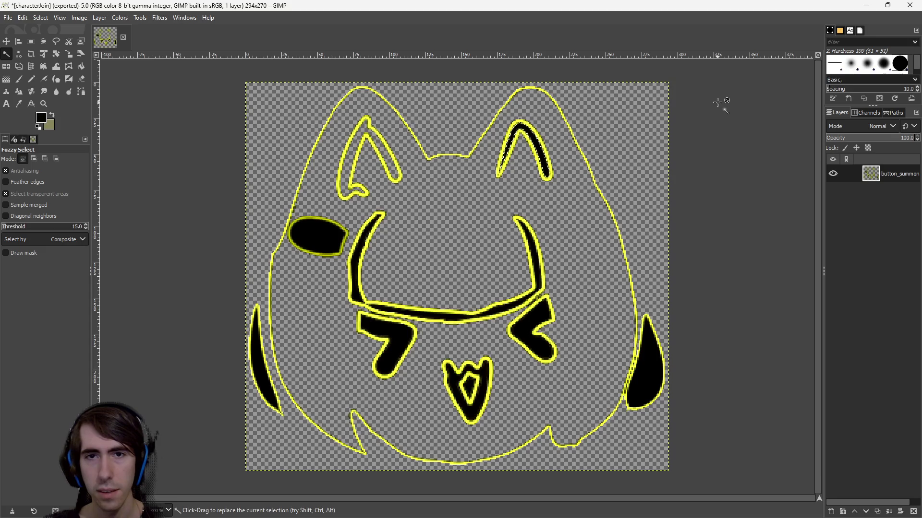
- Delete the black fills of the right eye, right cheek shape, U shape and left oval
{"action": "left_click", "coordinate": [532, 326]}
{"action": "key", "text": "Delete"}
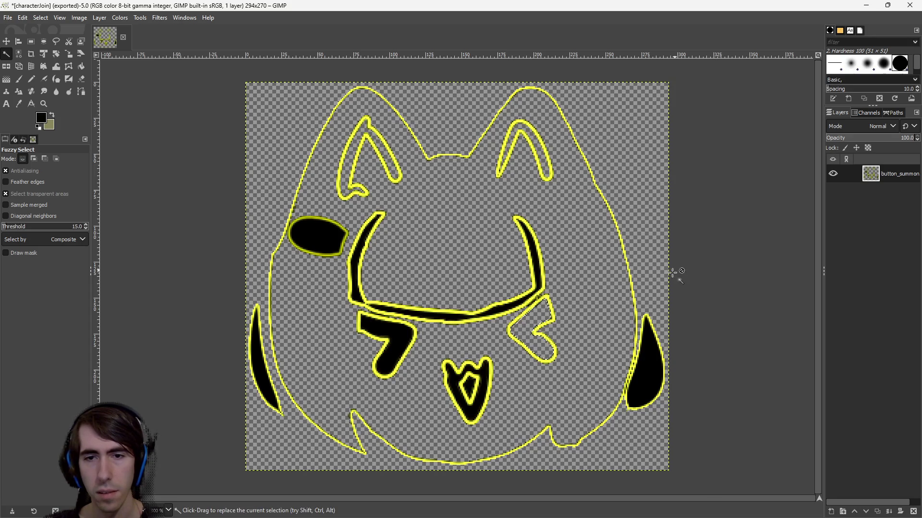
{"action": "mouse_move", "coordinate": [665, 370]}
{"action": "left_mouse_down"}
{"action": "mouse_move", "coordinate": [797, 207]}
{"action": "mouse_move", "coordinate": [692, 244]}
{"action": "left_mouse_up"}
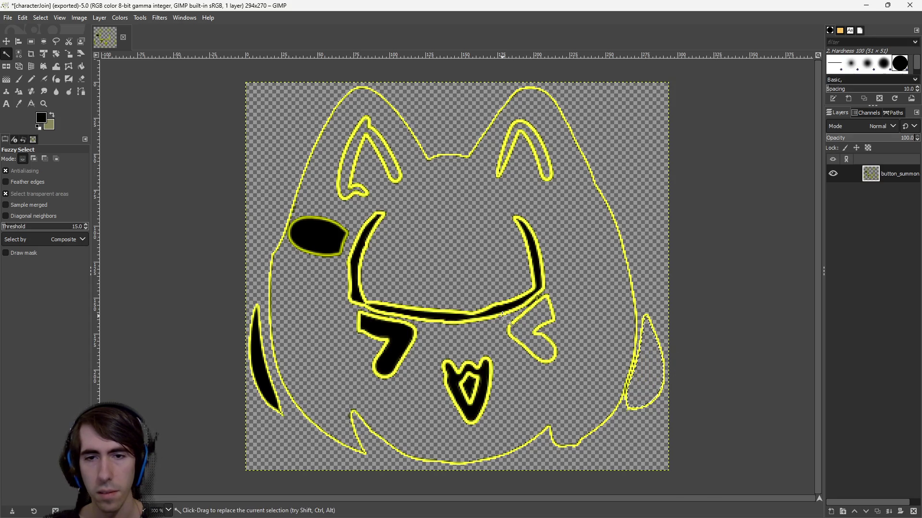
{"action": "key", "text": "Delete"}
{"action": "mouse_move", "coordinate": [538, 269]}
{"action": "left_mouse_down"}
{"action": "mouse_move", "coordinate": [874, 247]}
{"action": "mouse_move", "coordinate": [840, 252]}
{"action": "left_mouse_up"}
{"action": "key", "text": "Delete"}
{"action": "mouse_move", "coordinate": [354, 285]}
{"action": "left_mouse_down"}
{"action": "mouse_move", "coordinate": [755, 273]}
{"action": "mouse_move", "coordinate": [624, 267]}
{"action": "left_mouse_up"}
{"action": "key", "text": "Delete"}
{"action": "mouse_move", "coordinate": [307, 240]}
{"action": "left_mouse_down"}
{"action": "mouse_move", "coordinate": [709, 251]}
{"action": "mouse_move", "coordinate": [370, 243]}
{"action": "left_mouse_up"}
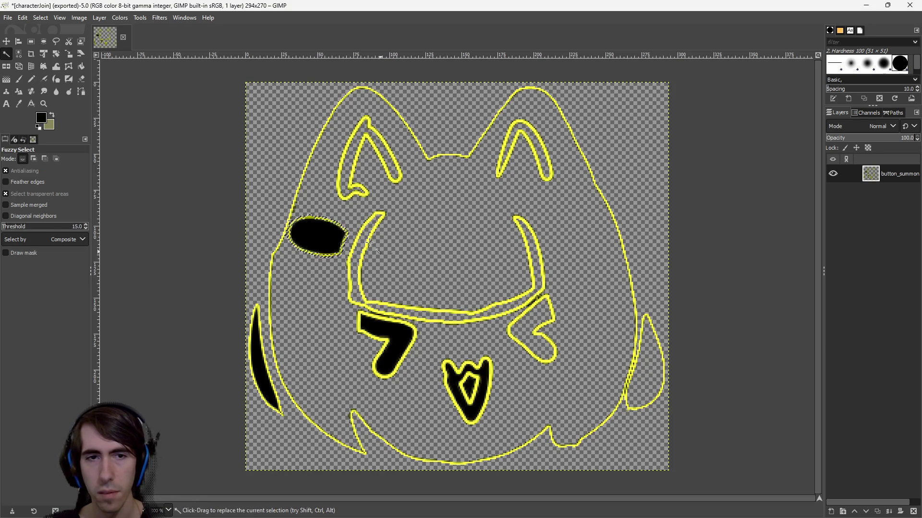
{"action": "key", "text": "Delete"}
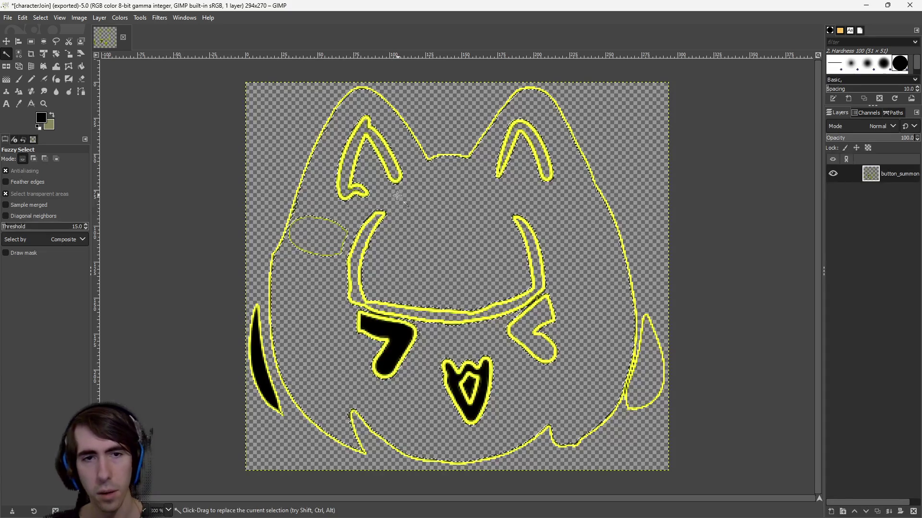
- Undo the last deletion, then clear the eye, 7 shape, heart and left crescent fills
{"action": "key", "text": "ctrl+z"}
{"action": "left_click_drag", "start_coordinate": [319, 232], "coordinate": [521, 178]}
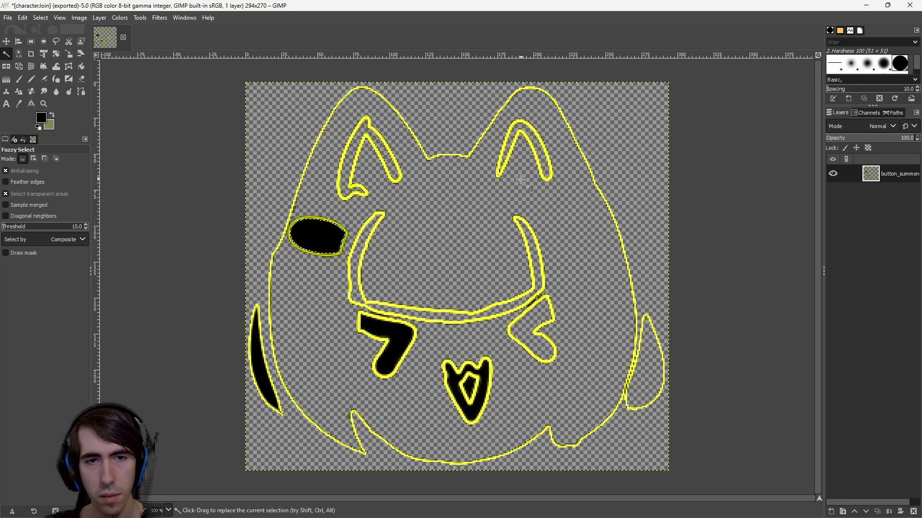
{"action": "key", "text": "Delete"}
{"action": "left_click_drag", "start_coordinate": [386, 338], "coordinate": [598, 312]}
{"action": "key", "text": "Delete"}
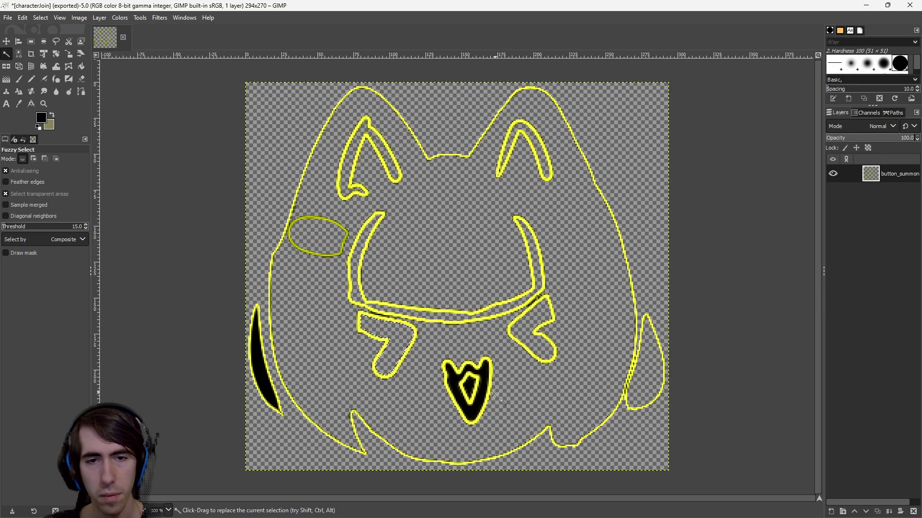
{"action": "left_click_drag", "start_coordinate": [483, 395], "coordinate": [683, 425]}
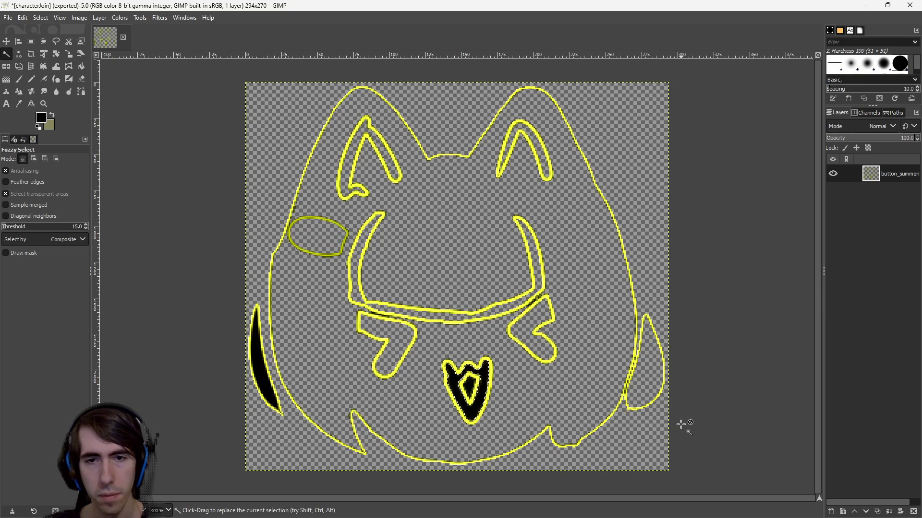
{"action": "key", "text": "Delete"}
{"action": "left_click_drag", "start_coordinate": [257, 356], "coordinate": [522, 321]}
{"action": "key", "text": "Delete"}
{"action": "left_click_drag", "start_coordinate": [468, 384], "coordinate": [699, 397]}
{"action": "key", "text": "Delete"}
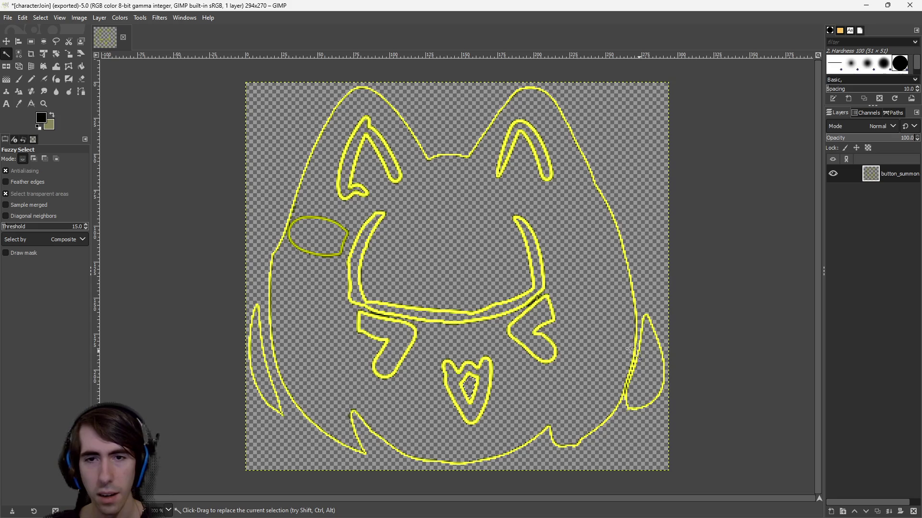
{"action": "scroll", "coordinate": [528, 317], "scroll_direction": "down", "scroll_amount": 1}
{"action": "scroll", "coordinate": [528, 317], "scroll_direction": "up", "scroll_amount": 1}
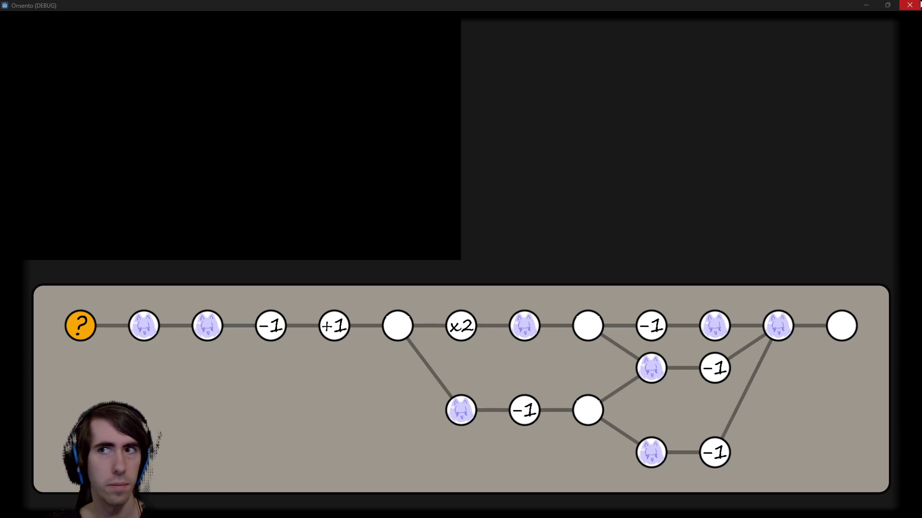
- Close the Onsento debug window after checking the lavender slime battle-room icons
{"action": "left_click", "coordinate": [910, 5]}
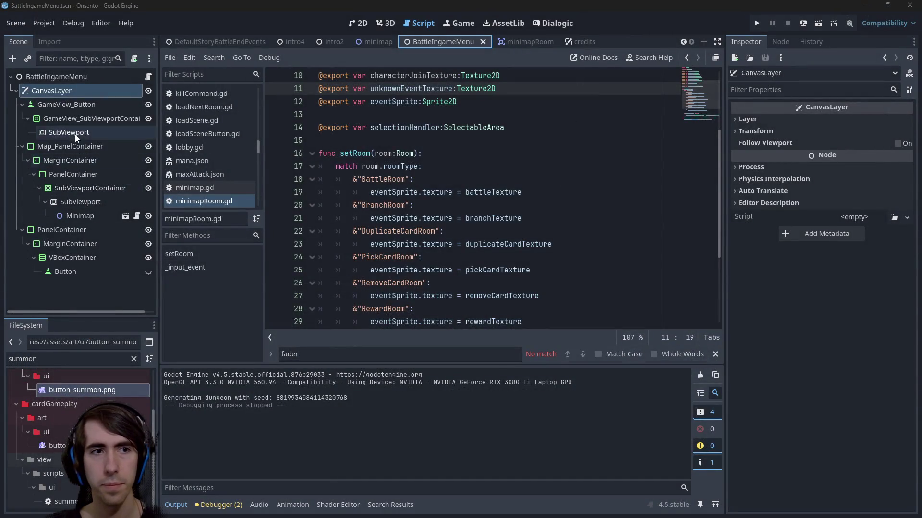
- Set the minimapRoom Sprite2D's Self Modulate to black and save the scene
{"action": "left_click", "coordinate": [527, 41]}
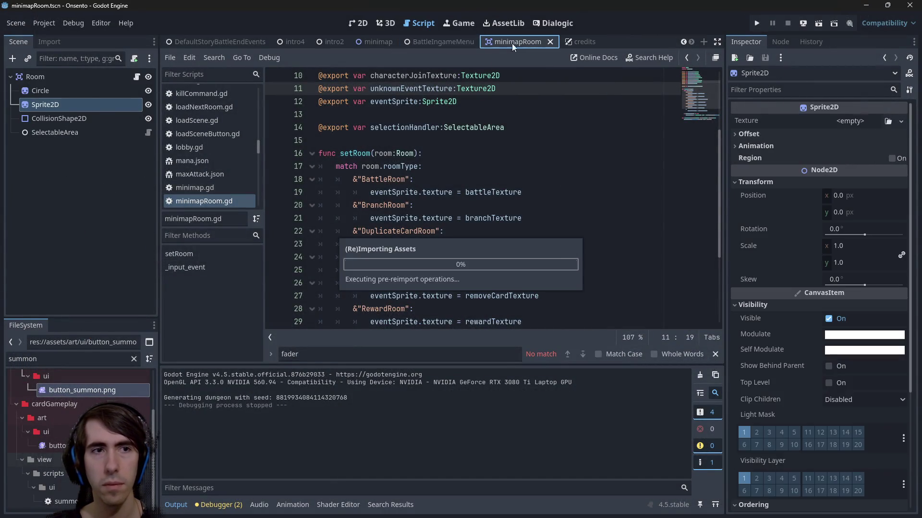
{"action": "left_click", "coordinate": [851, 349]}
{"action": "left_click", "coordinate": [896, 181]}
{"action": "left_click", "coordinate": [429, 248], "text": "shift"}
{"action": "key", "text": "ctrl+s"}
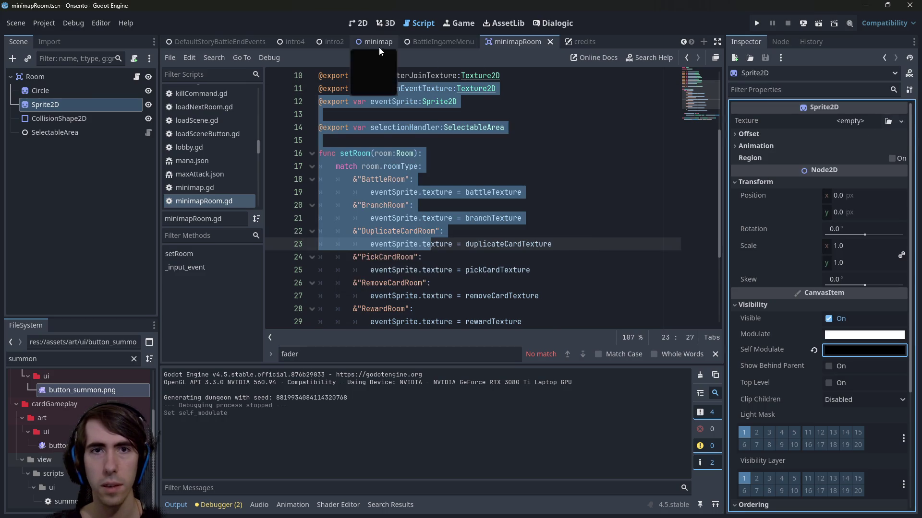
- Run the game from BattleIngameMenu to preview the minimap, then return to GIMP
{"action": "left_click", "coordinate": [443, 41]}
{"action": "left_click", "coordinate": [816, 24]}
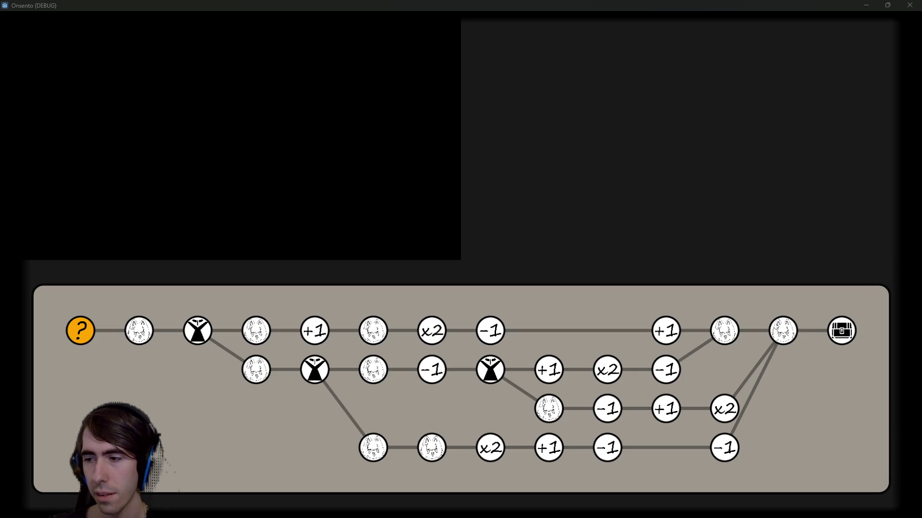
{"action": "key", "text": "alt+Tab"}
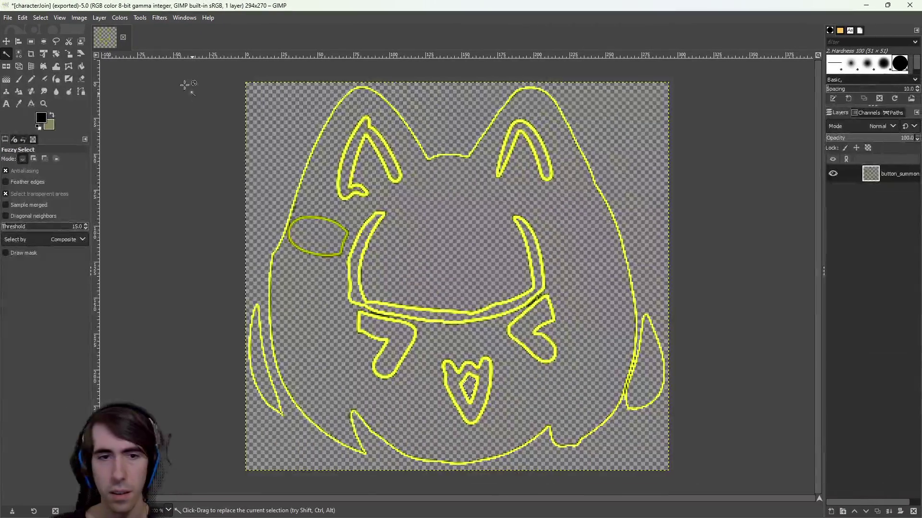
{"action": "left_click", "coordinate": [118, 18]}
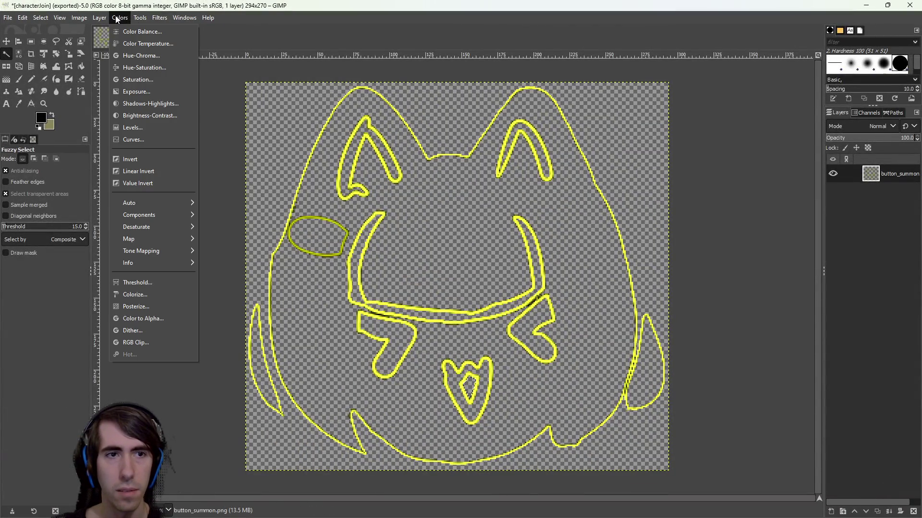
{"action": "mouse_move", "coordinate": [163, 16]}
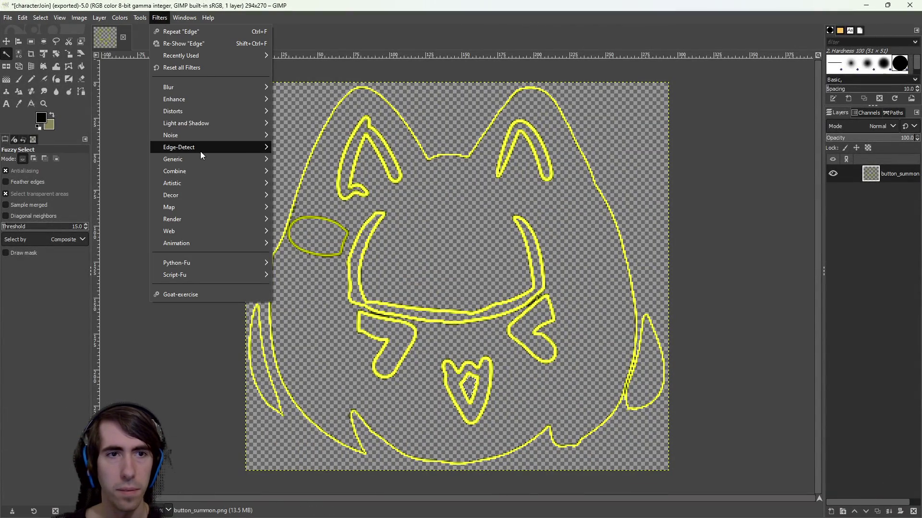
{"action": "mouse_move", "coordinate": [200, 151]}
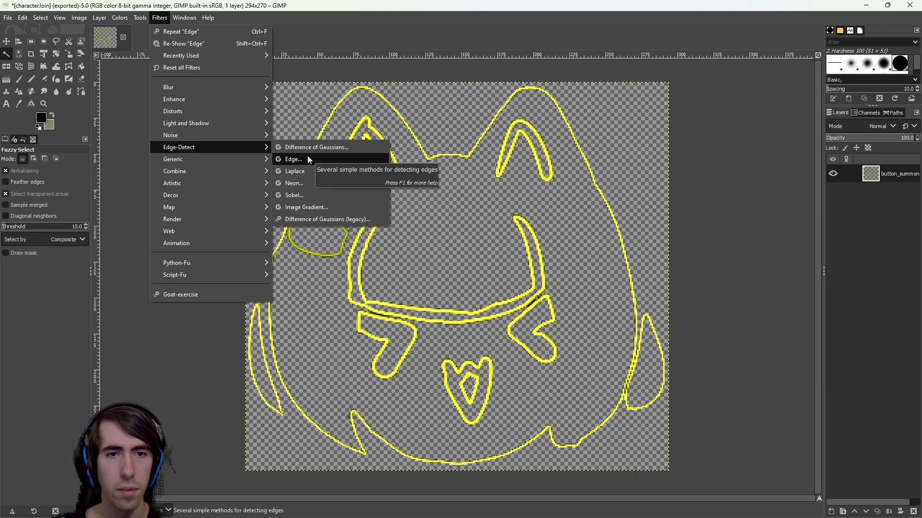
{"action": "left_click", "coordinate": [307, 159]}
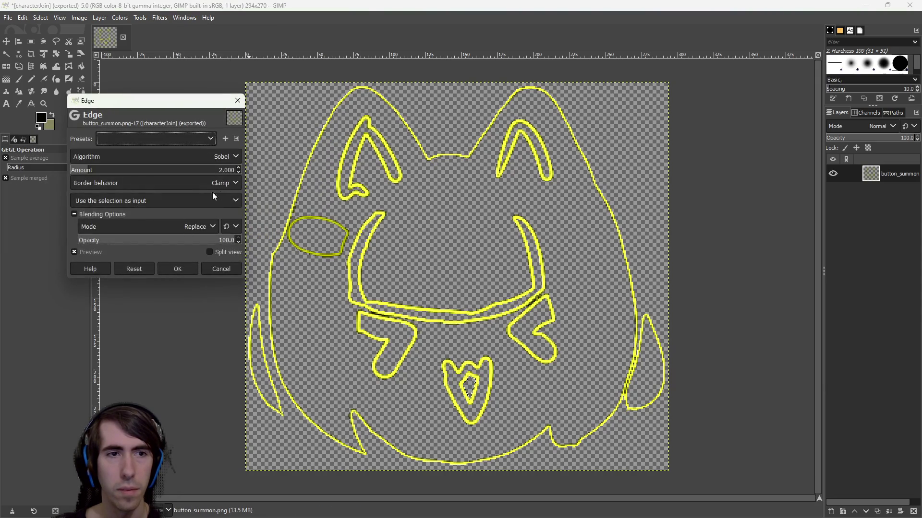
{"action": "left_click_drag", "start_coordinate": [90, 171], "coordinate": [180, 173]}
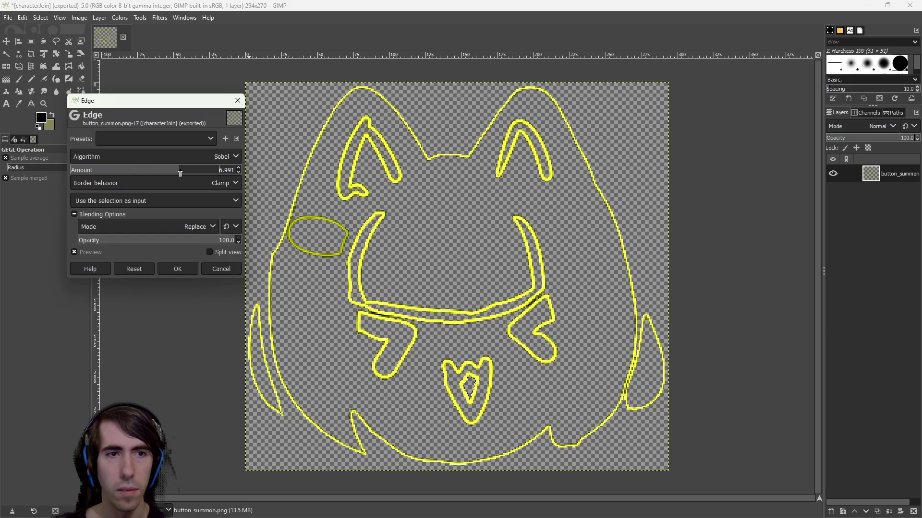
{"action": "left_click", "coordinate": [186, 267]}
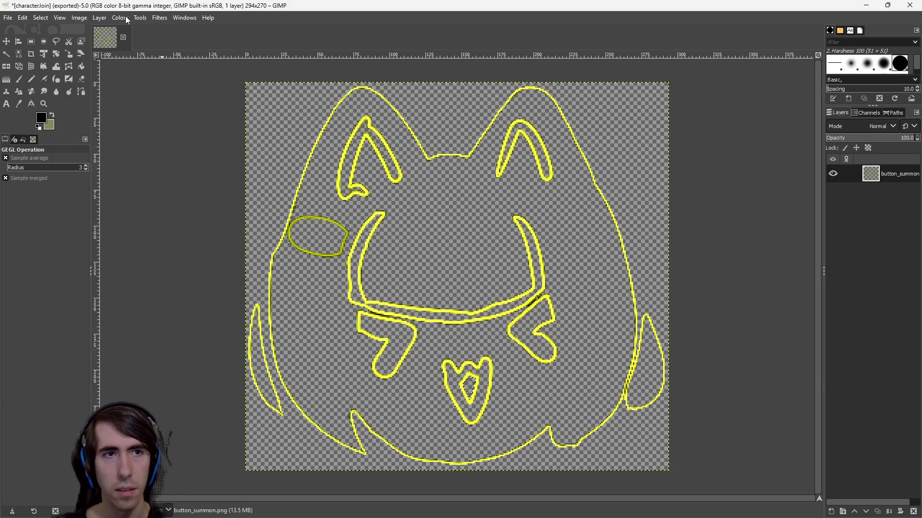
{"action": "left_click", "coordinate": [99, 18]}
{"action": "left_click", "coordinate": [30, 41]}
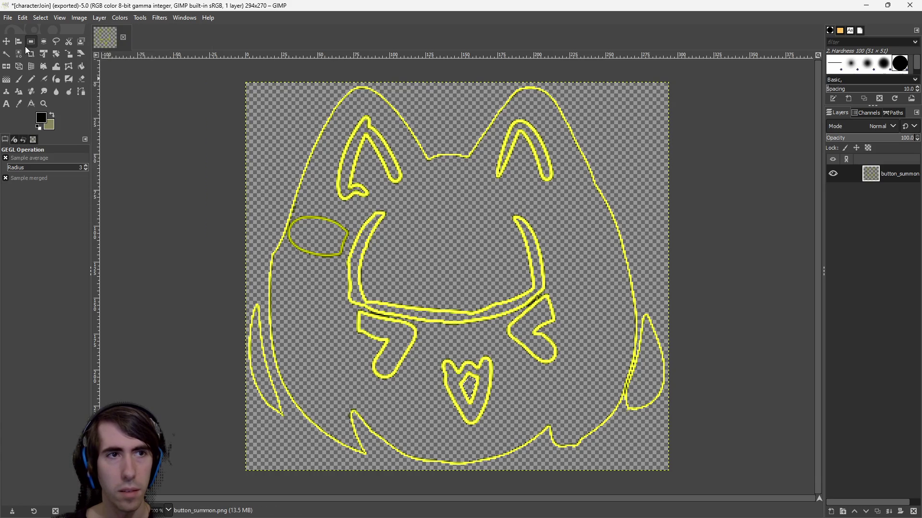
{"action": "left_click", "coordinate": [31, 41]}
{"action": "mouse_move", "coordinate": [283, 165]}
{"action": "left_mouse_down"}
{"action": "mouse_move", "coordinate": [211, 144]}
{"action": "mouse_move", "coordinate": [223, 184]}
{"action": "left_mouse_up"}
{"action": "left_click", "coordinate": [188, 103]}
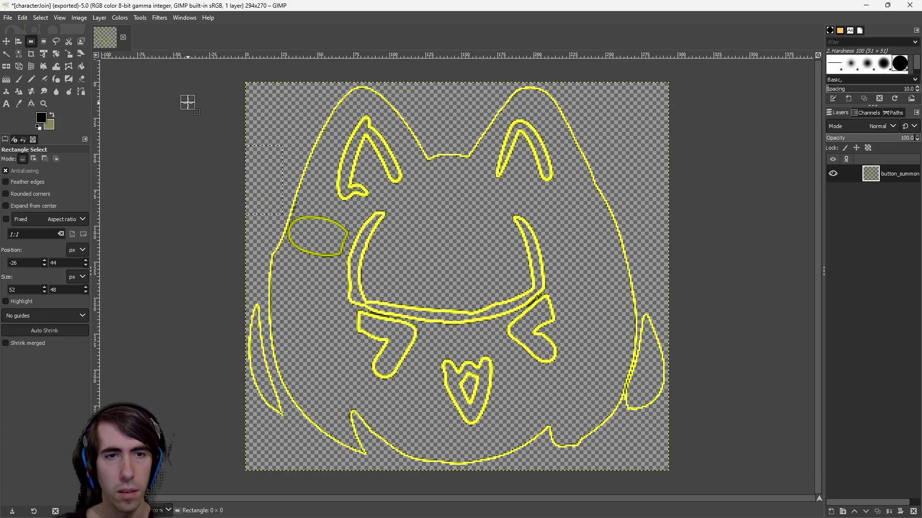
{"action": "left_click", "coordinate": [152, 18]}
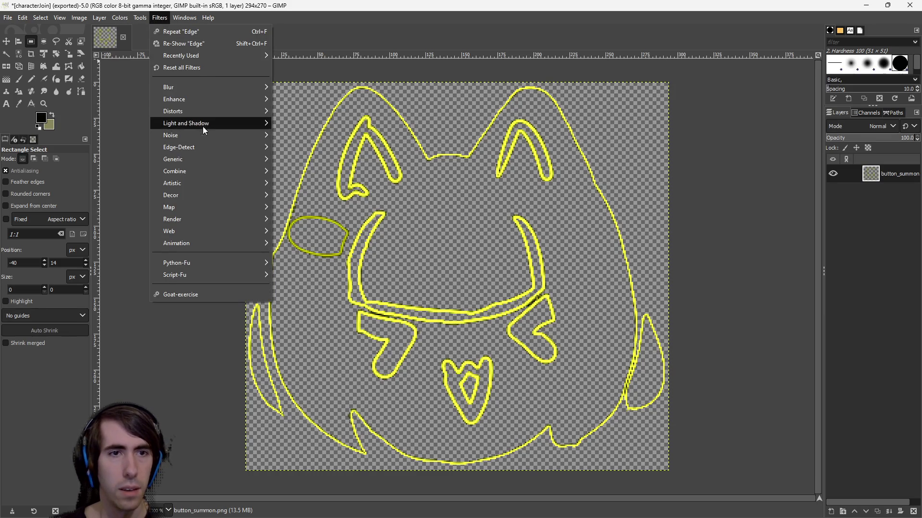
{"action": "mouse_move", "coordinate": [195, 111]}
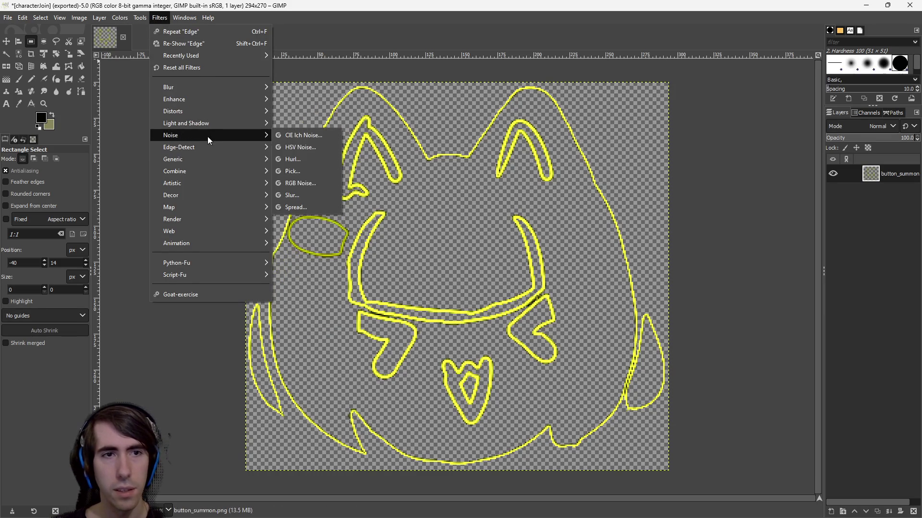
{"action": "mouse_move", "coordinate": [217, 150]}
{"action": "left_click", "coordinate": [310, 160]}
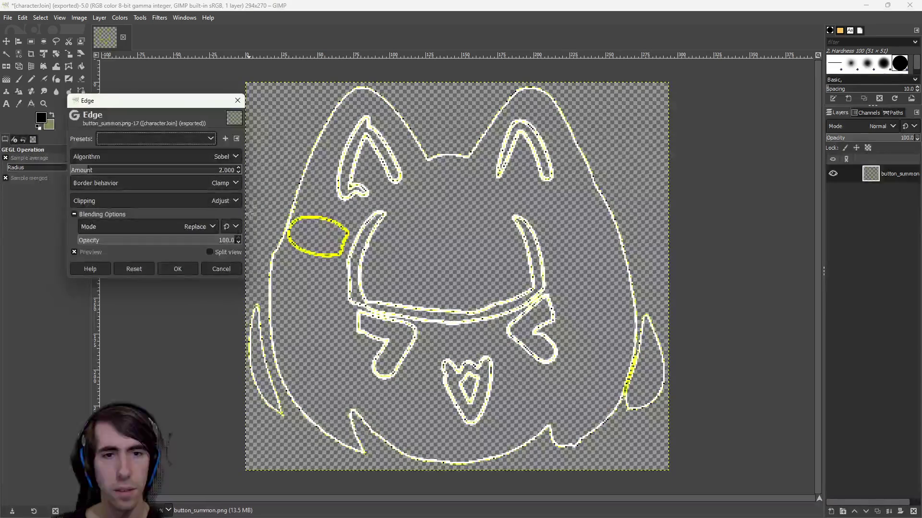
{"action": "mouse_move", "coordinate": [111, 175]}
{"action": "left_mouse_down"}
{"action": "mouse_move", "coordinate": [194, 174]}
{"action": "mouse_move", "coordinate": [103, 171]}
{"action": "mouse_move", "coordinate": [240, 170]}
{"action": "mouse_move", "coordinate": [38, 172]}
{"action": "mouse_move", "coordinate": [290, 173]}
{"action": "mouse_move", "coordinate": [103, 169]}
{"action": "mouse_move", "coordinate": [148, 160]}
{"action": "left_mouse_up"}
{"action": "left_click", "coordinate": [151, 183]}
{"action": "left_click", "coordinate": [151, 183]}
{"action": "left_click", "coordinate": [148, 201]}
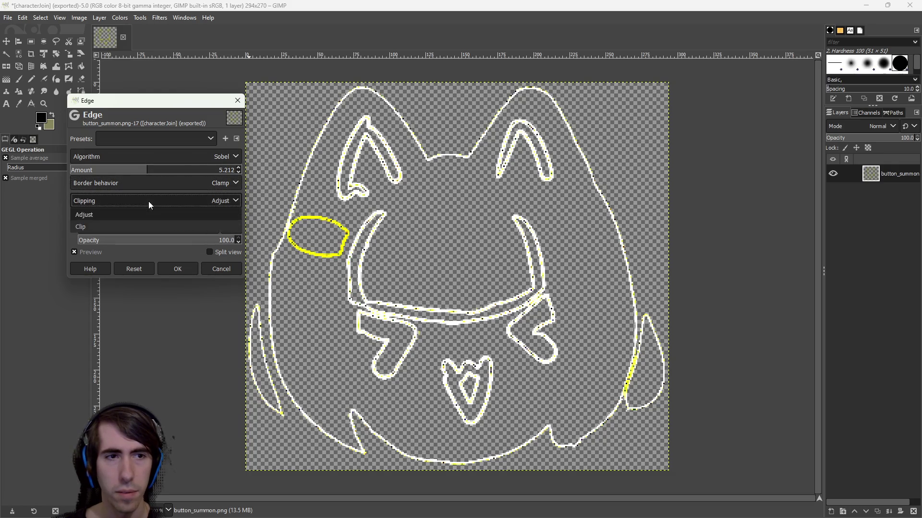
{"action": "left_click", "coordinate": [148, 200]}
{"action": "left_click", "coordinate": [152, 225]}
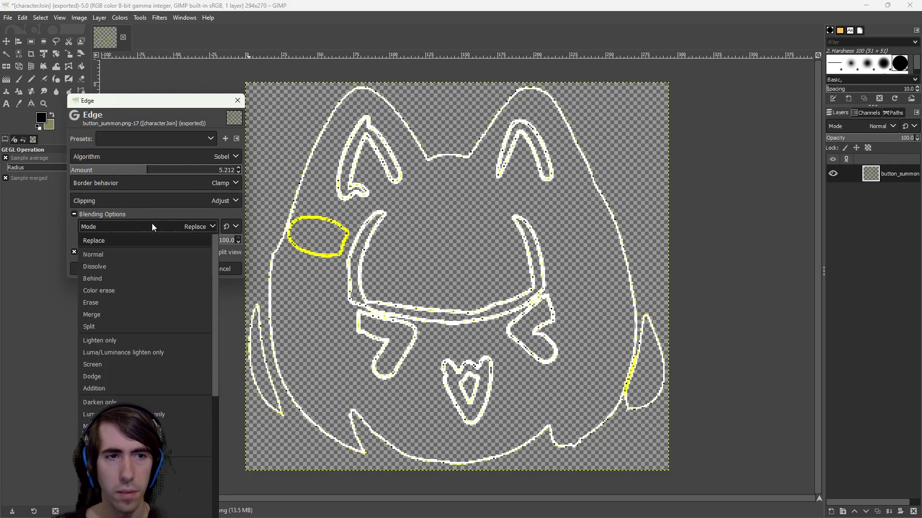
{"action": "left_click", "coordinate": [152, 225]}
{"action": "mouse_move", "coordinate": [154, 168]}
{"action": "left_mouse_down"}
{"action": "mouse_move", "coordinate": [237, 170]}
{"action": "mouse_move", "coordinate": [124, 171]}
{"action": "mouse_move", "coordinate": [240, 170]}
{"action": "left_mouse_up"}
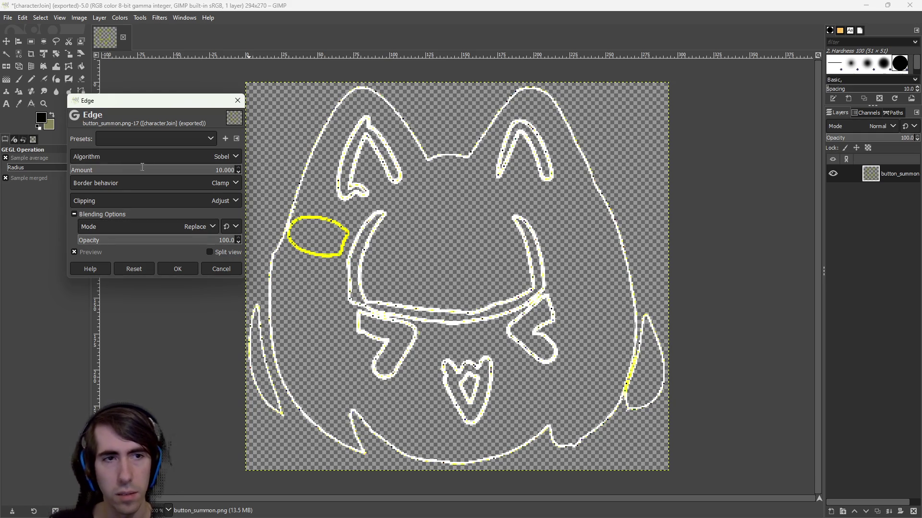
{"action": "left_click_drag", "start_coordinate": [171, 171], "coordinate": [142, 173]}
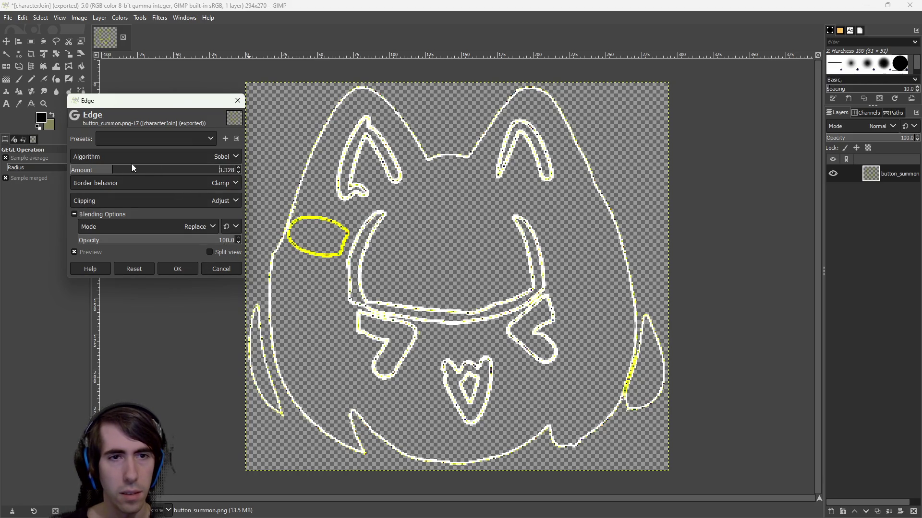
{"action": "left_click", "coordinate": [149, 157]}
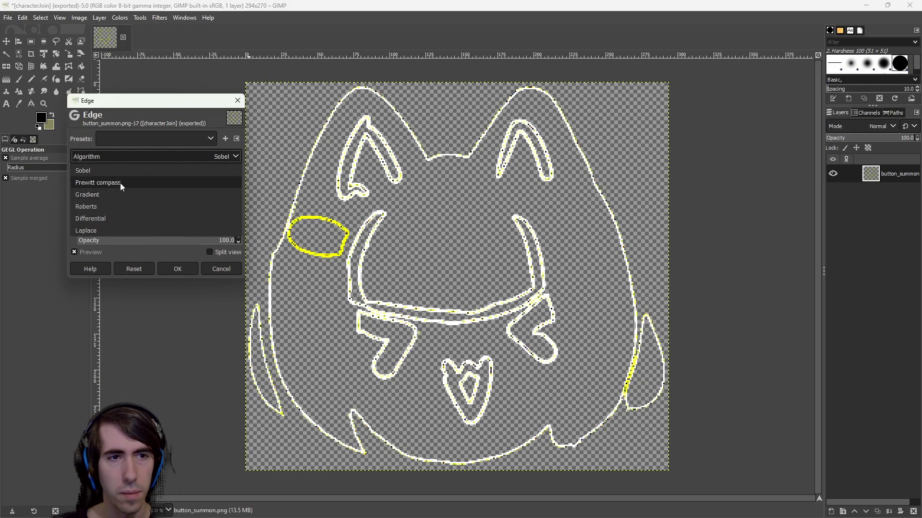
{"action": "left_click", "coordinate": [120, 183]}
{"action": "left_click", "coordinate": [136, 157]}
{"action": "left_click", "coordinate": [123, 193]}
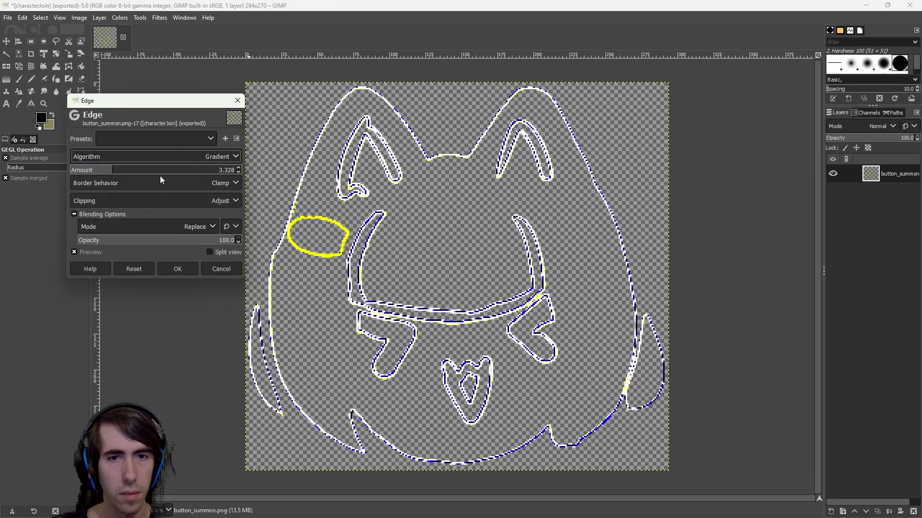
{"action": "left_click", "coordinate": [166, 157]}
{"action": "left_click", "coordinate": [131, 205]}
{"action": "left_click", "coordinate": [151, 153]}
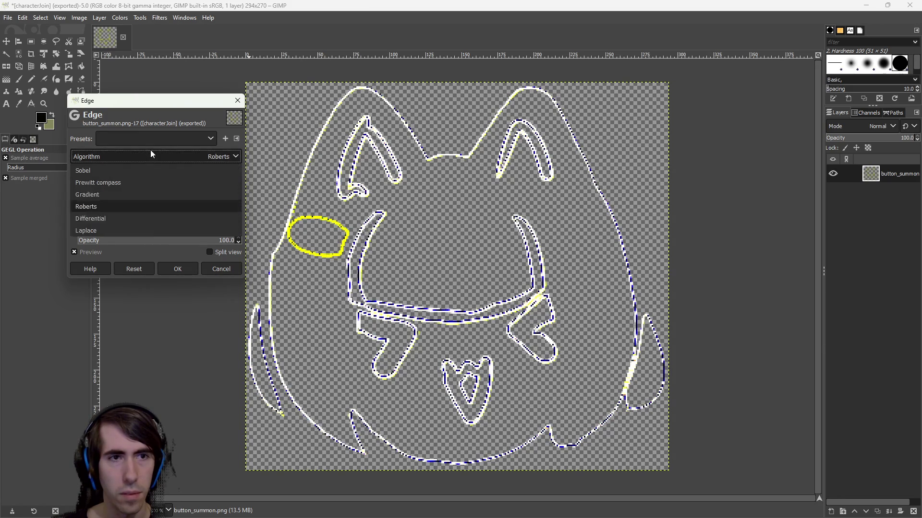
{"action": "left_click", "coordinate": [120, 218]}
{"action": "left_click", "coordinate": [134, 156]}
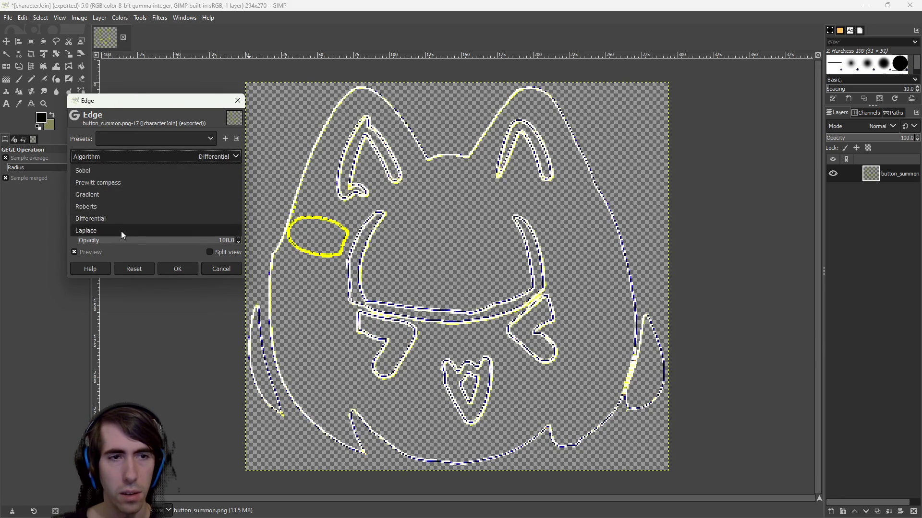
{"action": "left_click", "coordinate": [121, 231]}
{"action": "left_click", "coordinate": [165, 153]}
{"action": "left_click", "coordinate": [162, 174]}
{"action": "left_click", "coordinate": [221, 269]}
{"action": "left_click", "coordinate": [100, 18]}
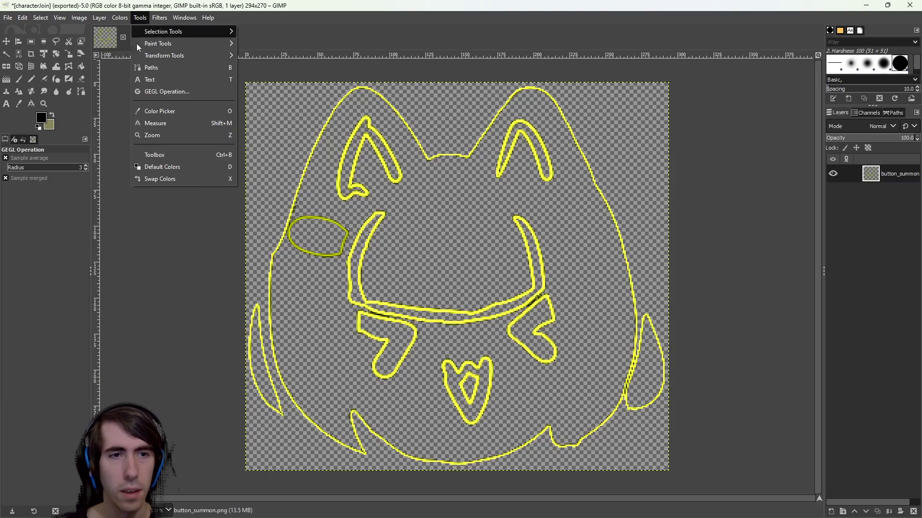
- Apply Difference of Gaussians with Radius 1 at 0.397 and Radius 2 at 130.469
{"action": "mouse_move", "coordinate": [145, 20]}
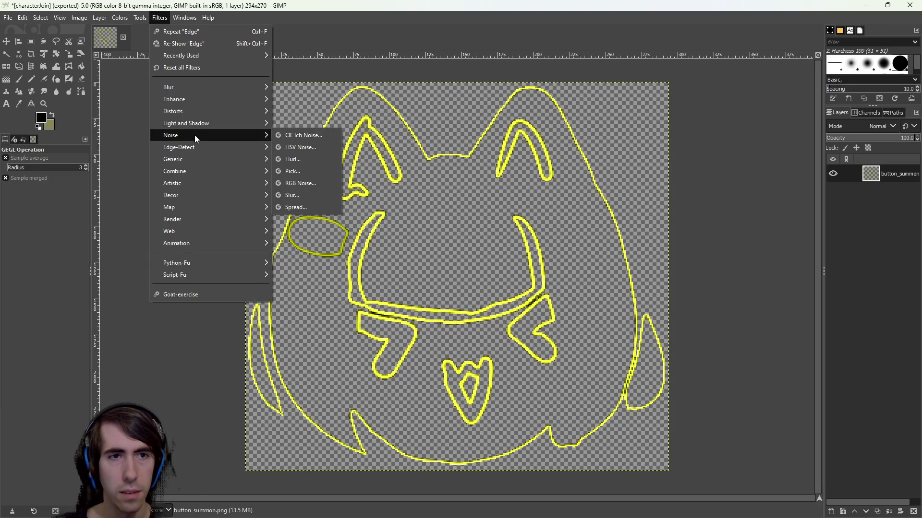
{"action": "mouse_move", "coordinate": [206, 147]}
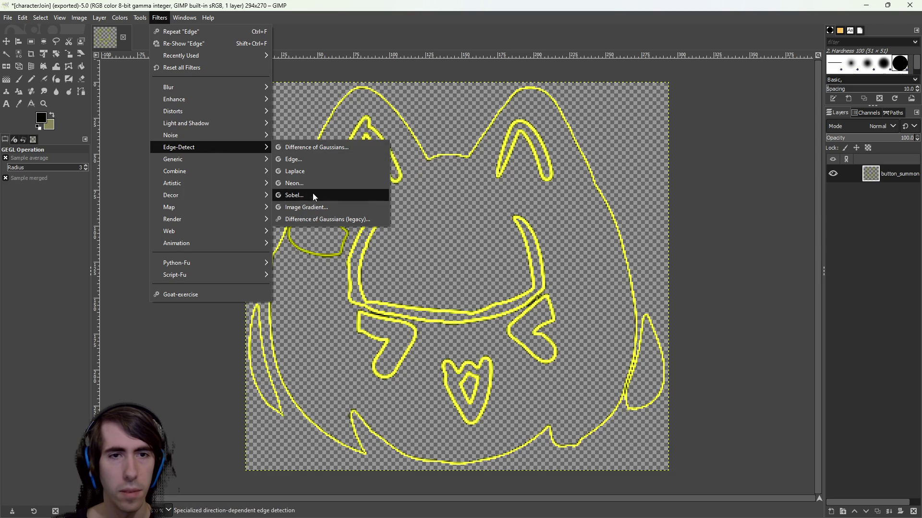
{"action": "left_click", "coordinate": [317, 148]}
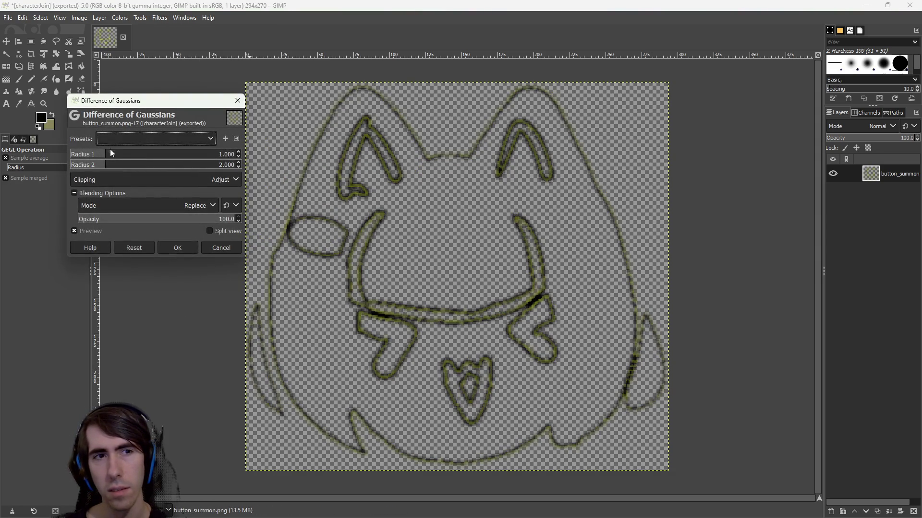
{"action": "mouse_move", "coordinate": [107, 154]}
{"action": "left_mouse_down"}
{"action": "mouse_move", "coordinate": [248, 160]}
{"action": "mouse_move", "coordinate": [60, 163]}
{"action": "mouse_move", "coordinate": [397, 162]}
{"action": "mouse_move", "coordinate": [360, 171]}
{"action": "mouse_move", "coordinate": [646, 203]}
{"action": "left_mouse_up"}
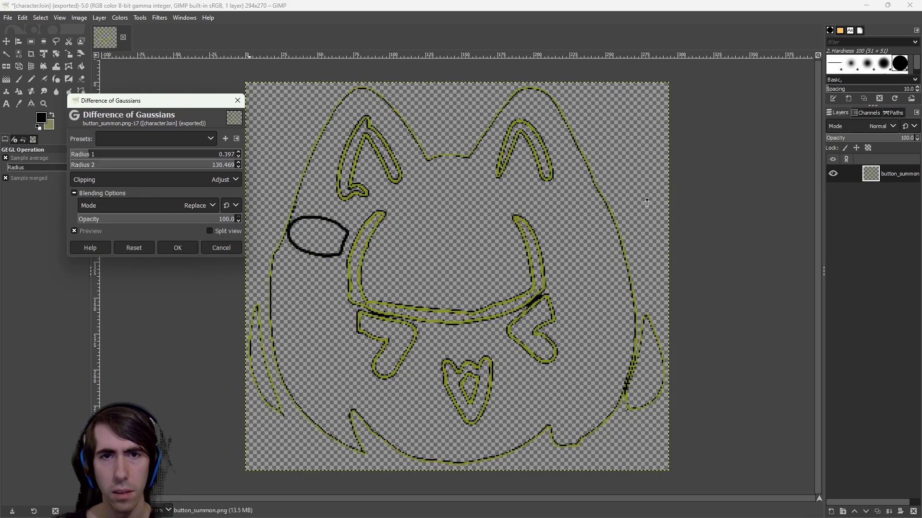
{"action": "left_click", "coordinate": [178, 249]}
{"action": "left_click", "coordinate": [140, 18]}
{"action": "mouse_move", "coordinate": [159, 17]}
{"action": "mouse_move", "coordinate": [193, 117]}
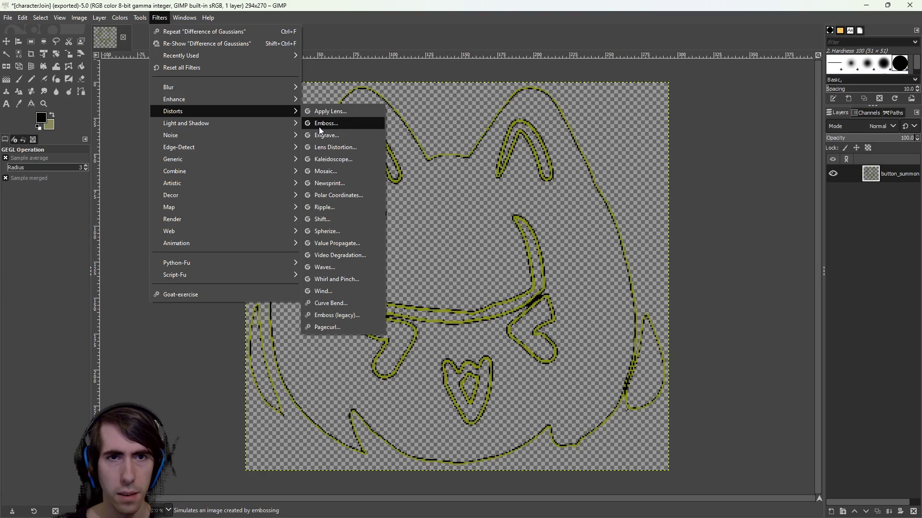
{"action": "left_click", "coordinate": [351, 126]}
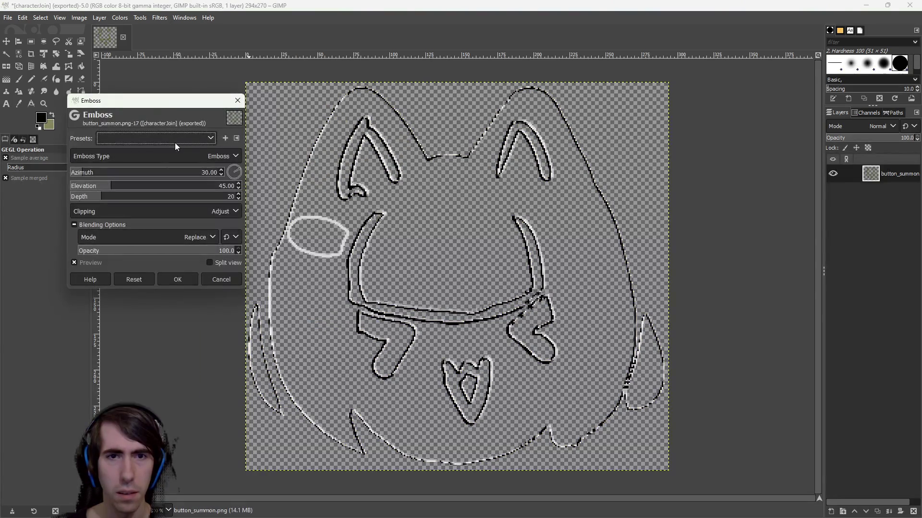
{"action": "left_click_drag", "start_coordinate": [116, 187], "coordinate": [2, 208]}
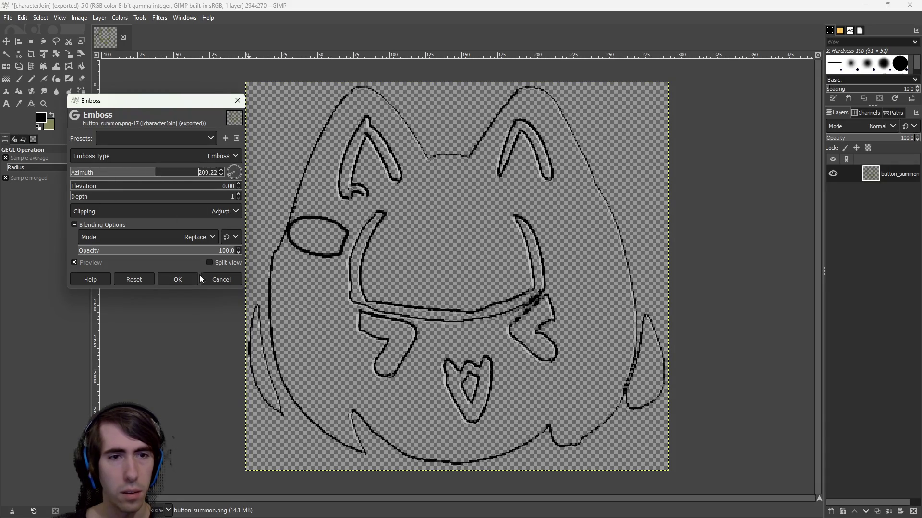
{"action": "left_click", "coordinate": [204, 278]}
{"action": "left_click", "coordinate": [140, 19]}
{"action": "mouse_move", "coordinate": [159, 18]}
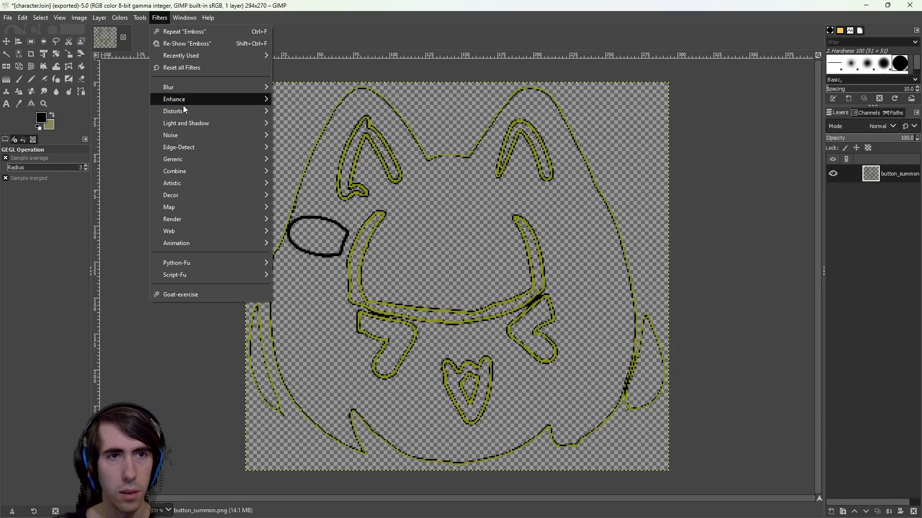
{"action": "mouse_move", "coordinate": [203, 99]}
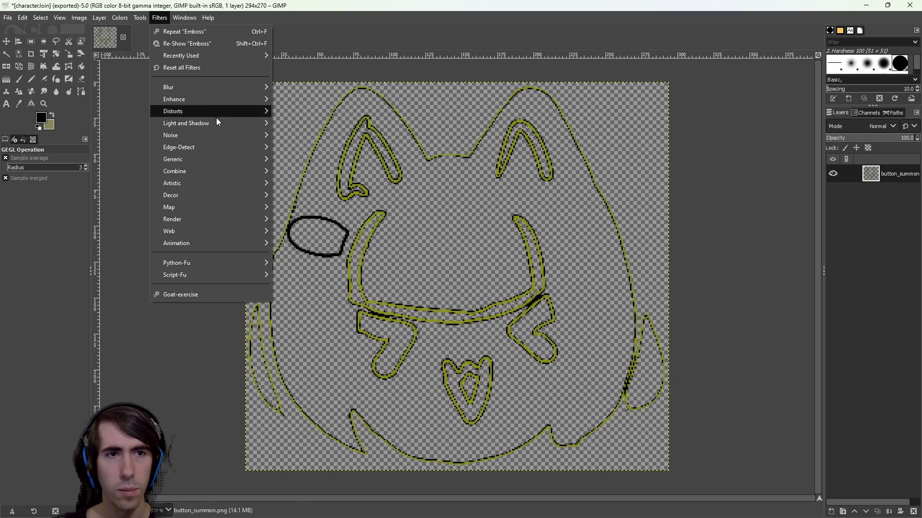
{"action": "mouse_move", "coordinate": [213, 145]}
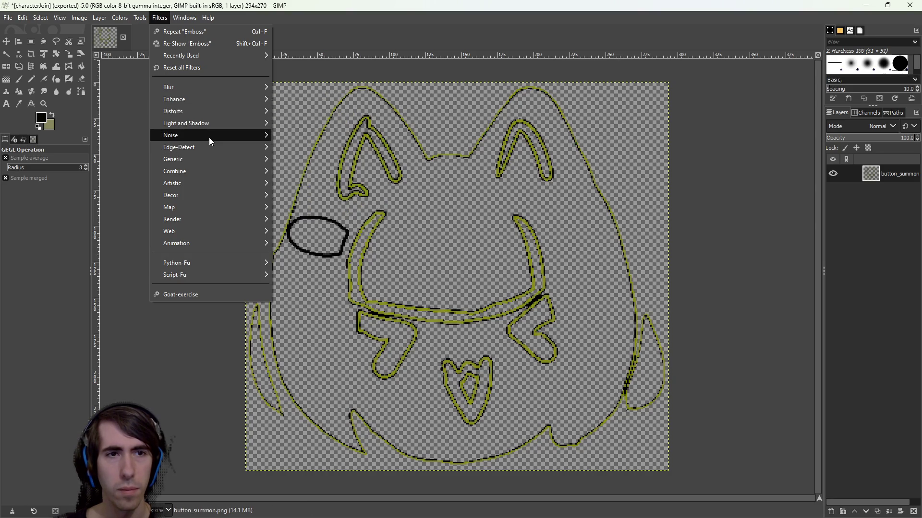
{"action": "mouse_move", "coordinate": [206, 162]}
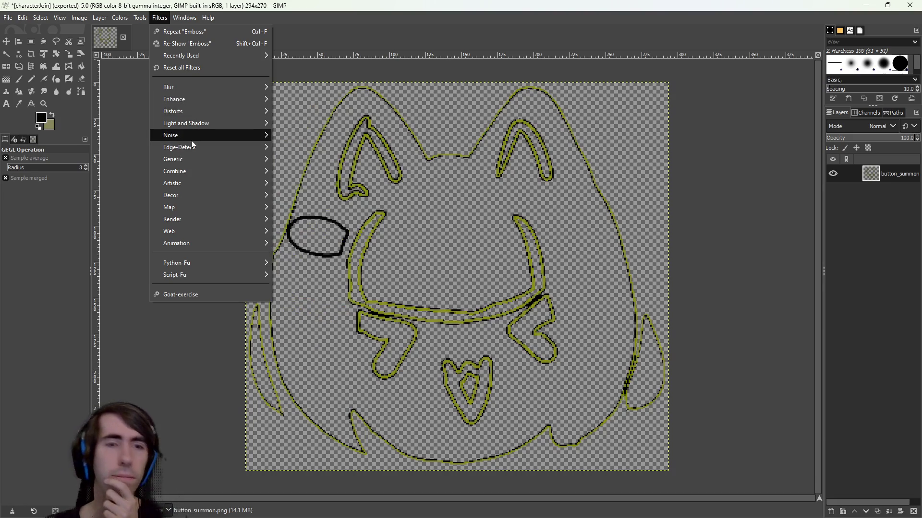
{"action": "mouse_move", "coordinate": [192, 121]}
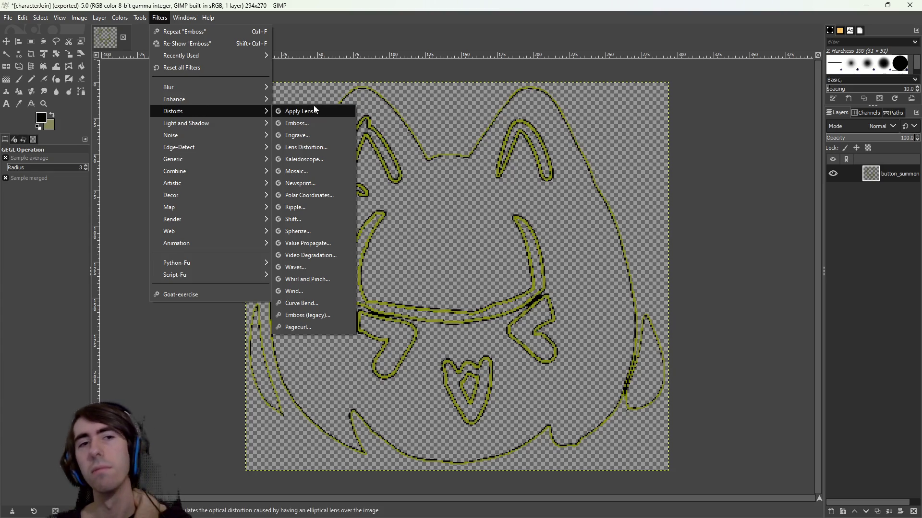
{"action": "left_click", "coordinate": [322, 133]}
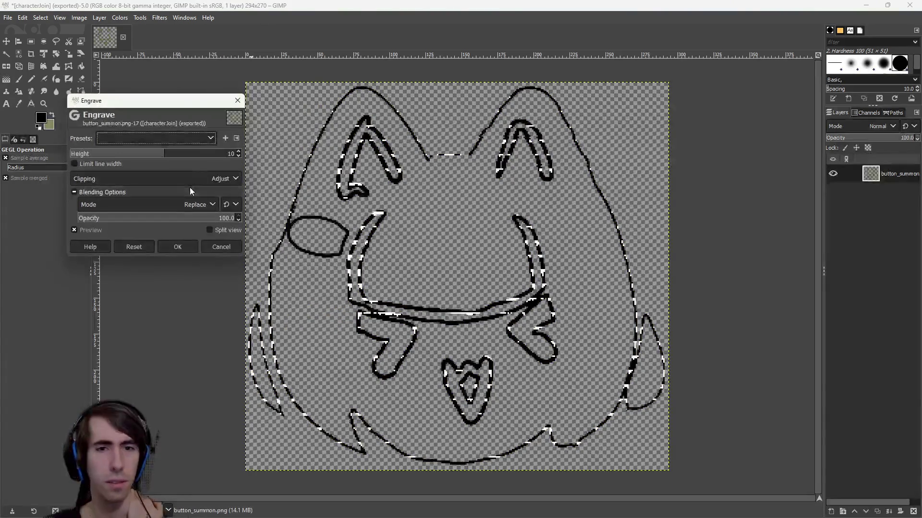
{"action": "mouse_move", "coordinate": [164, 154]}
{"action": "left_mouse_down"}
{"action": "mouse_move", "coordinate": [262, 153]}
{"action": "mouse_move", "coordinate": [157, 150]}
{"action": "left_mouse_up"}
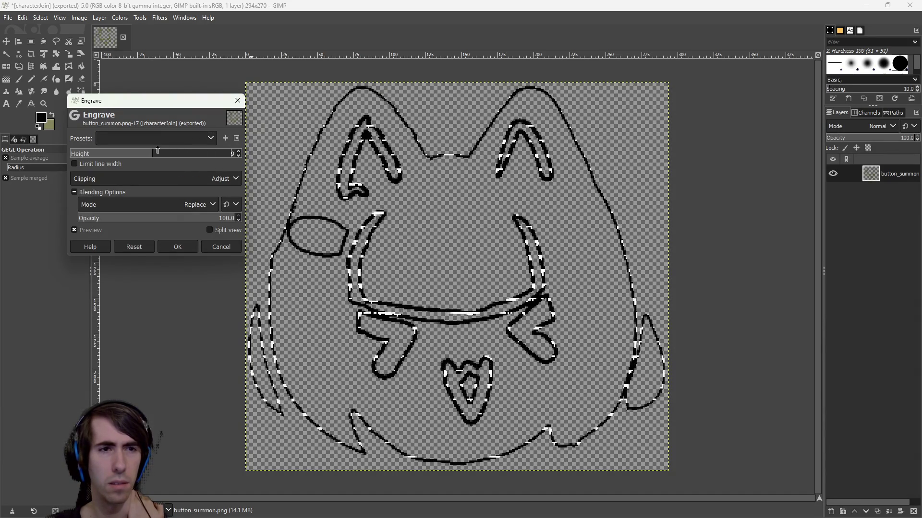
{"action": "left_click", "coordinate": [221, 248]}
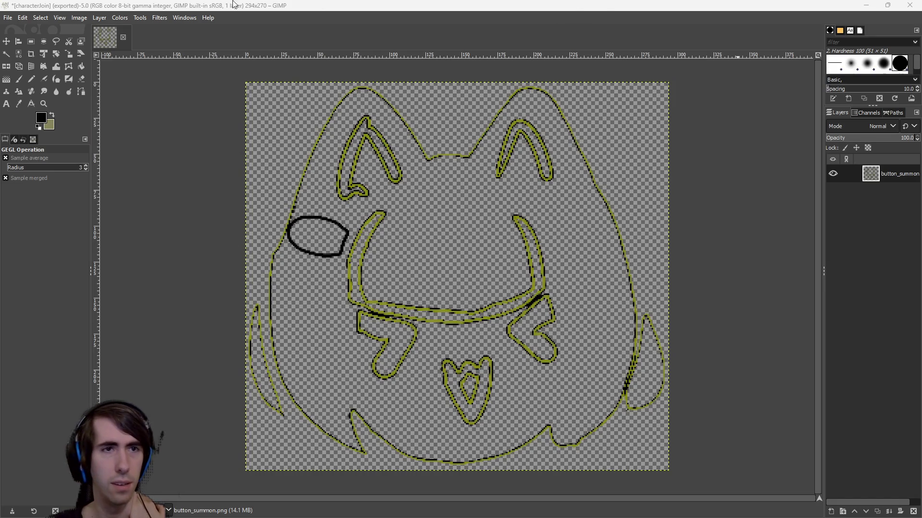
{"action": "left_click", "coordinate": [121, 19]}
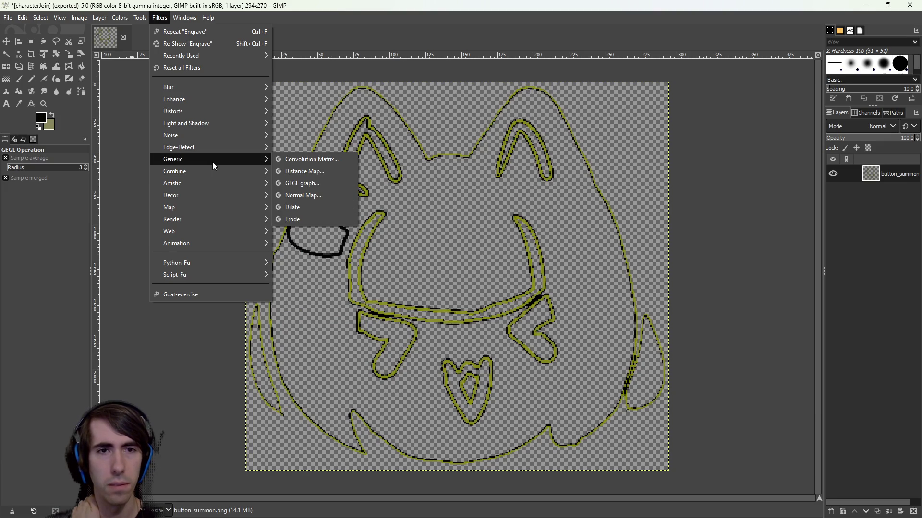
- Open the Convolution Matrix and raise the top-row and row-two kernel weights
{"action": "left_click", "coordinate": [298, 161]}
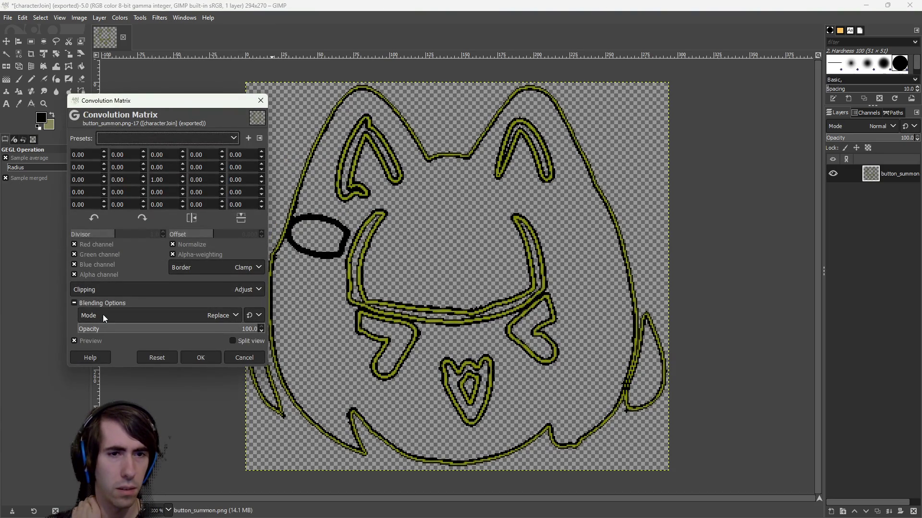
{"action": "left_click", "coordinate": [104, 153]}
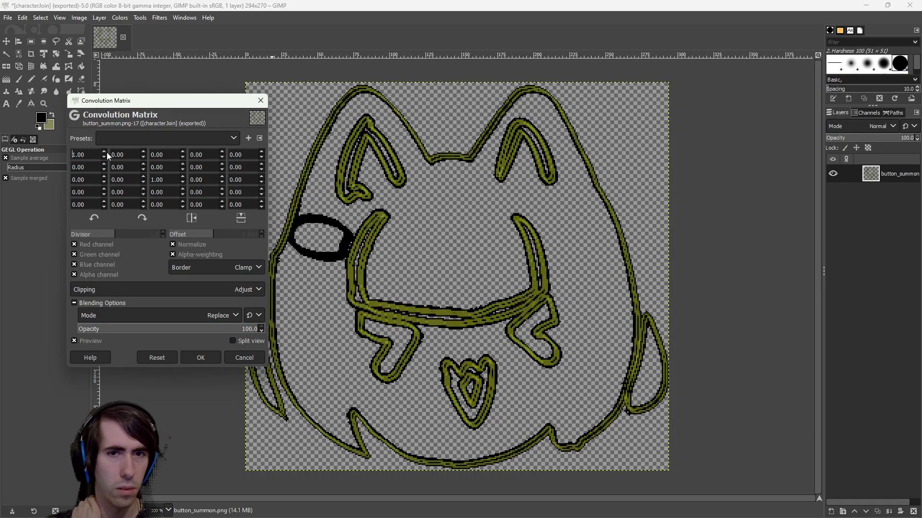
{"action": "left_click", "coordinate": [143, 151]}
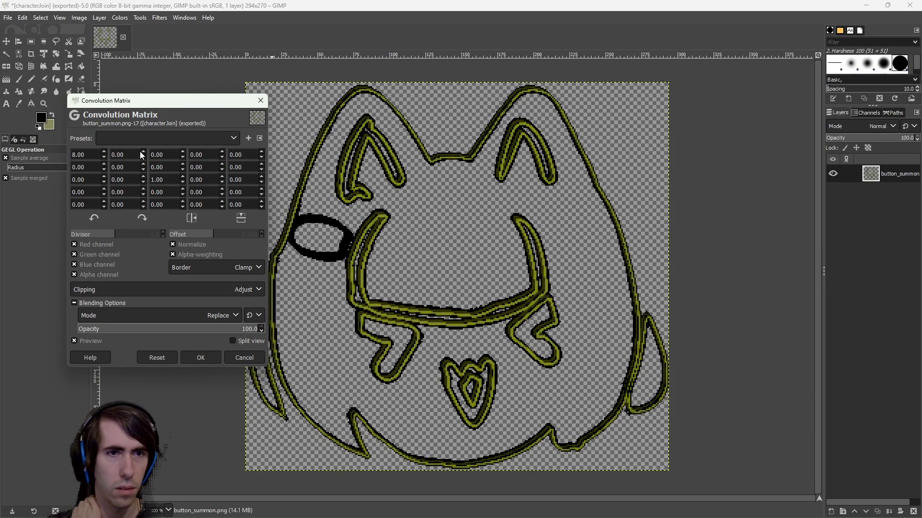
{"action": "left_click", "coordinate": [143, 152]}
{"action": "left_click", "coordinate": [180, 152]}
{"action": "left_click", "coordinate": [181, 152]}
{"action": "left_click", "coordinate": [180, 152]}
{"action": "left_click", "coordinate": [181, 152]}
{"action": "left_click", "coordinate": [222, 152]}
{"action": "left_click", "coordinate": [222, 152]}
{"action": "left_click", "coordinate": [222, 152]}
{"action": "left_click", "coordinate": [222, 152]}
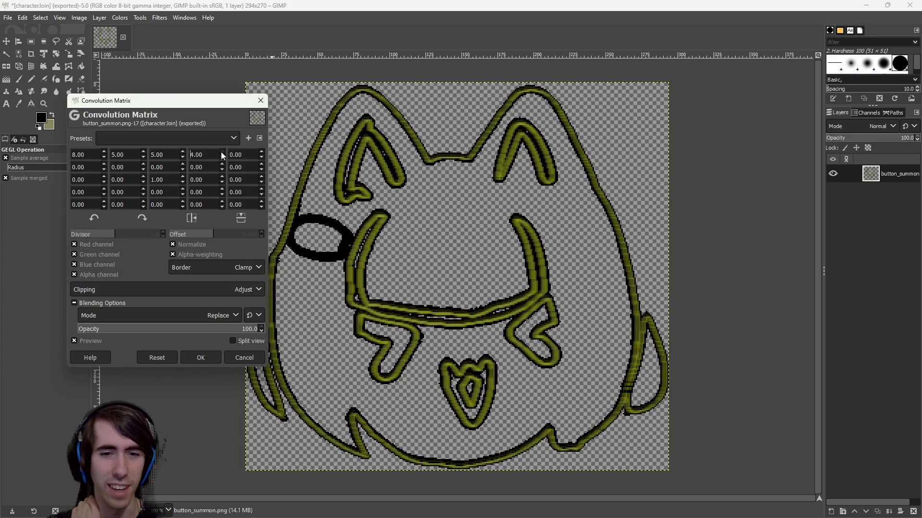
{"action": "left_click", "coordinate": [261, 152]}
{"action": "left_click", "coordinate": [261, 152]}
{"action": "left_click", "coordinate": [261, 152]}
{"action": "left_click", "coordinate": [261, 151]}
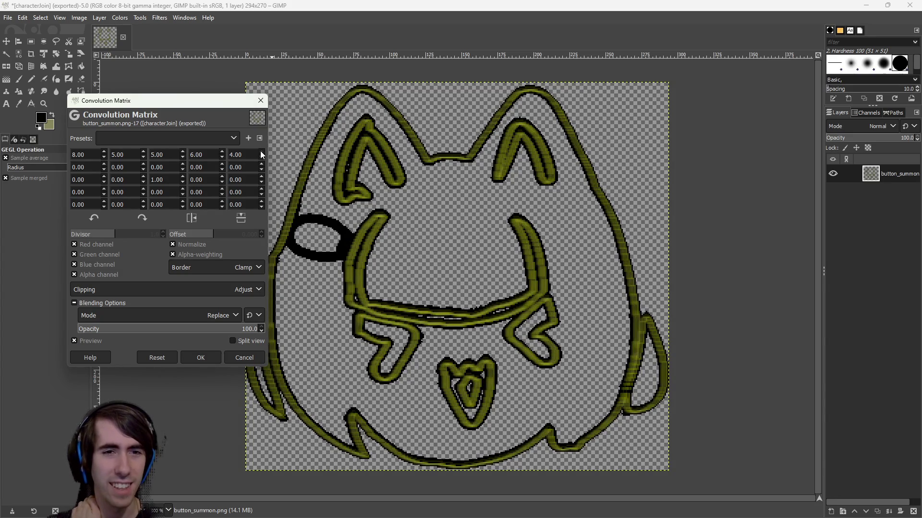
{"action": "left_click", "coordinate": [103, 165]}
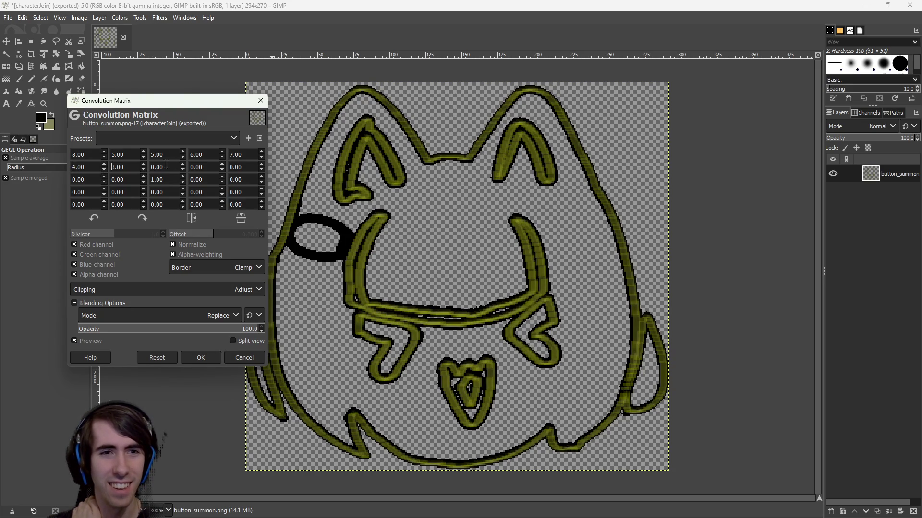
{"action": "left_click", "coordinate": [178, 164]}
{"action": "type", "text": "3"}
{"action": "left_click", "coordinate": [222, 165]}
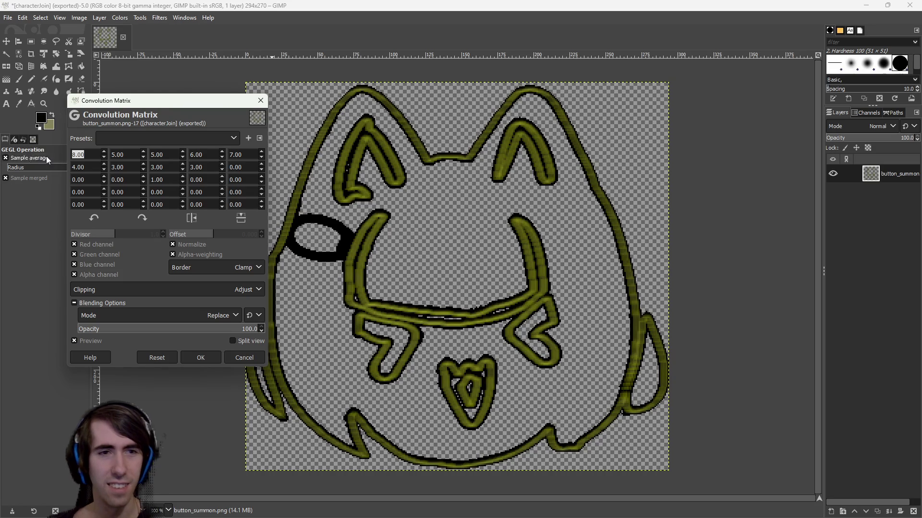
- Enter 8 into the right-column, column-4, centre and column-2 kernel cells of rows 2–5
{"action": "left_click", "coordinate": [239, 166]}
{"action": "type", "text": "8"}
{"action": "left_click", "coordinate": [242, 179]}
{"action": "type", "text": "8"}
{"action": "left_click", "coordinate": [242, 192]}
{"action": "type", "text": "8"}
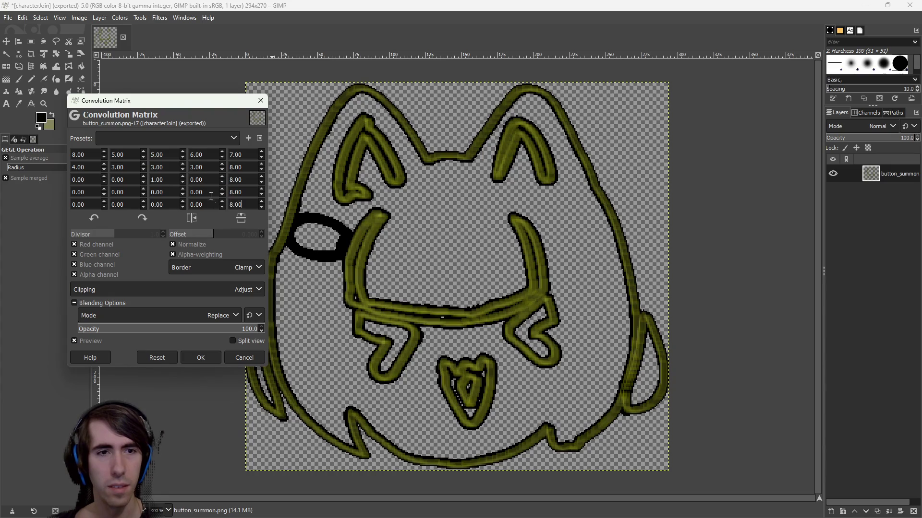
{"action": "left_click", "coordinate": [206, 180]}
{"action": "type", "text": "8"}
{"action": "left_click", "coordinate": [205, 204]}
{"action": "type", "text": "8"}
{"action": "left_click", "coordinate": [166, 180]}
{"action": "left_click", "coordinate": [170, 192]}
{"action": "type", "text": "8"}
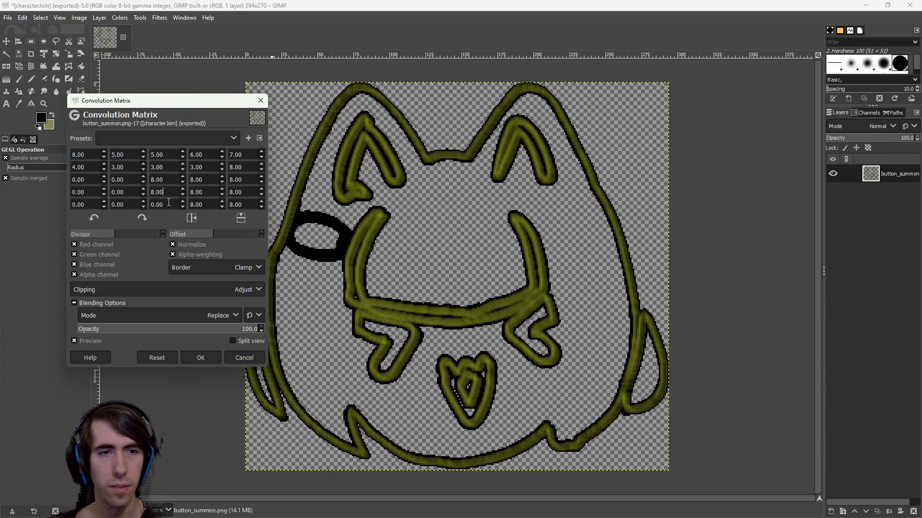
{"action": "left_click", "coordinate": [121, 180]}
{"action": "type", "text": "8"}
{"action": "left_click", "coordinate": [123, 192]}
- Set the remaining left-column and top-row weights to 8, then apply the all-8.00 matrix
{"action": "type", "text": "8"}
{"action": "left_click", "coordinate": [87, 180]}
{"action": "type", "text": "8"}
{"action": "left_click", "coordinate": [88, 192]}
{"action": "type", "text": "8"}
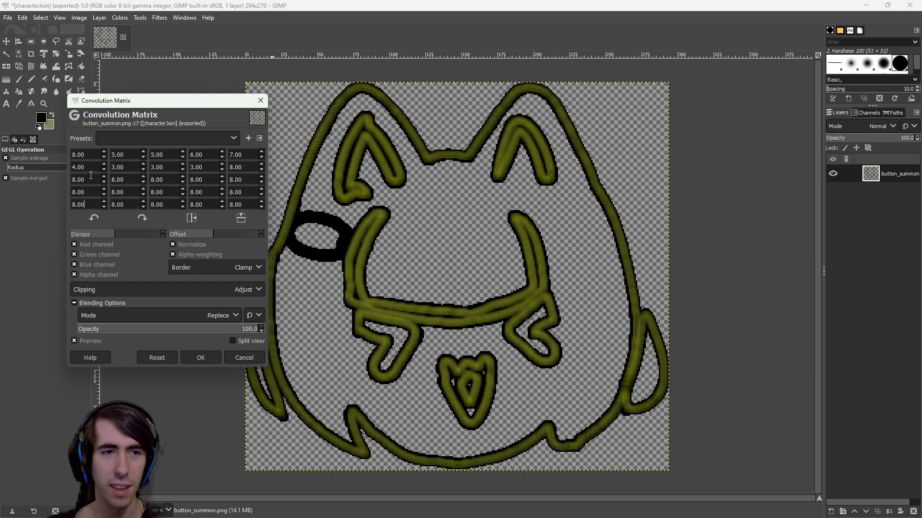
{"action": "left_click", "coordinate": [85, 168]}
{"action": "type", "text": "8"}
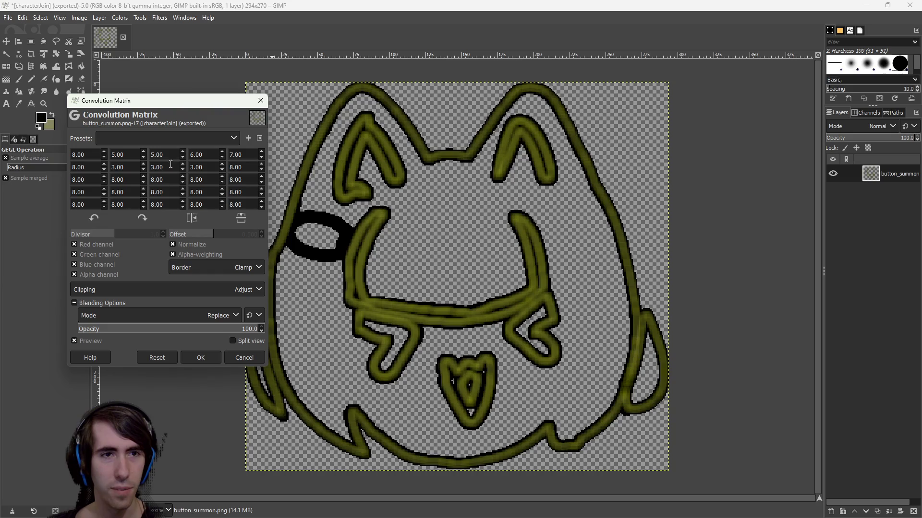
{"action": "left_click", "coordinate": [158, 154]}
{"action": "type", "text": "8"}
{"action": "left_click", "coordinate": [197, 167]}
{"action": "type", "text": "8"}
{"action": "left_click", "coordinate": [204, 156]}
{"action": "type", "text": "8"}
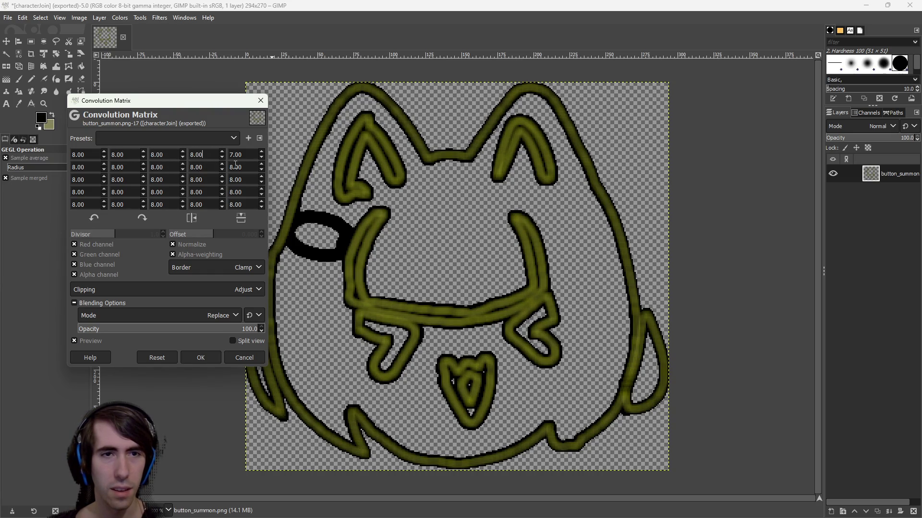
{"action": "left_click", "coordinate": [243, 155]}
{"action": "type", "text": "8"}
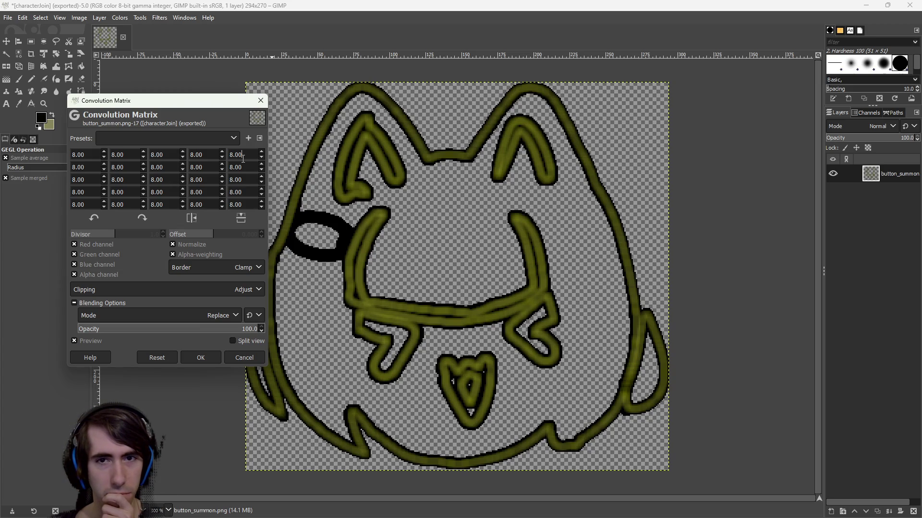
{"action": "left_click", "coordinate": [200, 358]}
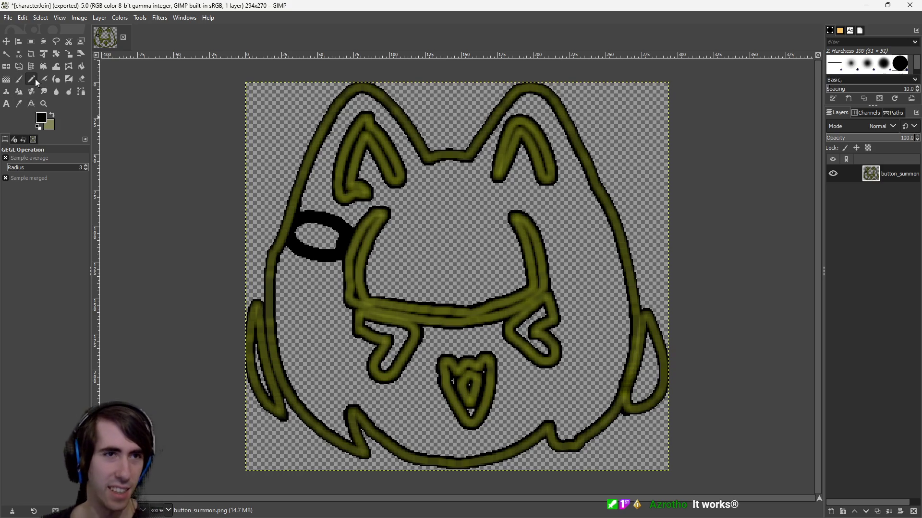
- Fuzzy-select the transparent background, export over characterJoin.png, and switch to the running game
{"action": "left_click", "coordinate": [6, 54]}
{"action": "left_click", "coordinate": [255, 154]}
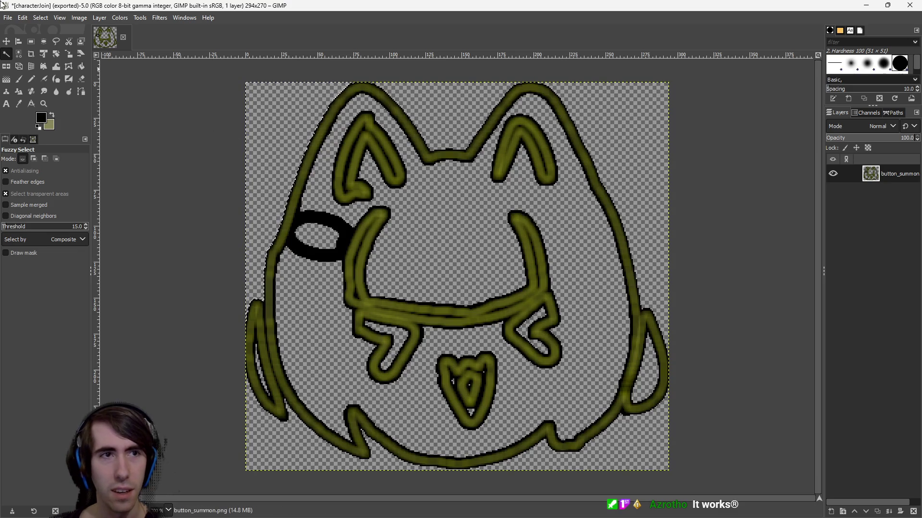
{"action": "left_click", "coordinate": [8, 17]}
{"action": "left_click", "coordinate": [68, 167]}
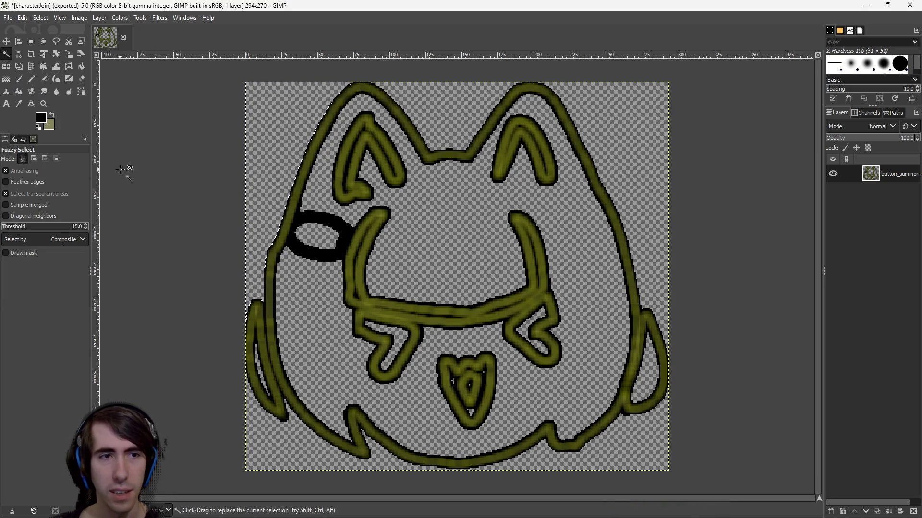
{"action": "key", "text": "alt+Tab"}
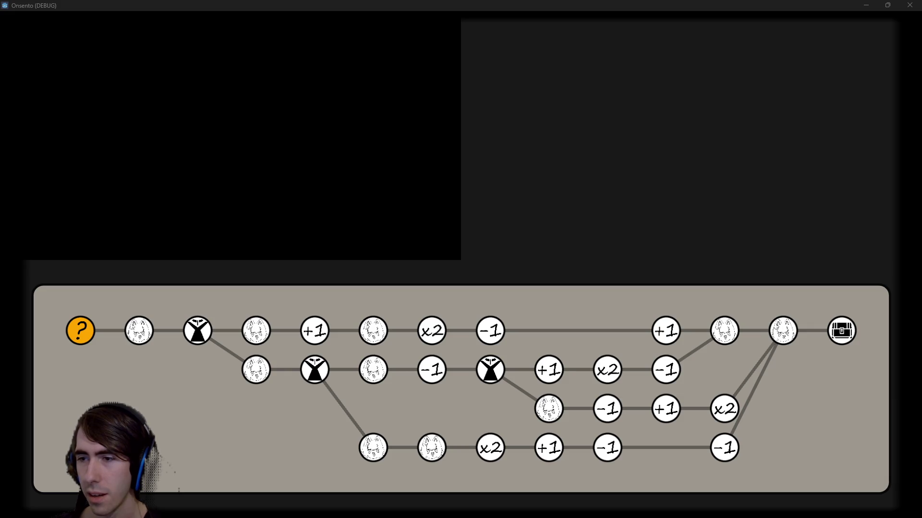
- Close the Onsento window, relaunch it with F6 after the reimport, then minimize it
{"action": "left_click", "coordinate": [910, 5]}
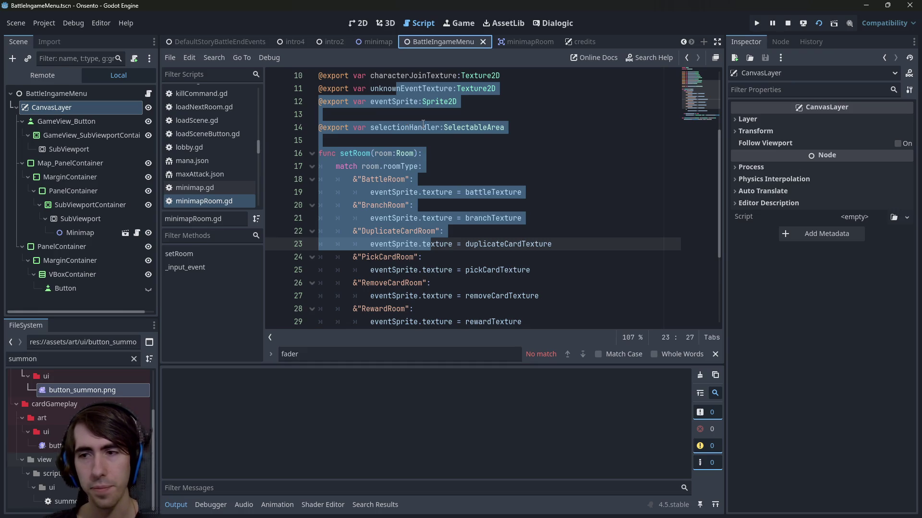
{"action": "key", "text": "F6"}
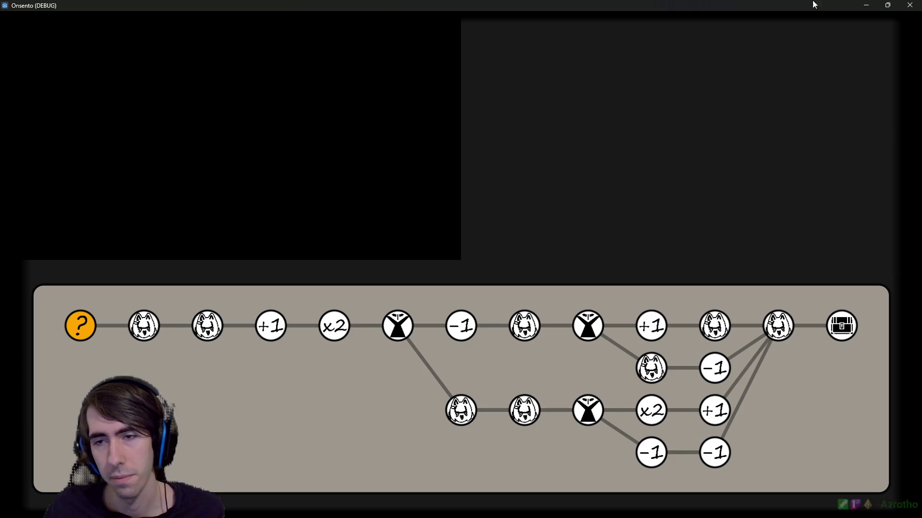
{"action": "left_click", "coordinate": [867, 6]}
- Clear the FileSystem filter and open the characters art folder
{"action": "left_click", "coordinate": [133, 358]}
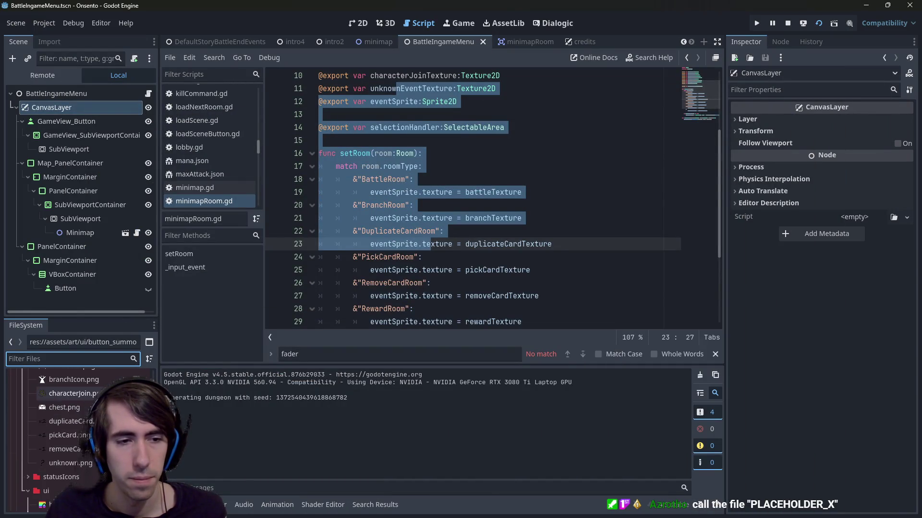
{"action": "scroll", "coordinate": [84, 422], "scroll_direction": "up", "scroll_amount": 3}
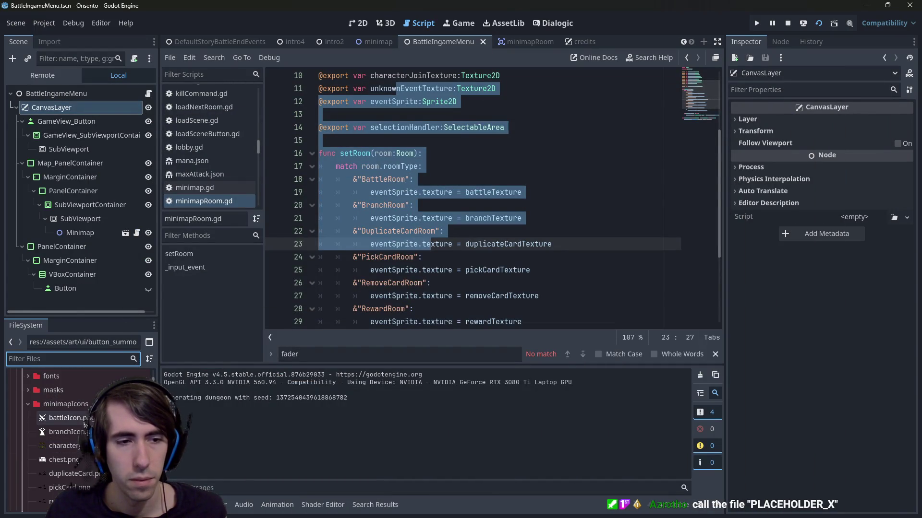
{"action": "scroll", "coordinate": [85, 422], "scroll_direction": "up", "scroll_amount": 10}
{"action": "left_click", "coordinate": [76, 419]}
{"action": "scroll", "coordinate": [75, 419], "scroll_direction": "down", "scroll_amount": 1}
- Preview the character sprites 3.png, 6.png, 8.png, battle_bunny.png and bigJoe.png
{"action": "left_click", "coordinate": [69, 408]}
{"action": "left_click", "coordinate": [74, 431]}
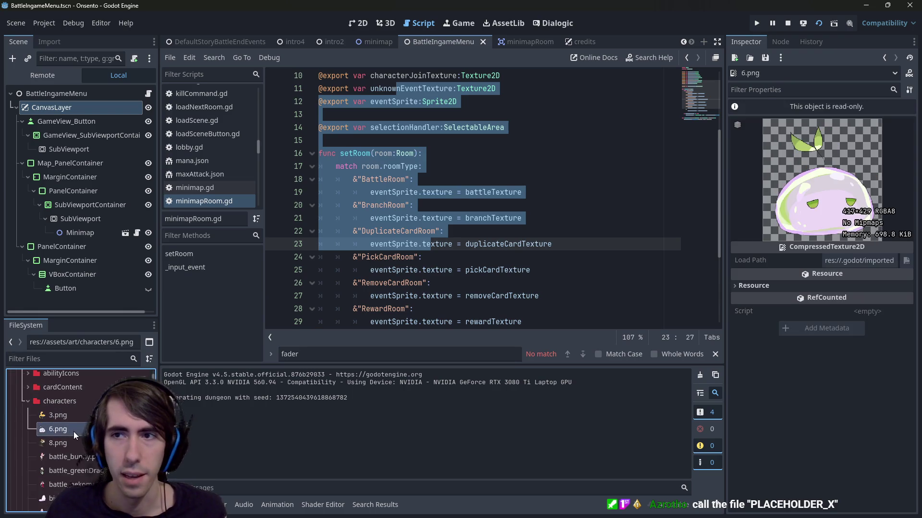
{"action": "left_click", "coordinate": [74, 447]}
{"action": "left_click", "coordinate": [87, 416]}
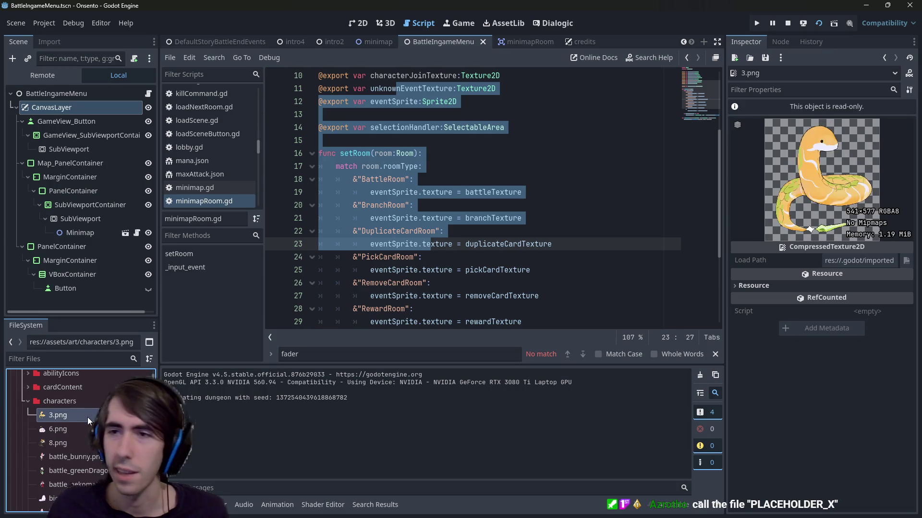
{"action": "left_click", "coordinate": [86, 429]}
{"action": "left_click", "coordinate": [88, 442]}
{"action": "scroll", "coordinate": [87, 442], "scroll_direction": "down", "scroll_amount": 1}
{"action": "left_click", "coordinate": [87, 442]}
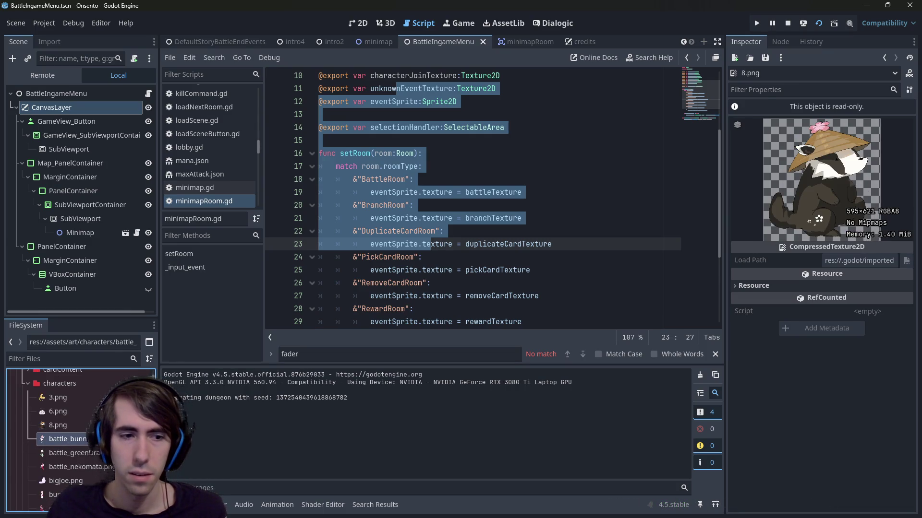
{"action": "scroll", "coordinate": [87, 445], "scroll_direction": "down", "scroll_amount": 1}
{"action": "left_click", "coordinate": [88, 445]}
- Find slime.png past mistElemental.png and open it in the external image editor
{"action": "scroll", "coordinate": [88, 445], "scroll_direction": "down", "scroll_amount": 1}
{"action": "scroll", "coordinate": [88, 445], "scroll_direction": "down", "scroll_amount": 2}
{"action": "left_click", "coordinate": [81, 459]}
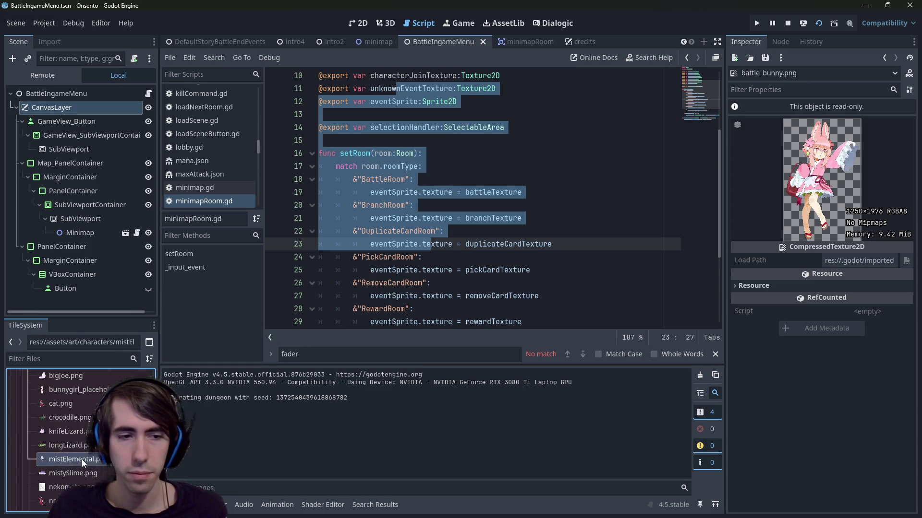
{"action": "scroll", "coordinate": [82, 448], "scroll_direction": "down", "scroll_amount": 3}
{"action": "scroll", "coordinate": [79, 456], "scroll_direction": "down", "scroll_amount": 4}
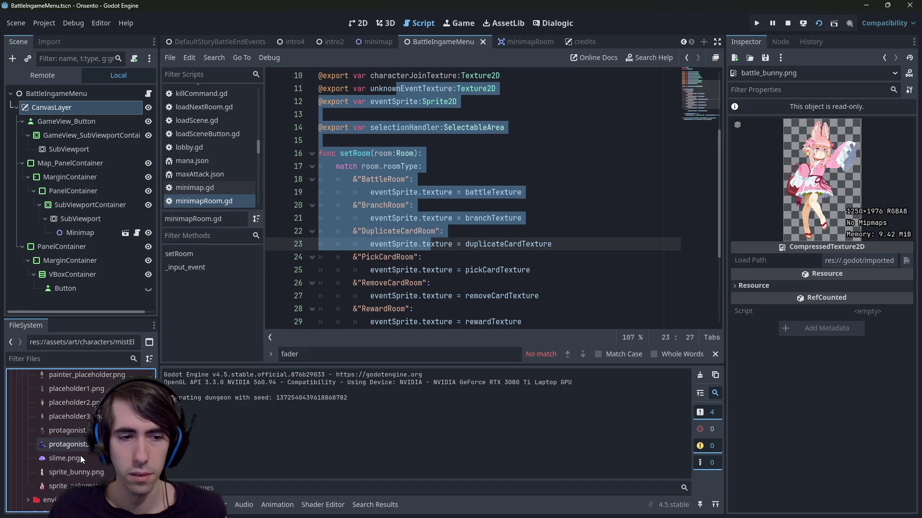
{"action": "left_click", "coordinate": [80, 457]}
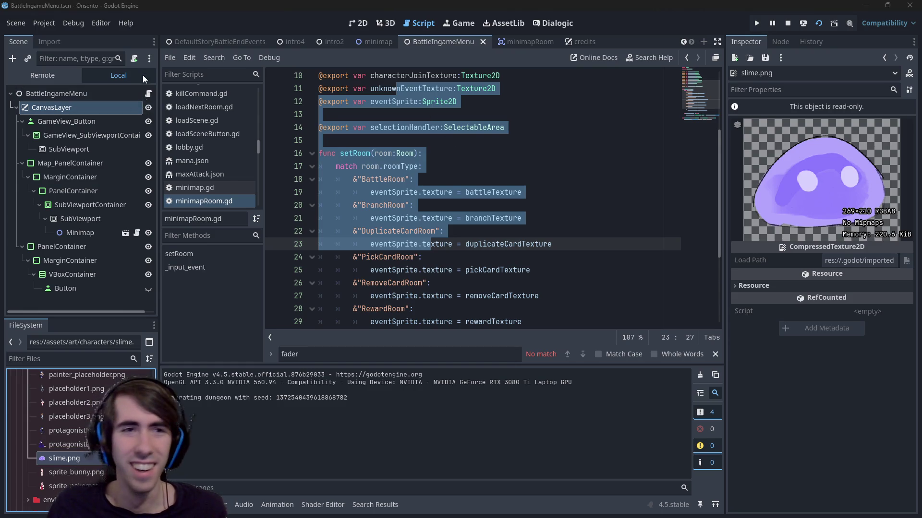
{"action": "right_click", "coordinate": [100, 460]}
{"action": "left_click", "coordinate": [182, 497]}
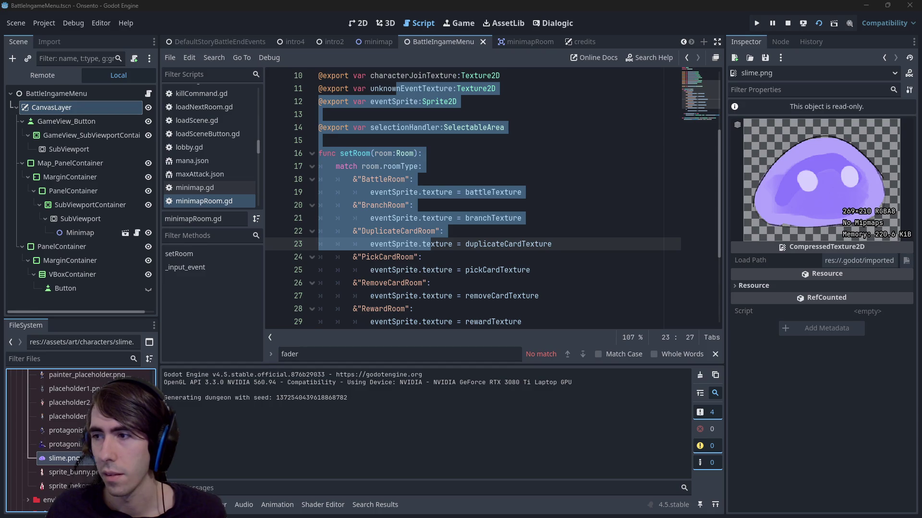
- Maximize GIMP and delete the slime's inner body and light-purple band, keeping outline and eyes
{"action": "mouse_move", "coordinate": [816, 36]}
{"action": "left_mouse_down"}
{"action": "mouse_move", "coordinate": [490, 30]}
{"action": "mouse_move", "coordinate": [490, 1]}
{"action": "left_mouse_up"}
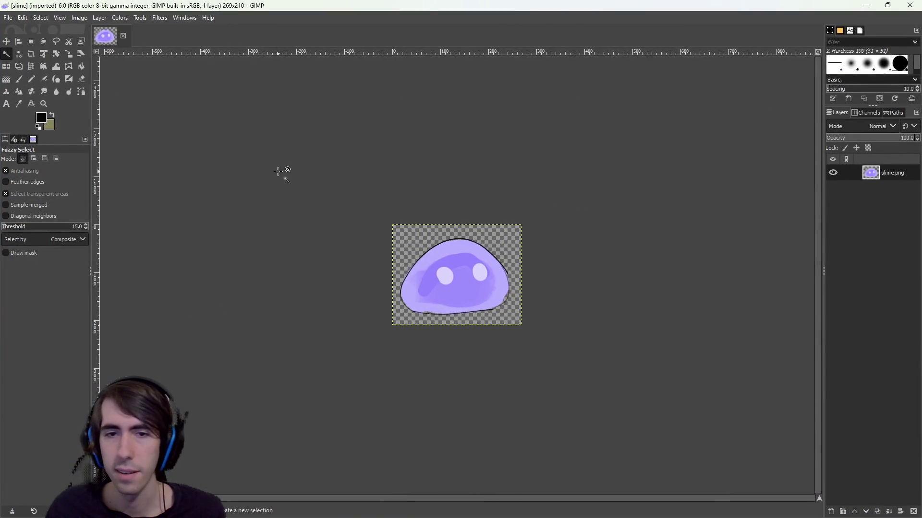
{"action": "scroll", "coordinate": [436, 304], "scroll_direction": "up", "scroll_amount": 3}
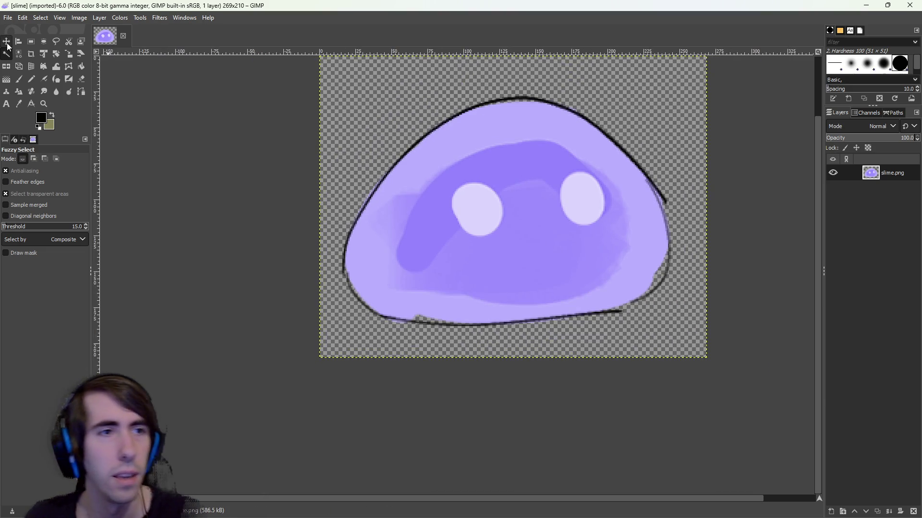
{"action": "left_click", "coordinate": [397, 245]}
{"action": "key", "text": "Delete"}
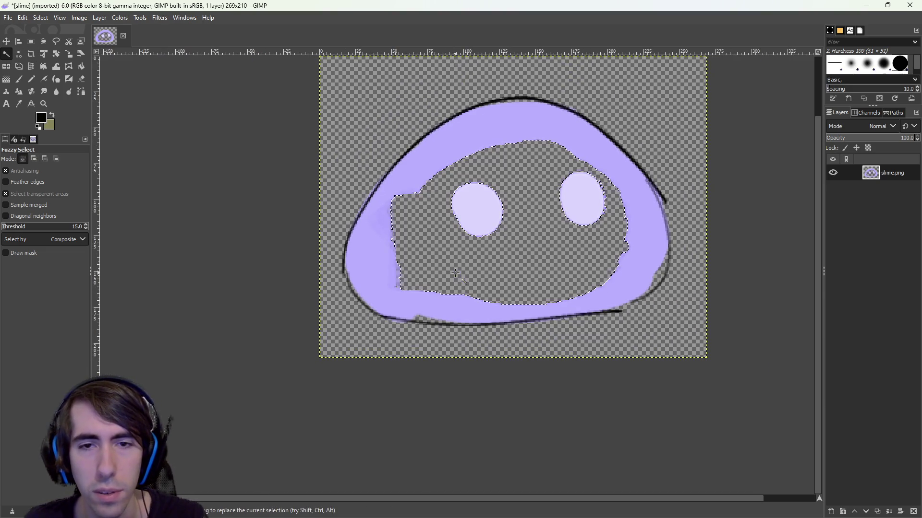
{"action": "left_click", "coordinate": [431, 156]}
{"action": "key", "text": "Delete"}
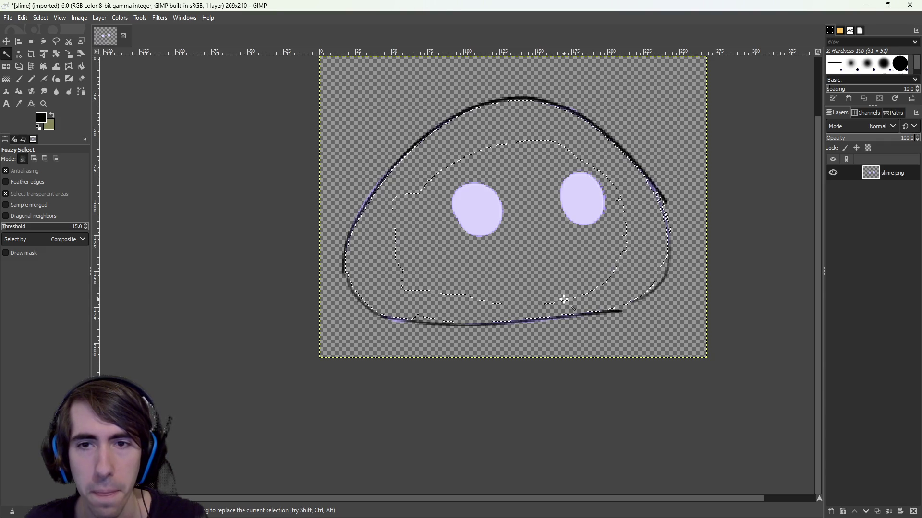
{"action": "left_click", "coordinate": [673, 346]}
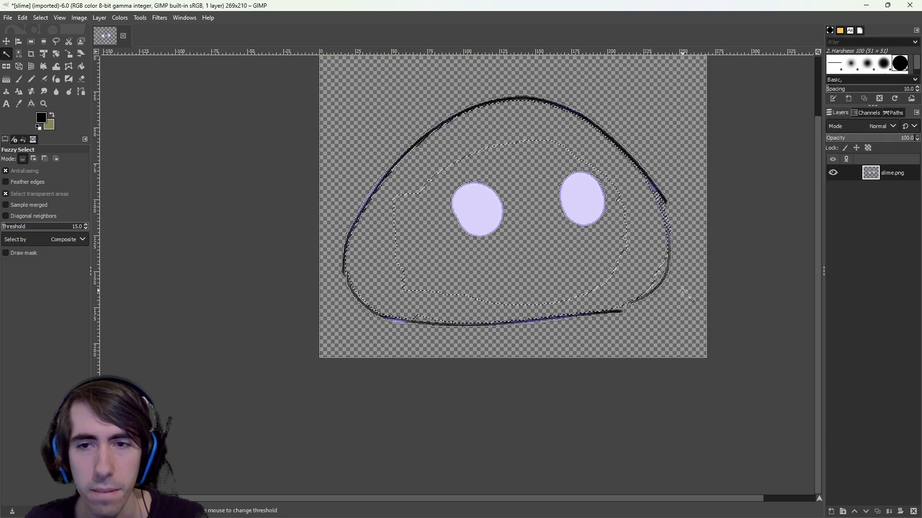
- Switch to rectangle selection, clear the selection, and repeat the Convolution Matrix filter
{"action": "left_click", "coordinate": [31, 41]}
{"action": "left_click_drag", "start_coordinate": [592, 264], "coordinate": [628, 288]}
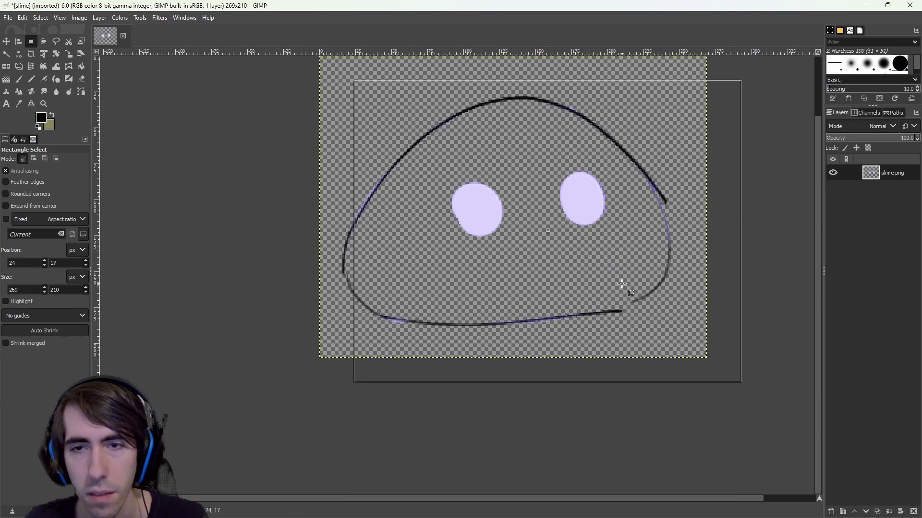
{"action": "left_click", "coordinate": [622, 349]}
{"action": "left_click", "coordinate": [552, 404]}
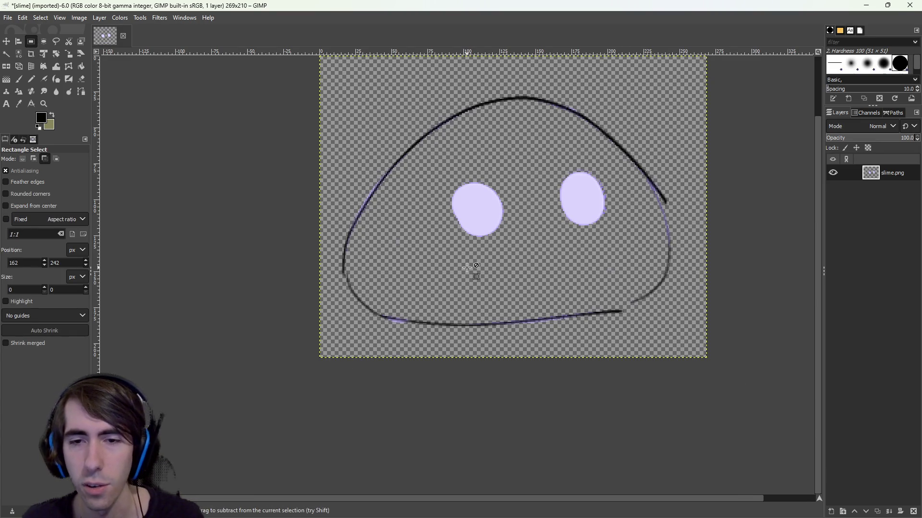
{"action": "scroll", "coordinate": [468, 266], "scroll_direction": "up", "scroll_amount": 1}
{"action": "scroll", "coordinate": [467, 268], "scroll_direction": "up", "scroll_amount": 1}
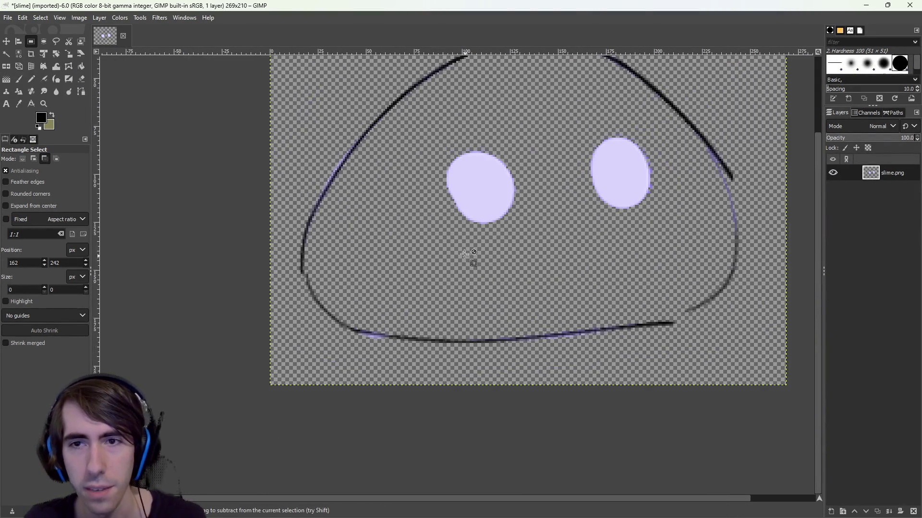
{"action": "scroll", "coordinate": [469, 257], "scroll_direction": "down", "scroll_amount": 1}
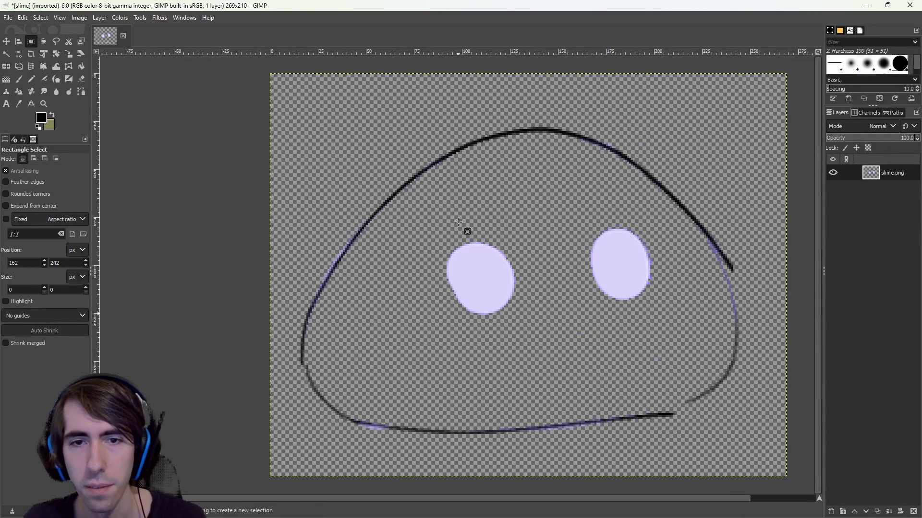
{"action": "left_click", "coordinate": [121, 18]}
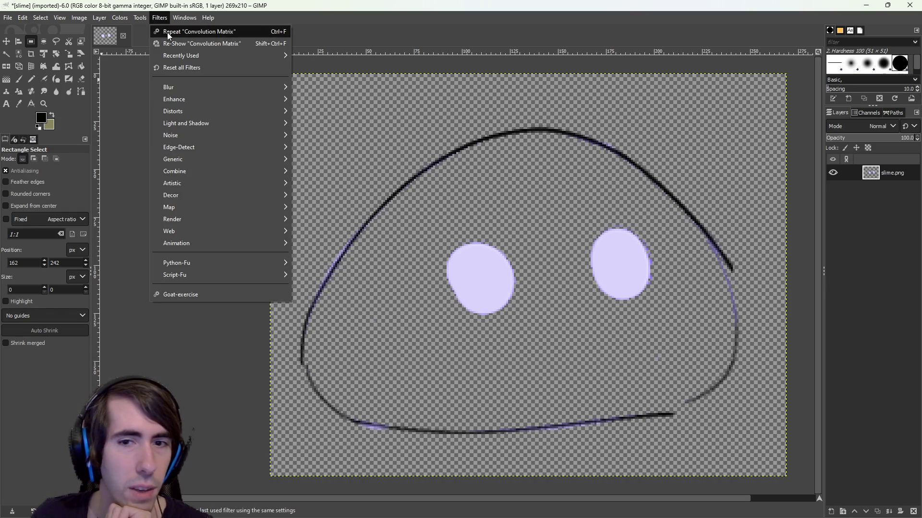
{"action": "left_click", "coordinate": [167, 33]}
- Delete the stray dark dots on the left cheek and two on the right cheek
{"action": "left_click_drag", "start_coordinate": [356, 302], "coordinate": [398, 344]}
{"action": "key", "text": "Delete"}
{"action": "left_click_drag", "start_coordinate": [638, 341], "coordinate": [679, 380]}
{"action": "key", "text": "Delete"}
{"action": "left_click_drag", "start_coordinate": [670, 323], "coordinate": [698, 348]}
{"action": "key", "text": "Delete"}
{"action": "left_click", "coordinate": [662, 242]}
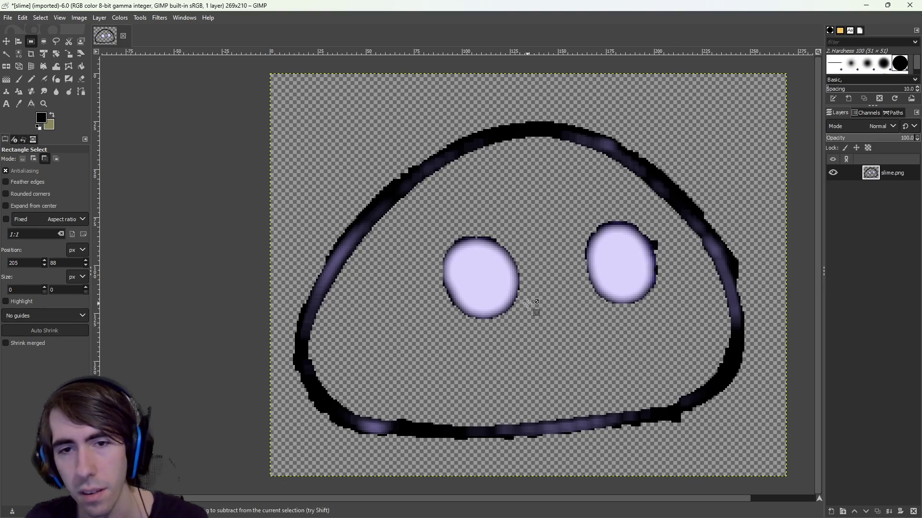
{"action": "scroll", "coordinate": [532, 303], "scroll_direction": "down", "scroll_amount": 3}
{"action": "scroll", "coordinate": [532, 304], "scroll_direction": "up", "scroll_amount": 2}
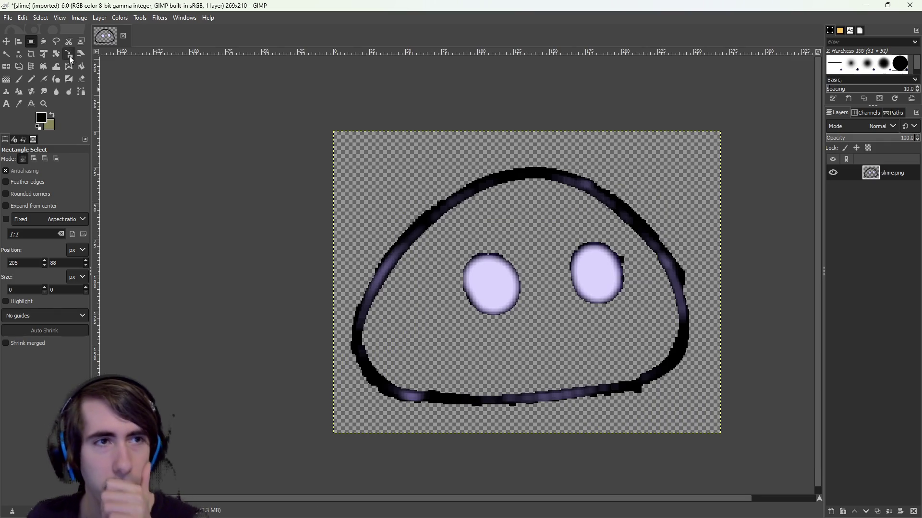
- Apply the Convolution Matrix filter twice more, comparing via undo/redo, then return to Godot
{"action": "left_click", "coordinate": [153, 21]}
{"action": "left_click", "coordinate": [161, 32]}
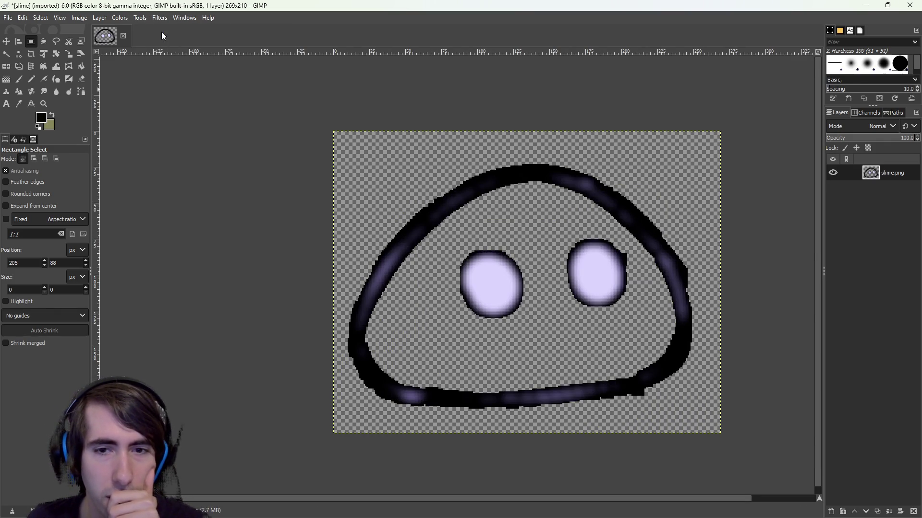
{"action": "left_click", "coordinate": [159, 18]}
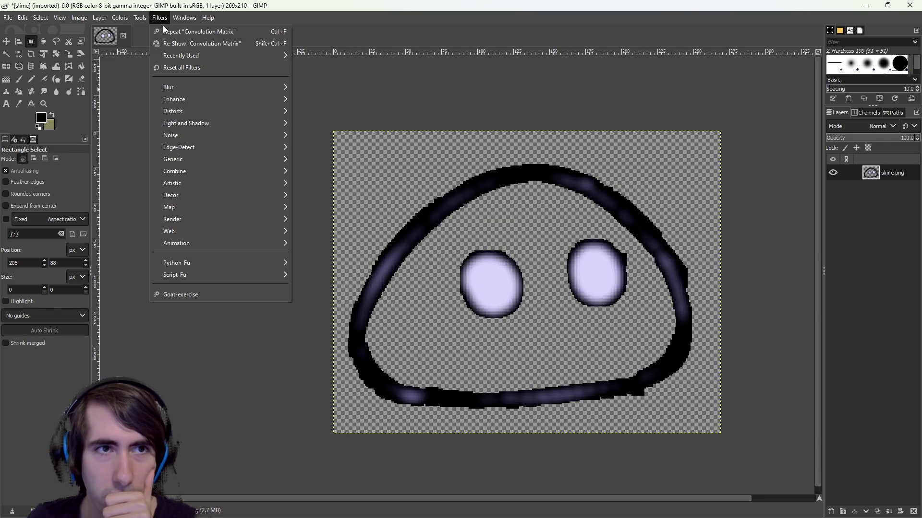
{"action": "left_click", "coordinate": [165, 28]}
{"action": "key", "text": "ctrl+z"}
{"action": "key", "text": "ctrl+y"}
{"action": "left_click", "coordinate": [14, 18]}
{"action": "left_click", "coordinate": [190, 4]}
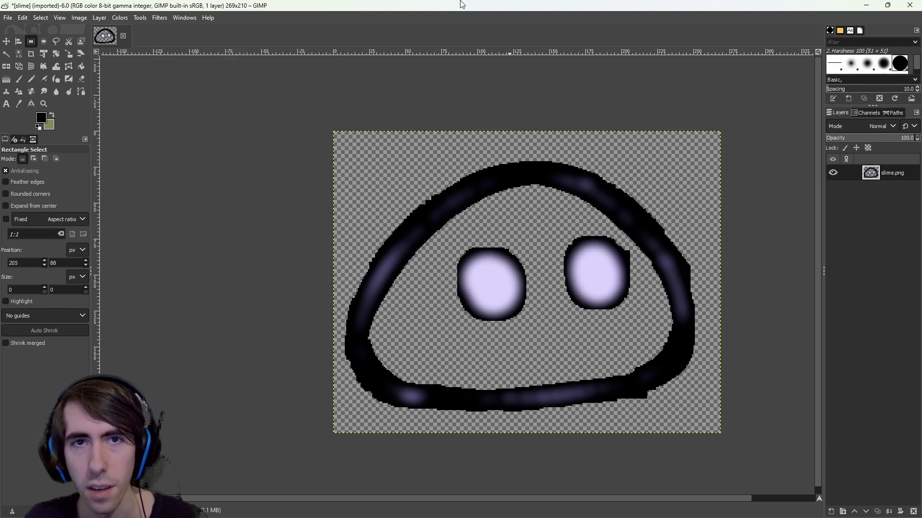
{"action": "key", "text": "alt+Tab"}
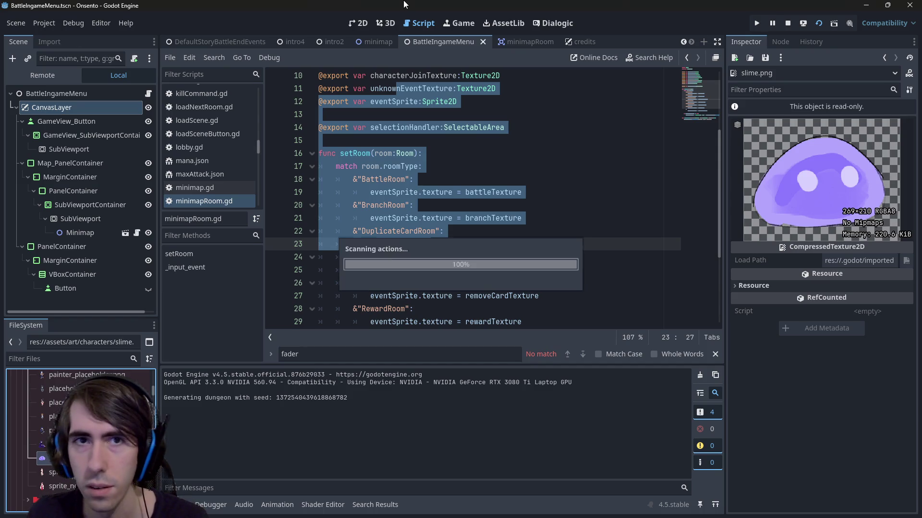
- Clear the script text selection and restart the running game to load the new slime icon
{"action": "key", "text": "ctrl+z"}
{"action": "left_click", "coordinate": [818, 23]}
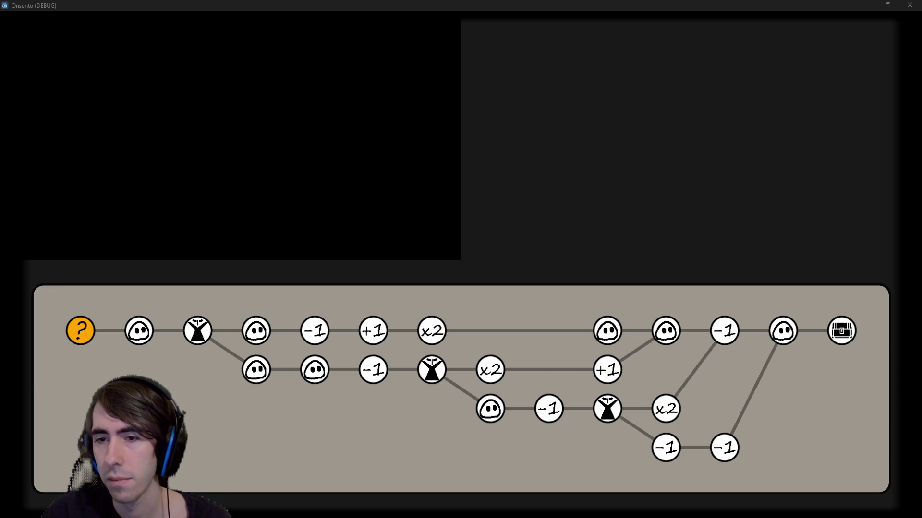
- Close the game and preview knifeLizard.png, placeholder1.png, crocodile.png and longLizard.png
{"action": "left_click", "coordinate": [864, 6]}
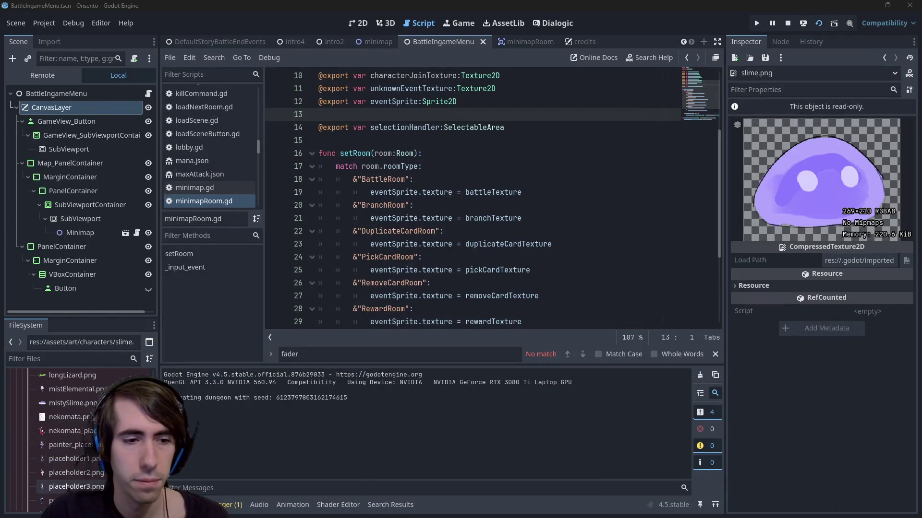
{"action": "left_click", "coordinate": [87, 397]}
{"action": "scroll", "coordinate": [88, 416], "scroll_direction": "up", "scroll_amount": 5}
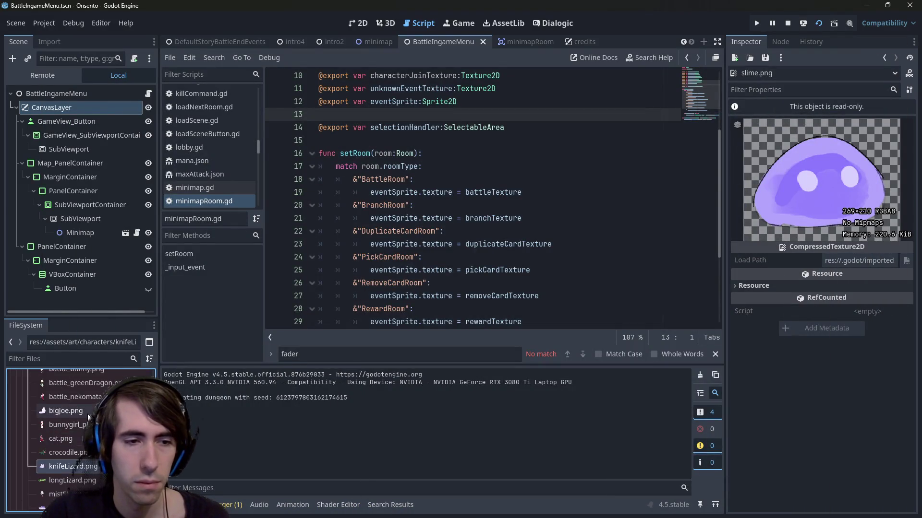
{"action": "scroll", "coordinate": [87, 416], "scroll_direction": "down", "scroll_amount": 5}
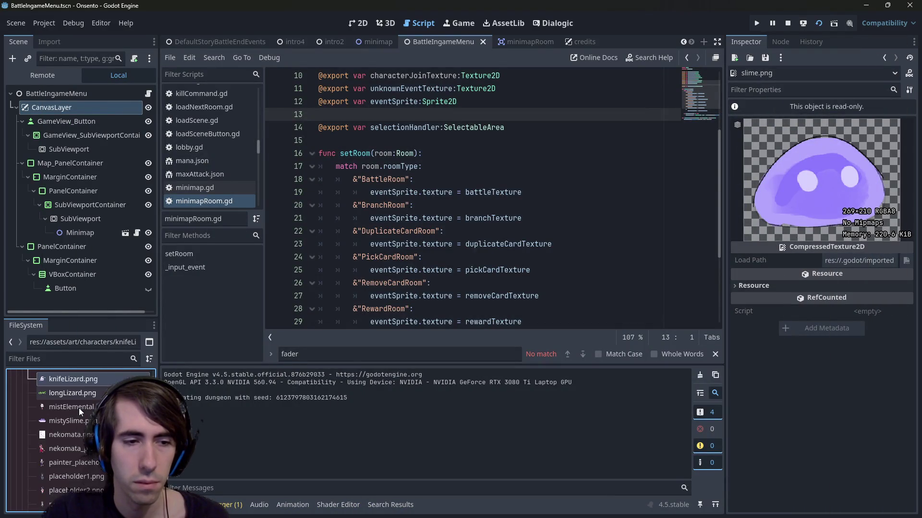
{"action": "scroll", "coordinate": [79, 406], "scroll_direction": "down", "scroll_amount": 1}
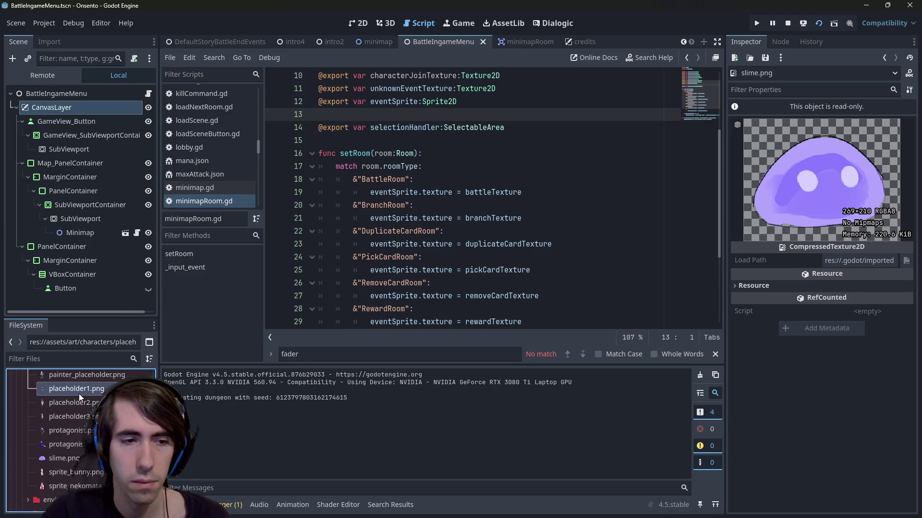
{"action": "left_click", "coordinate": [78, 394]}
{"action": "scroll", "coordinate": [71, 403], "scroll_direction": "up", "scroll_amount": 4}
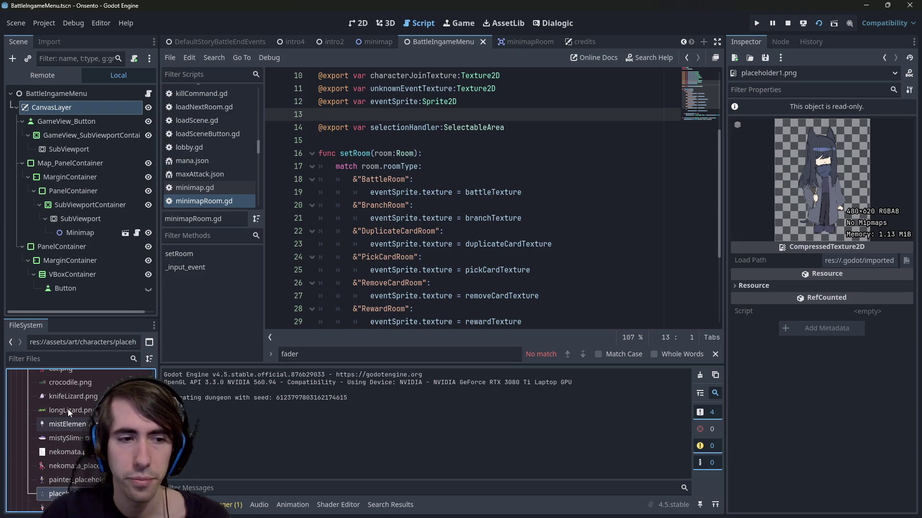
{"action": "left_click", "coordinate": [76, 383]}
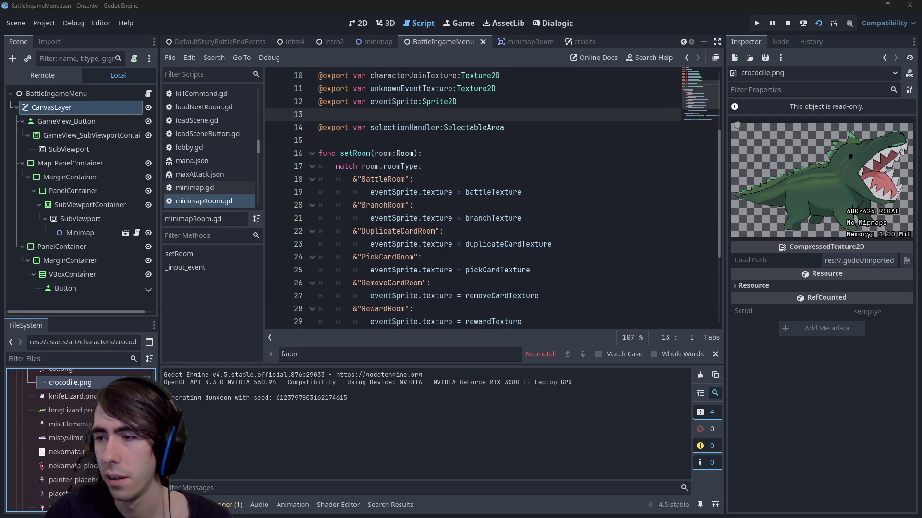
{"action": "left_click", "coordinate": [94, 413]}
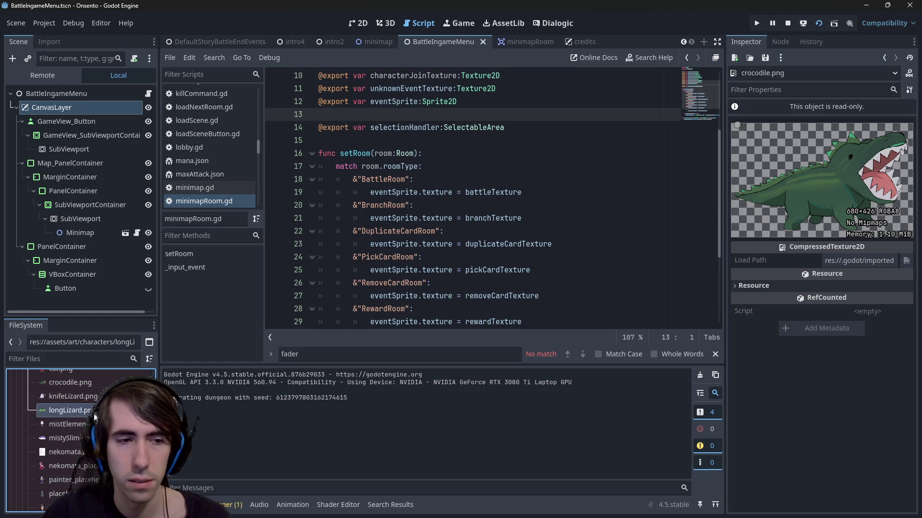
- Preview painter_placeholder.png and the 3.png, 6.png and 8.png character images
{"action": "scroll", "coordinate": [94, 413], "scroll_direction": "down", "scroll_amount": 5}
{"action": "left_click", "coordinate": [94, 412]}
{"action": "scroll", "coordinate": [93, 412], "scroll_direction": "down", "scroll_amount": 5}
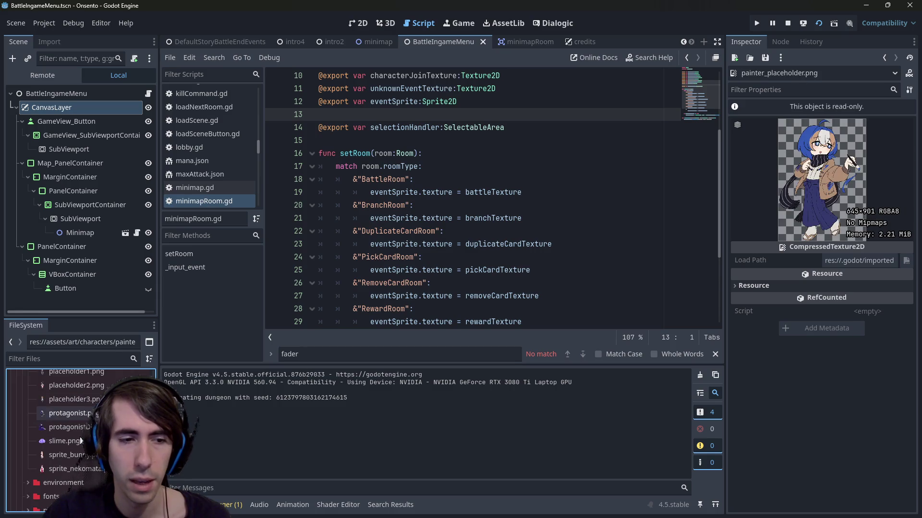
{"action": "scroll", "coordinate": [79, 447], "scroll_direction": "up", "scroll_amount": 3}
{"action": "scroll", "coordinate": [79, 447], "scroll_direction": "up", "scroll_amount": 5}
{"action": "left_click", "coordinate": [85, 416]}
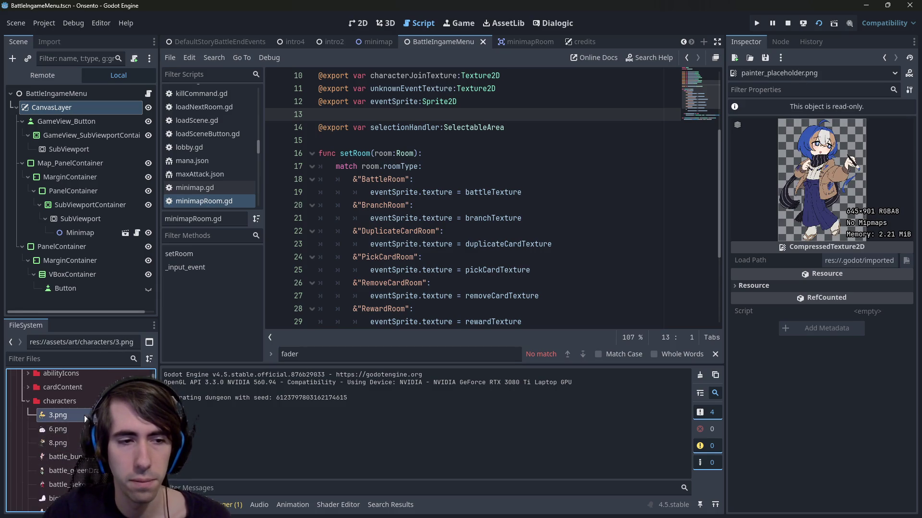
{"action": "left_click", "coordinate": [83, 429]}
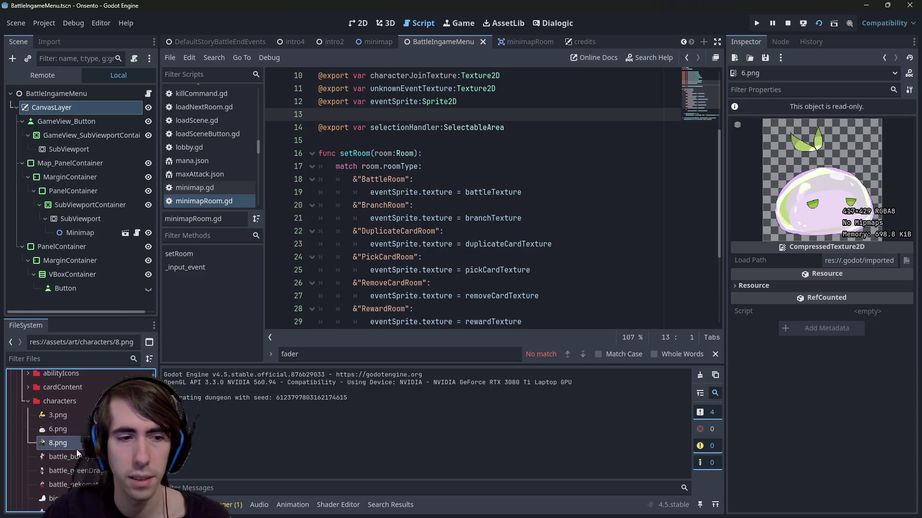
{"action": "left_click", "coordinate": [79, 443]}
{"action": "scroll", "coordinate": [77, 453], "scroll_direction": "up", "scroll_amount": 2}
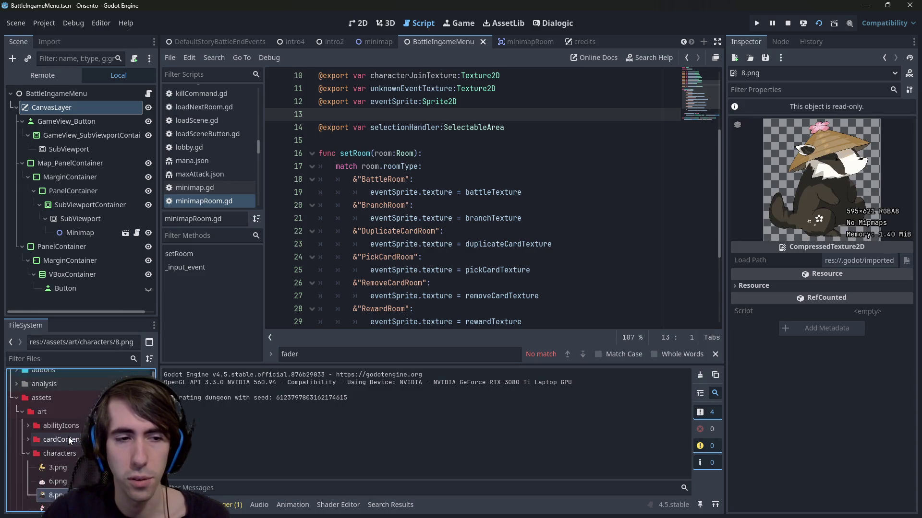
{"action": "scroll", "coordinate": [77, 453], "scroll_direction": "down", "scroll_amount": 3}
- Run the game with F6, close it, and run it again
{"action": "key", "text": "F6"}
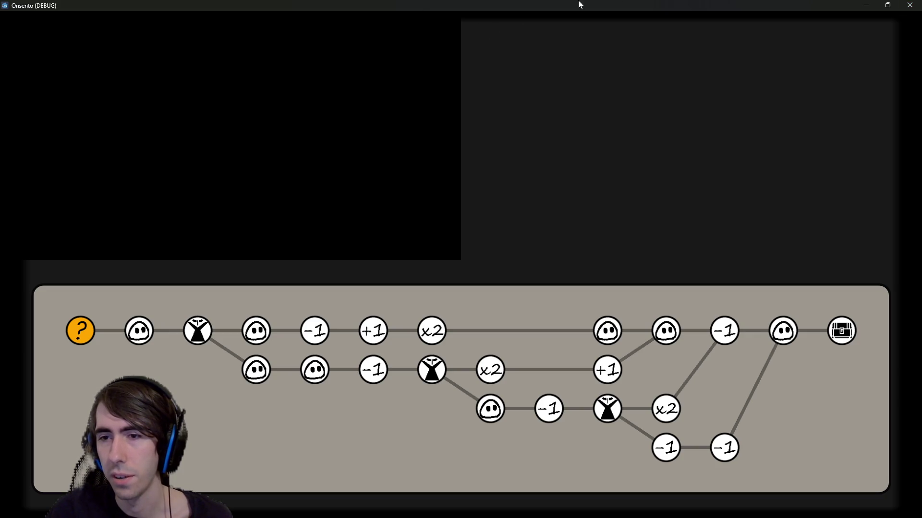
{"action": "left_click", "coordinate": [909, 5]}
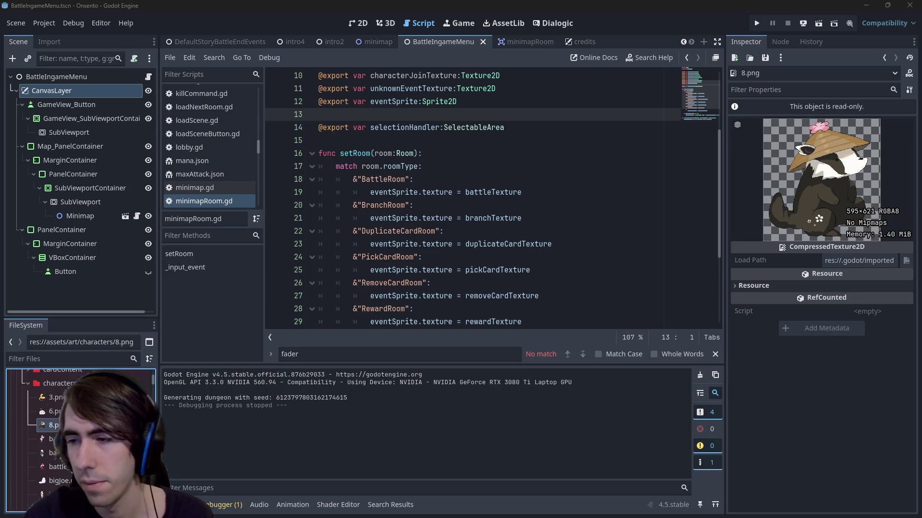
{"action": "left_click", "coordinate": [821, 22]}
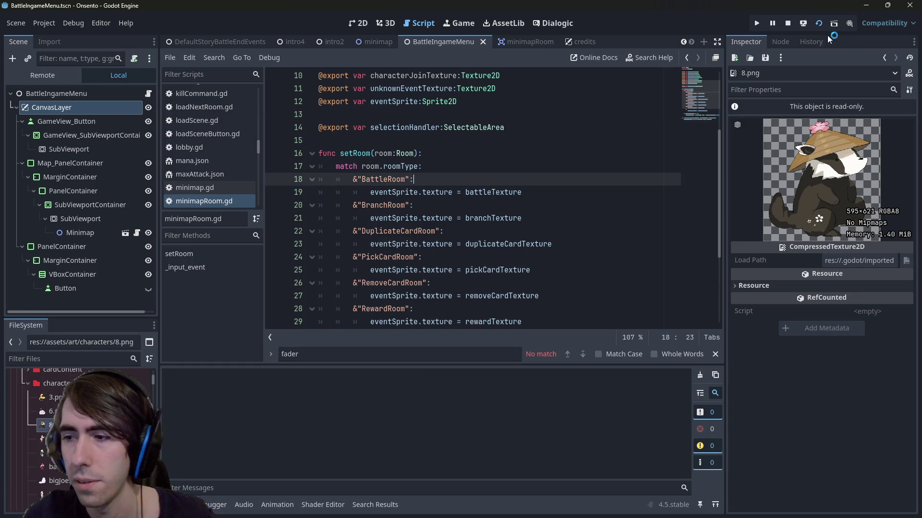